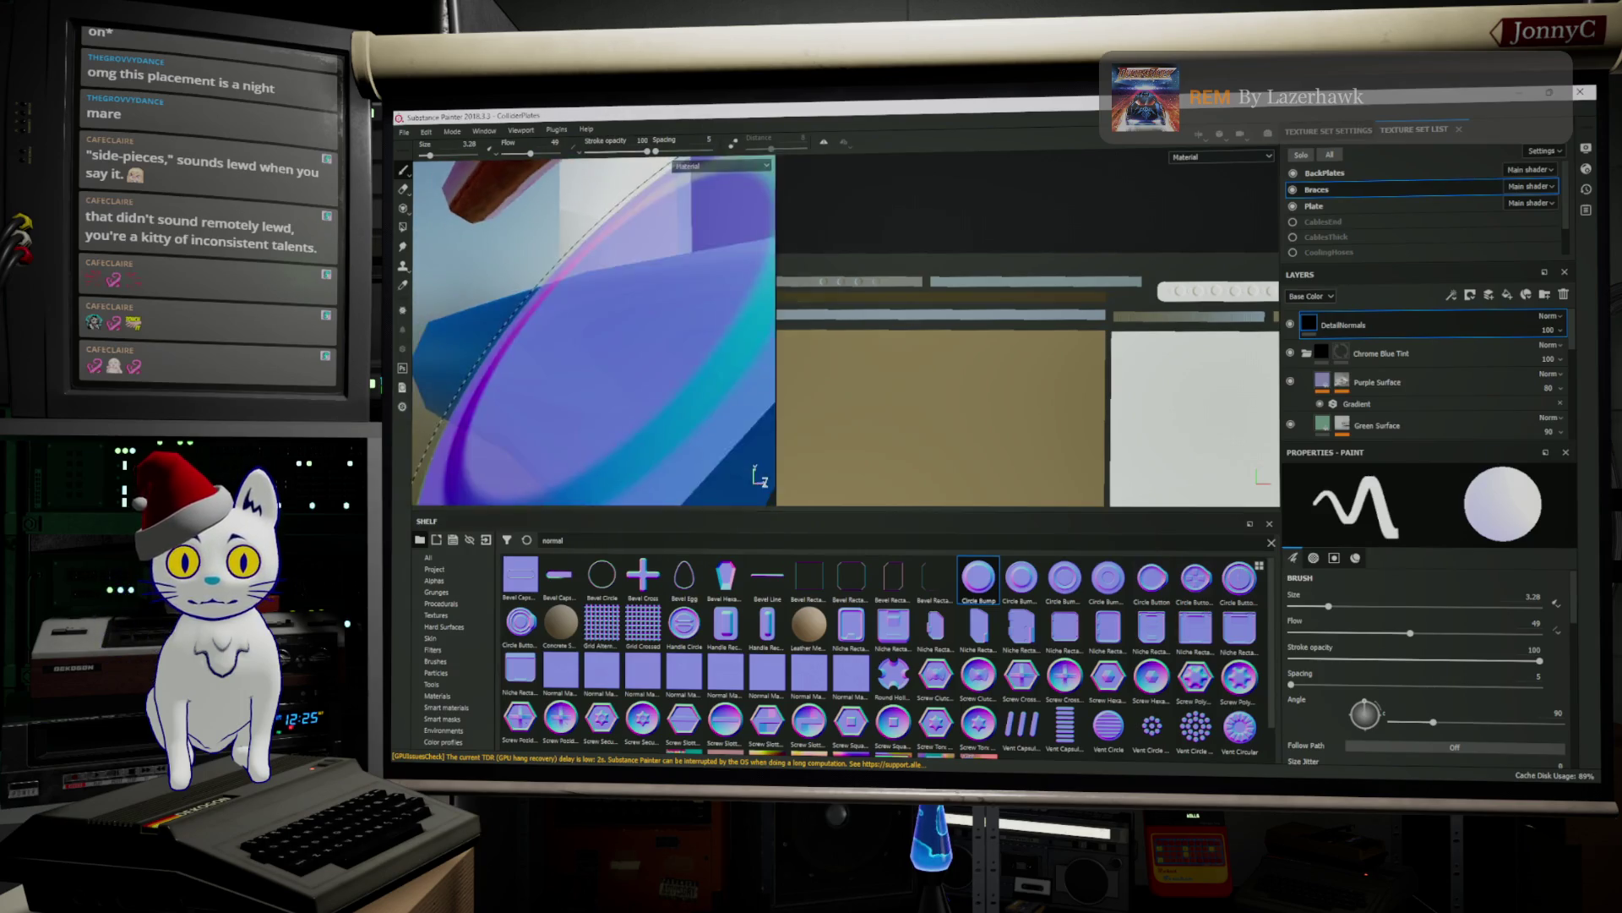
Orbit around the ring, blue rod and brace joint, ending low on the plate and cables
{"action": "left_click_drag", "start_coordinate": [592, 321], "coordinate": [563, 307], "text": "alt"}
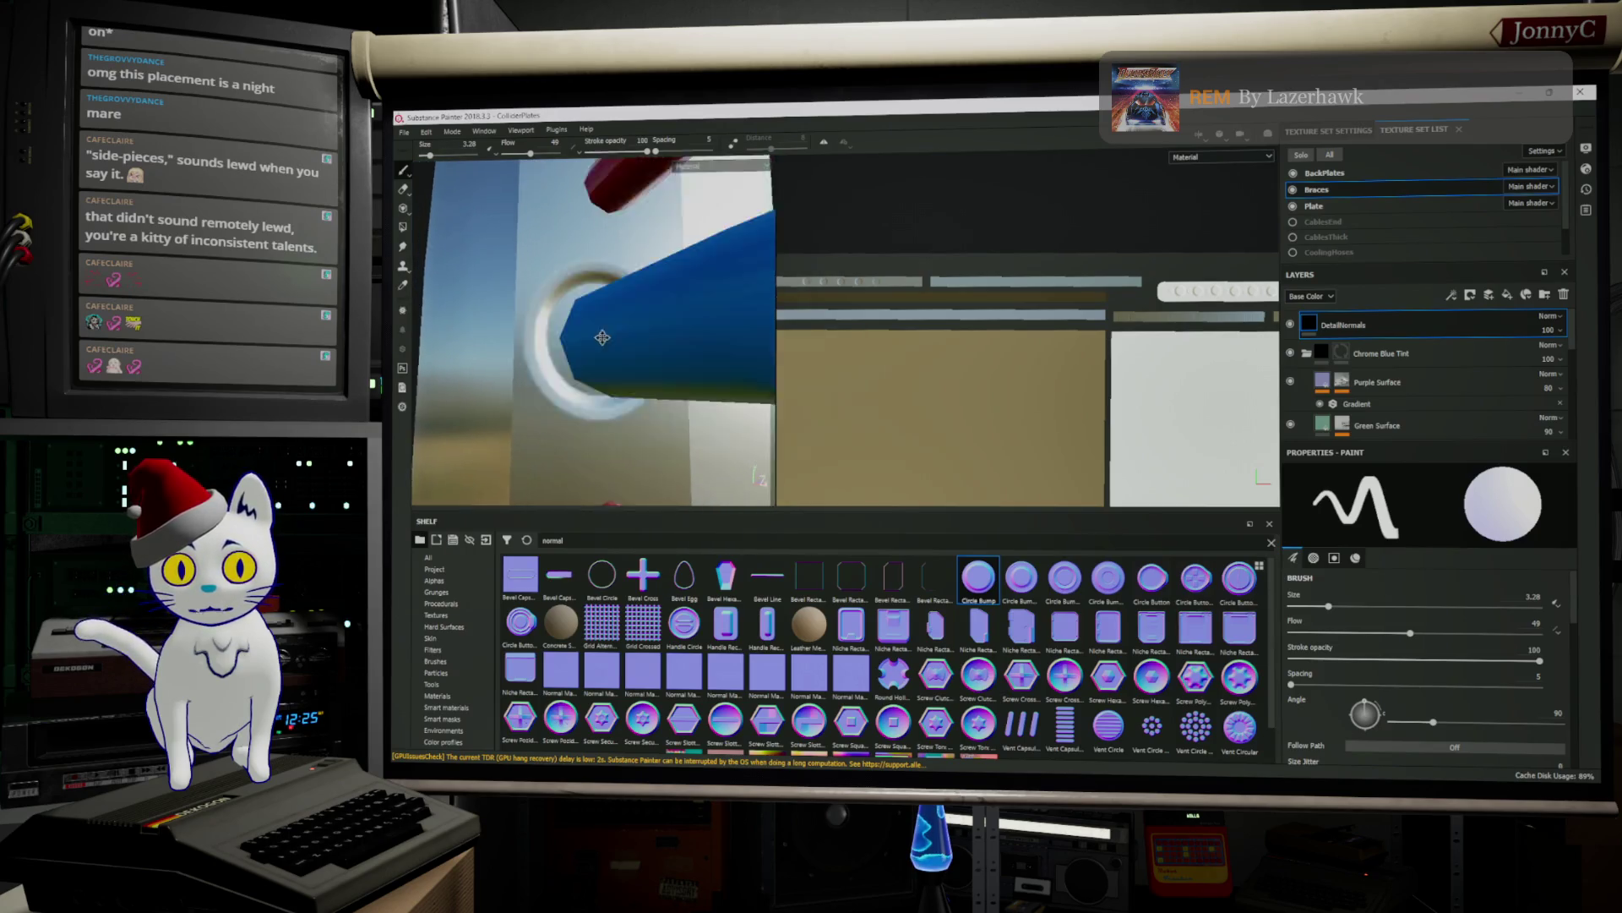
{"action": "left_click_drag", "start_coordinate": [524, 297], "coordinate": [545, 213], "text": "alt"}
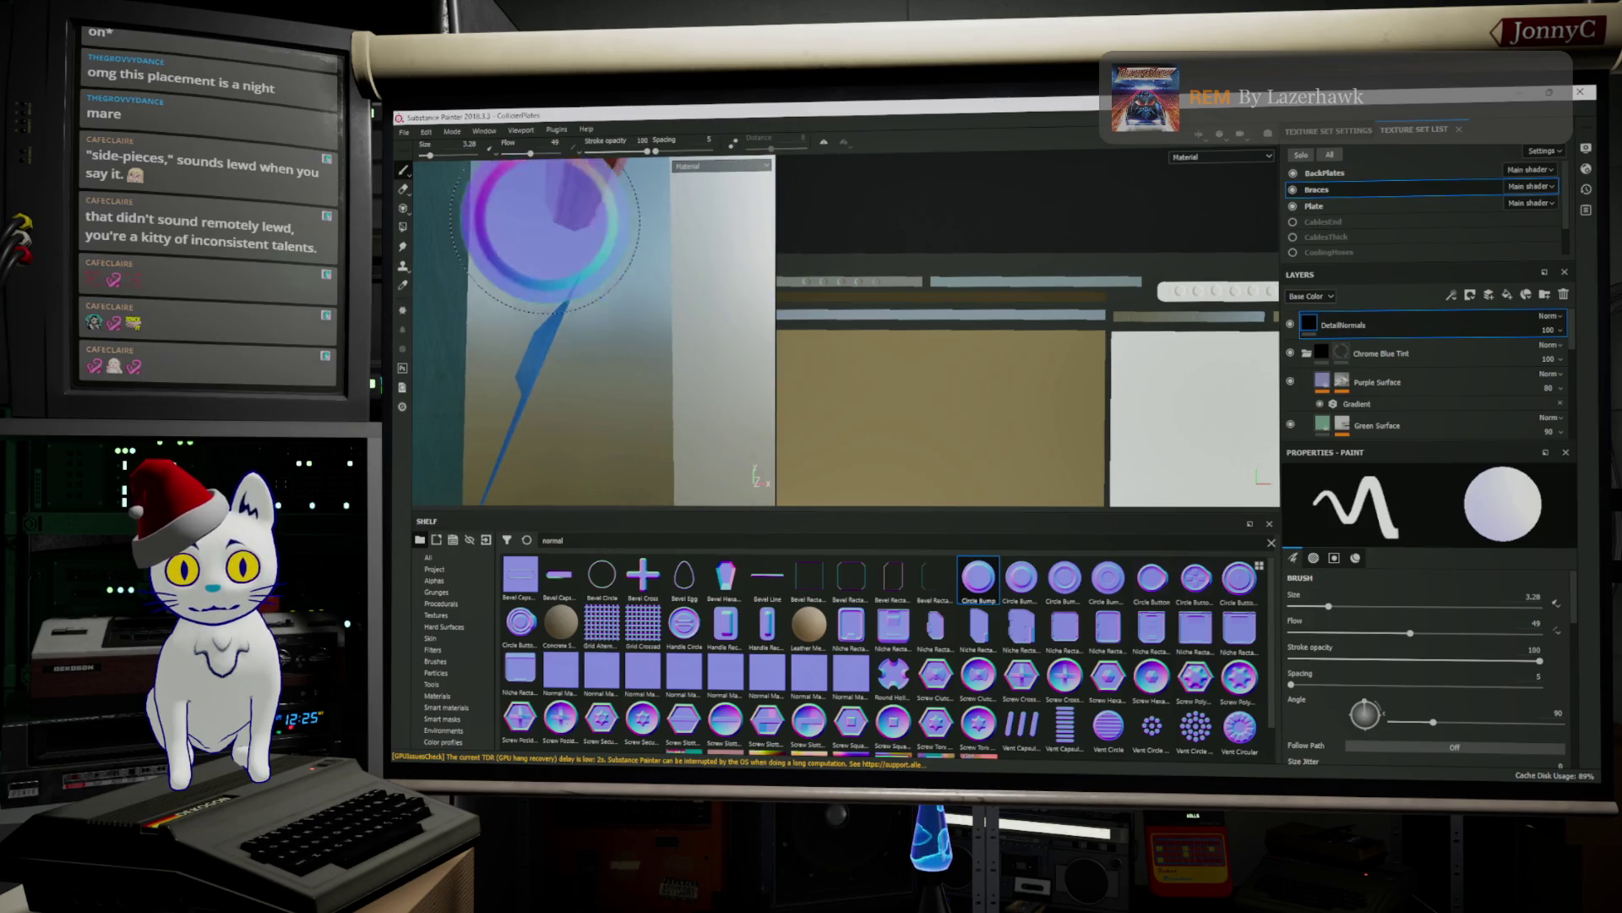
{"action": "mouse_move", "coordinate": [547, 394]}
{"action": "left_mouse_down", "text": "alt"}
{"action": "mouse_move", "coordinate": [602, 391]}
{"action": "mouse_move", "coordinate": [596, 186]}
{"action": "left_mouse_up", "text": "alt"}
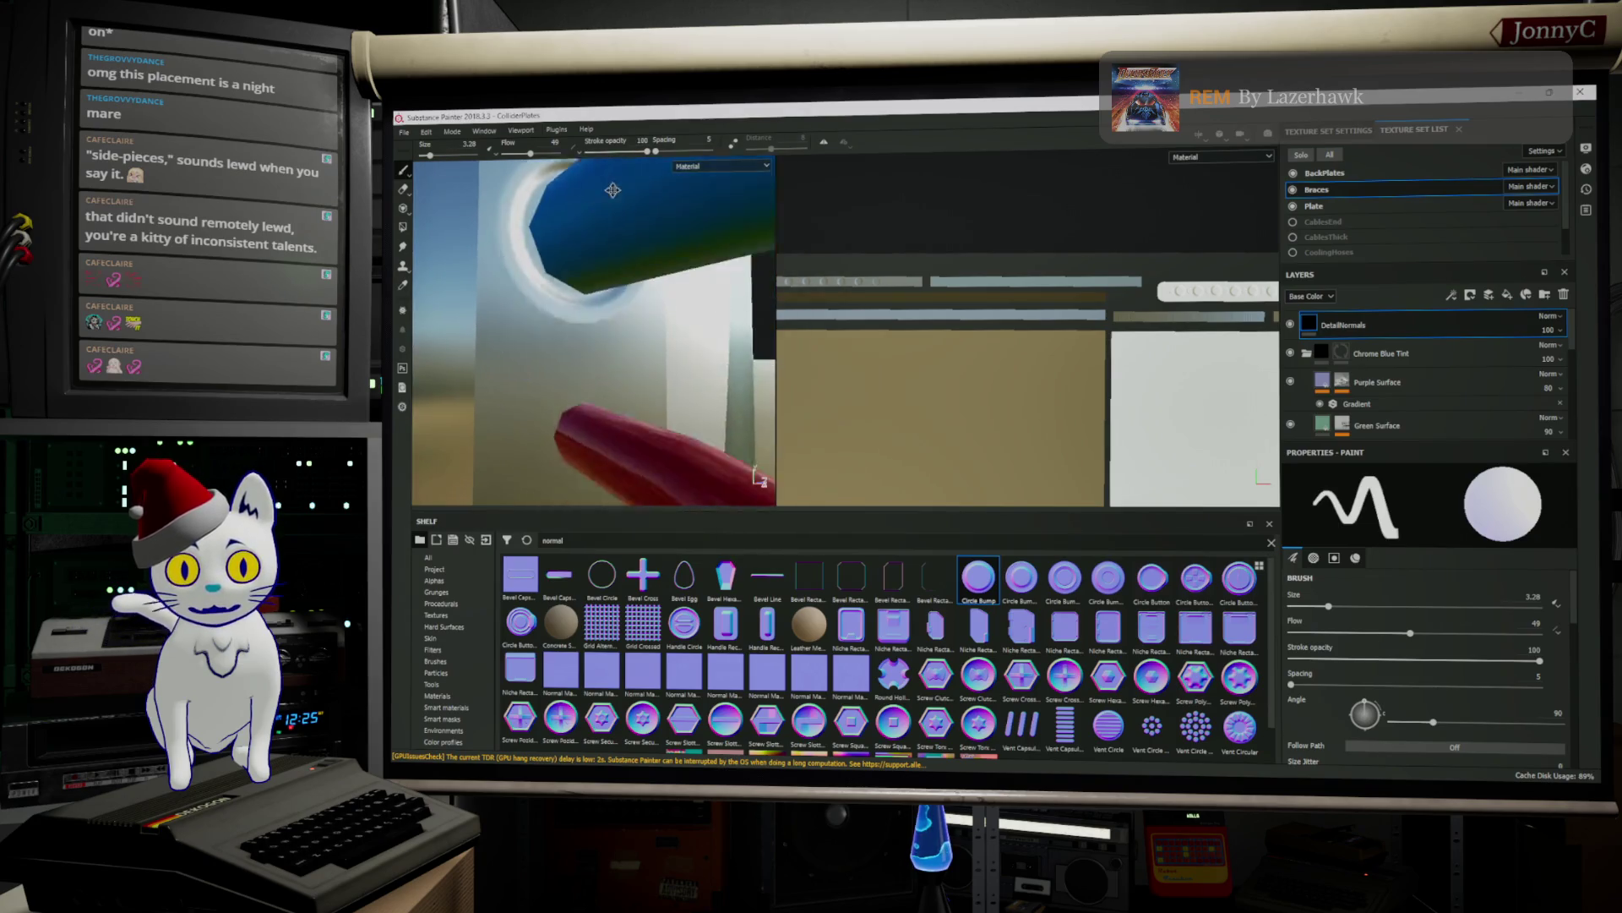
{"action": "left_click_drag", "start_coordinate": [556, 331], "coordinate": [556, 313], "text": "alt"}
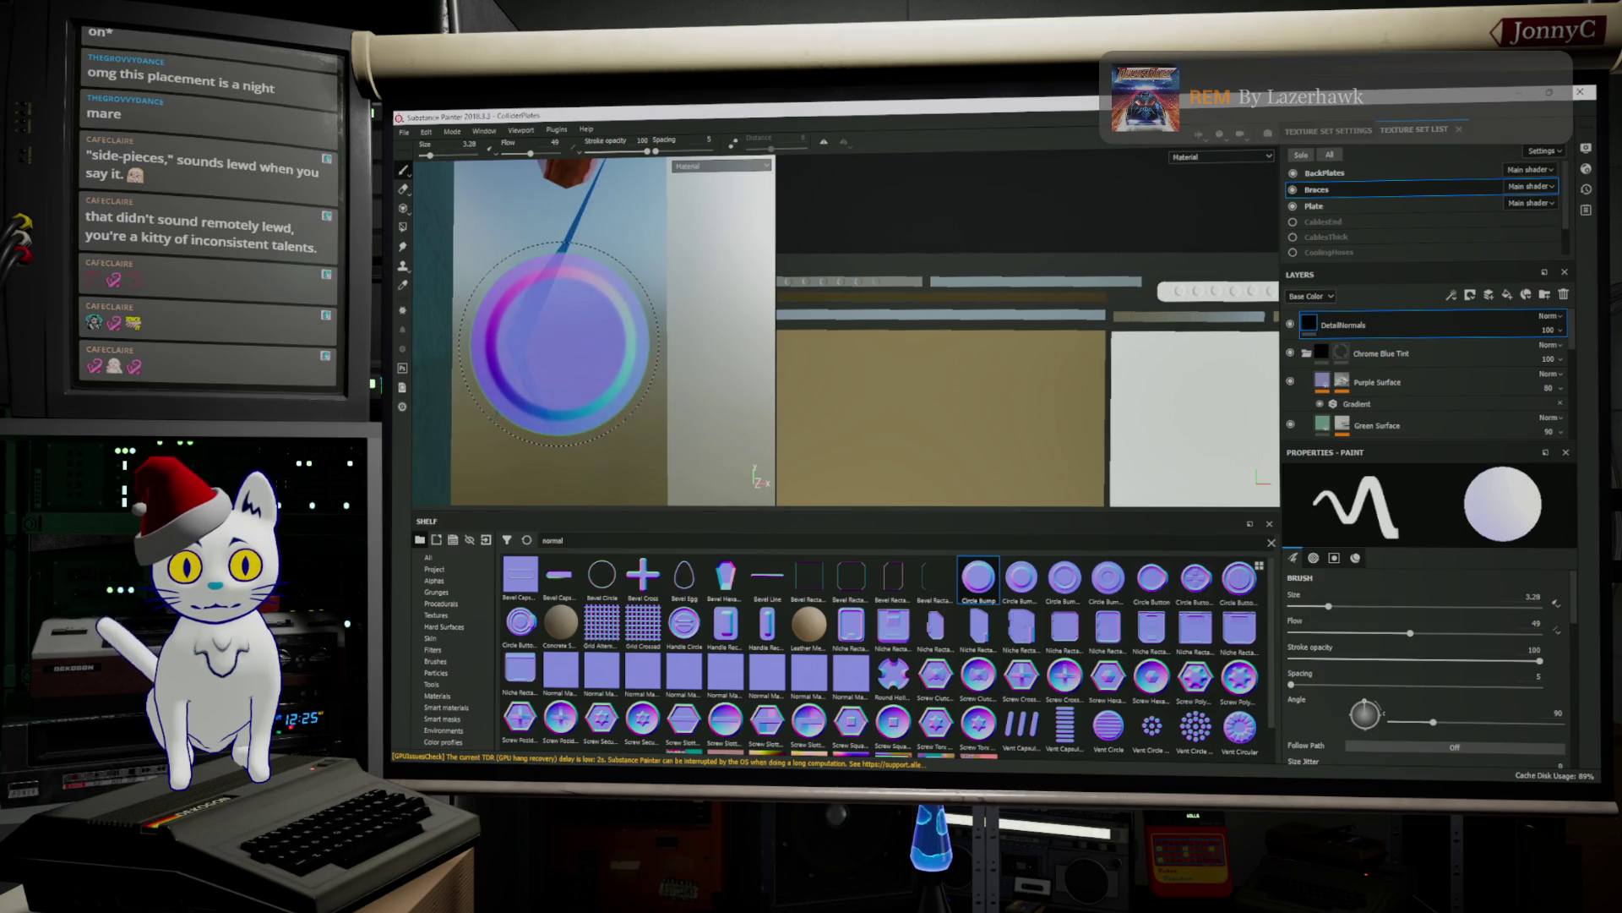
{"action": "mouse_move", "coordinate": [548, 387]}
{"action": "left_mouse_down", "text": "alt"}
{"action": "mouse_move", "coordinate": [578, 398]}
{"action": "mouse_move", "coordinate": [596, 224]}
{"action": "mouse_move", "coordinate": [582, 186]}
{"action": "left_mouse_up", "text": "alt"}
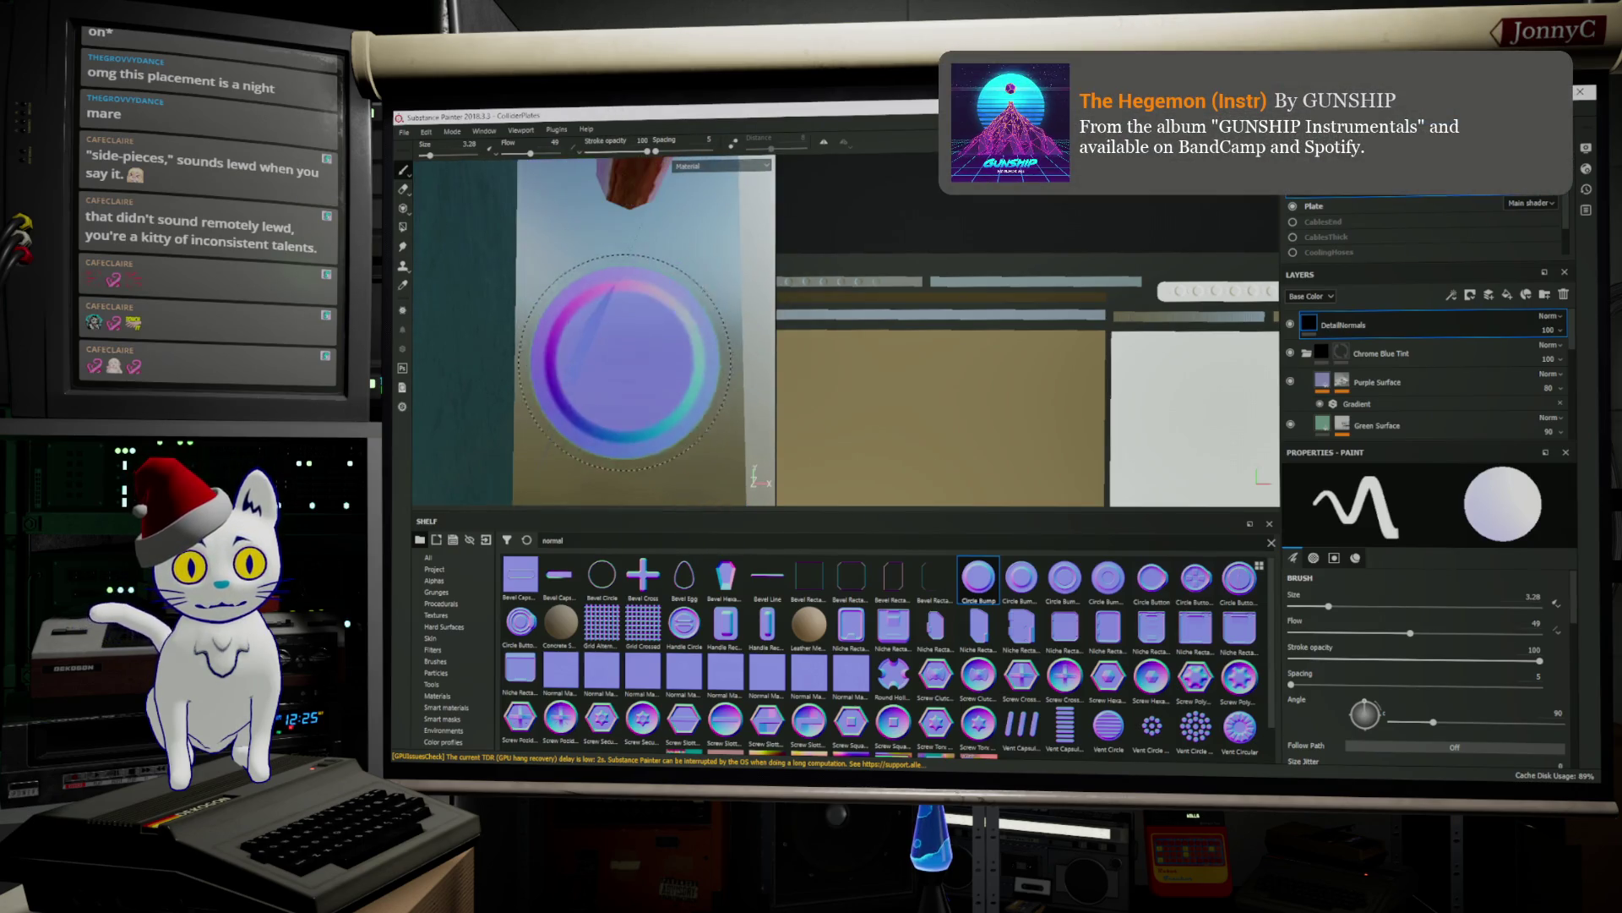
{"action": "mouse_move", "coordinate": [630, 376]}
{"action": "left_mouse_down", "text": "alt"}
{"action": "mouse_move", "coordinate": [704, 393]}
{"action": "mouse_move", "coordinate": [616, 424]}
{"action": "mouse_move", "coordinate": [705, 376]}
{"action": "mouse_move", "coordinate": [604, 150]}
{"action": "left_mouse_up", "text": "alt"}
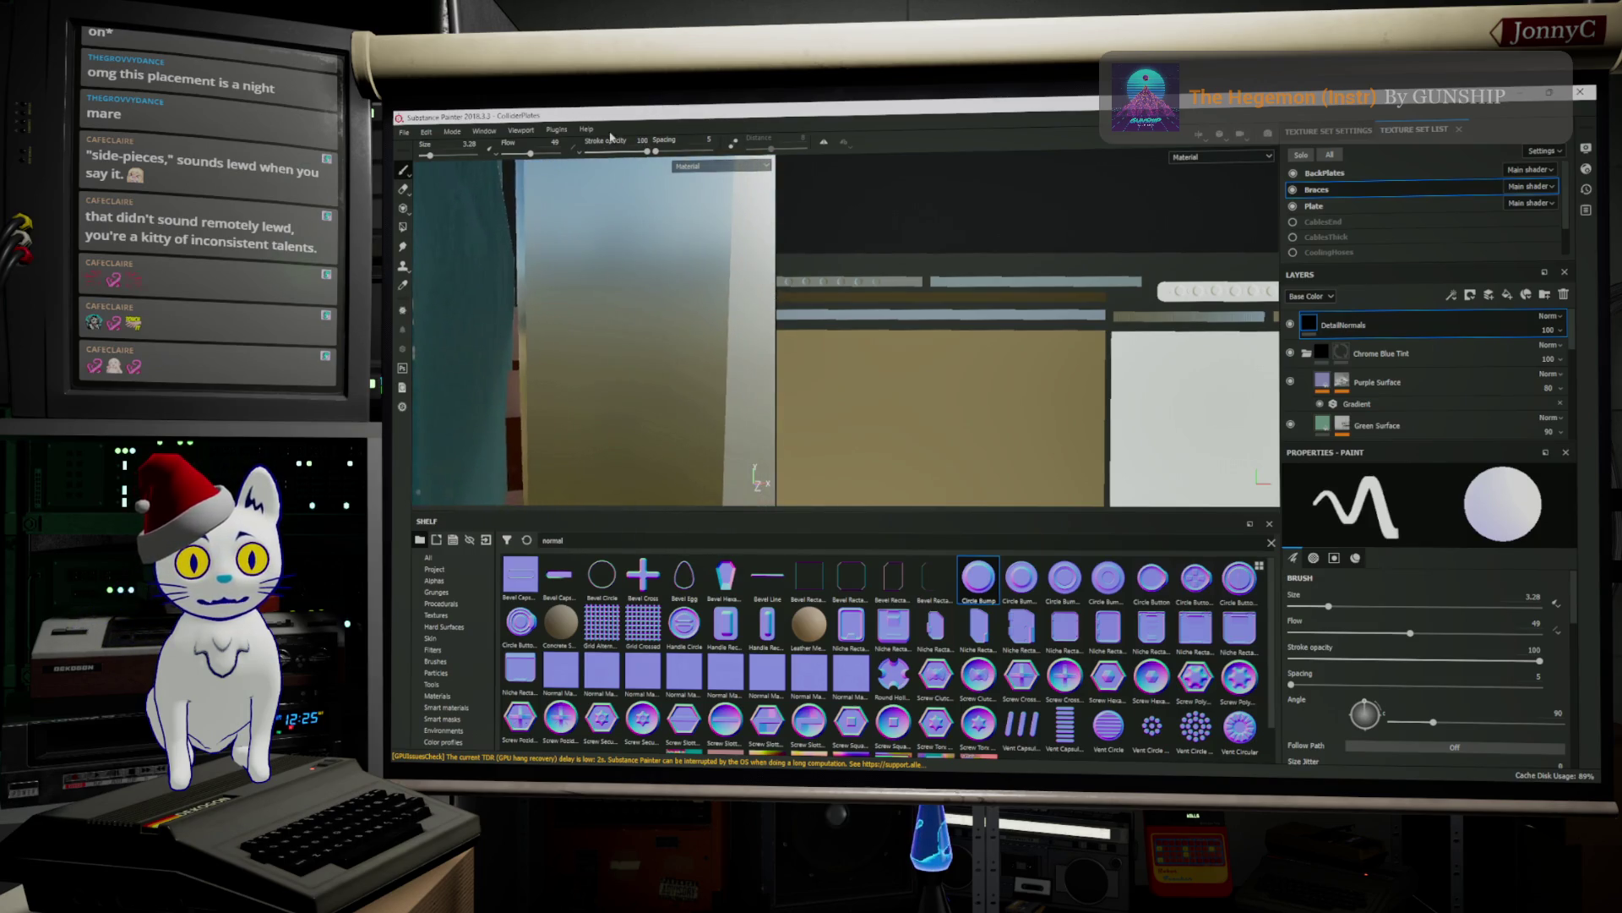
{"action": "scroll", "coordinate": [616, 362], "scroll_direction": "down", "scroll_amount": 5}
{"action": "mouse_move", "coordinate": [640, 312]}
{"action": "left_mouse_down", "text": "alt"}
{"action": "mouse_move", "coordinate": [630, 254]}
{"action": "mouse_move", "coordinate": [598, 689]}
{"action": "left_mouse_up", "text": "alt"}
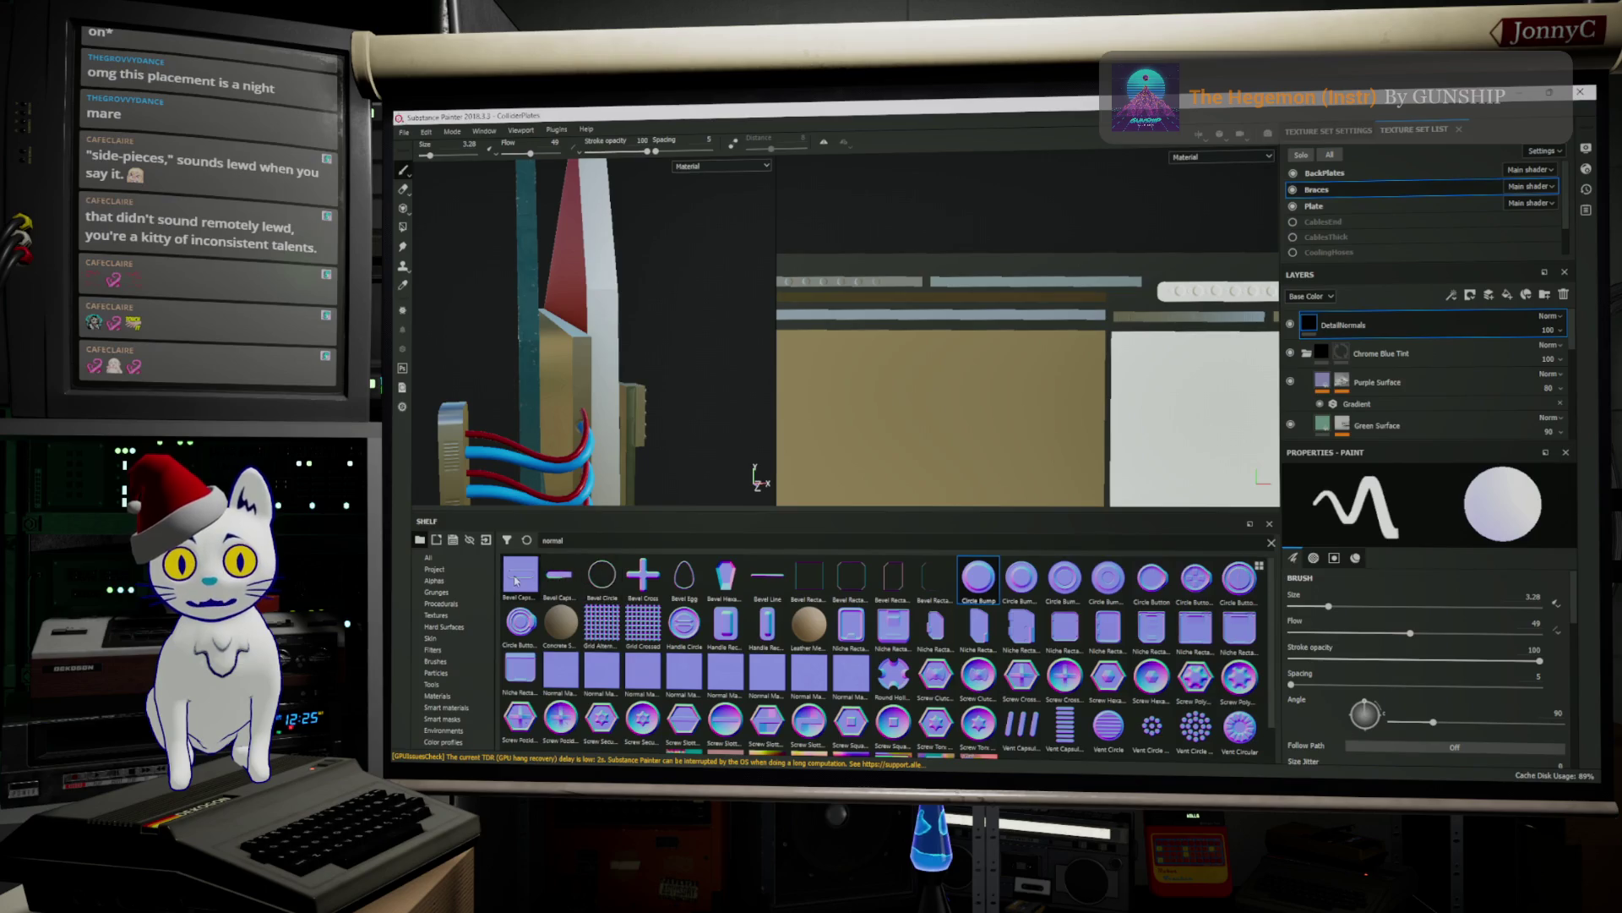
Replace the Circle Bump stamp with Bevel Capsule in the Normal material slot
{"action": "left_click_drag", "start_coordinate": [518, 578], "coordinate": [532, 586]}
{"action": "left_click_drag", "start_coordinate": [831, 610], "coordinate": [1352, 668]}
{"action": "scroll", "coordinate": [845, 617], "scroll_direction": "down", "scroll_amount": 1}
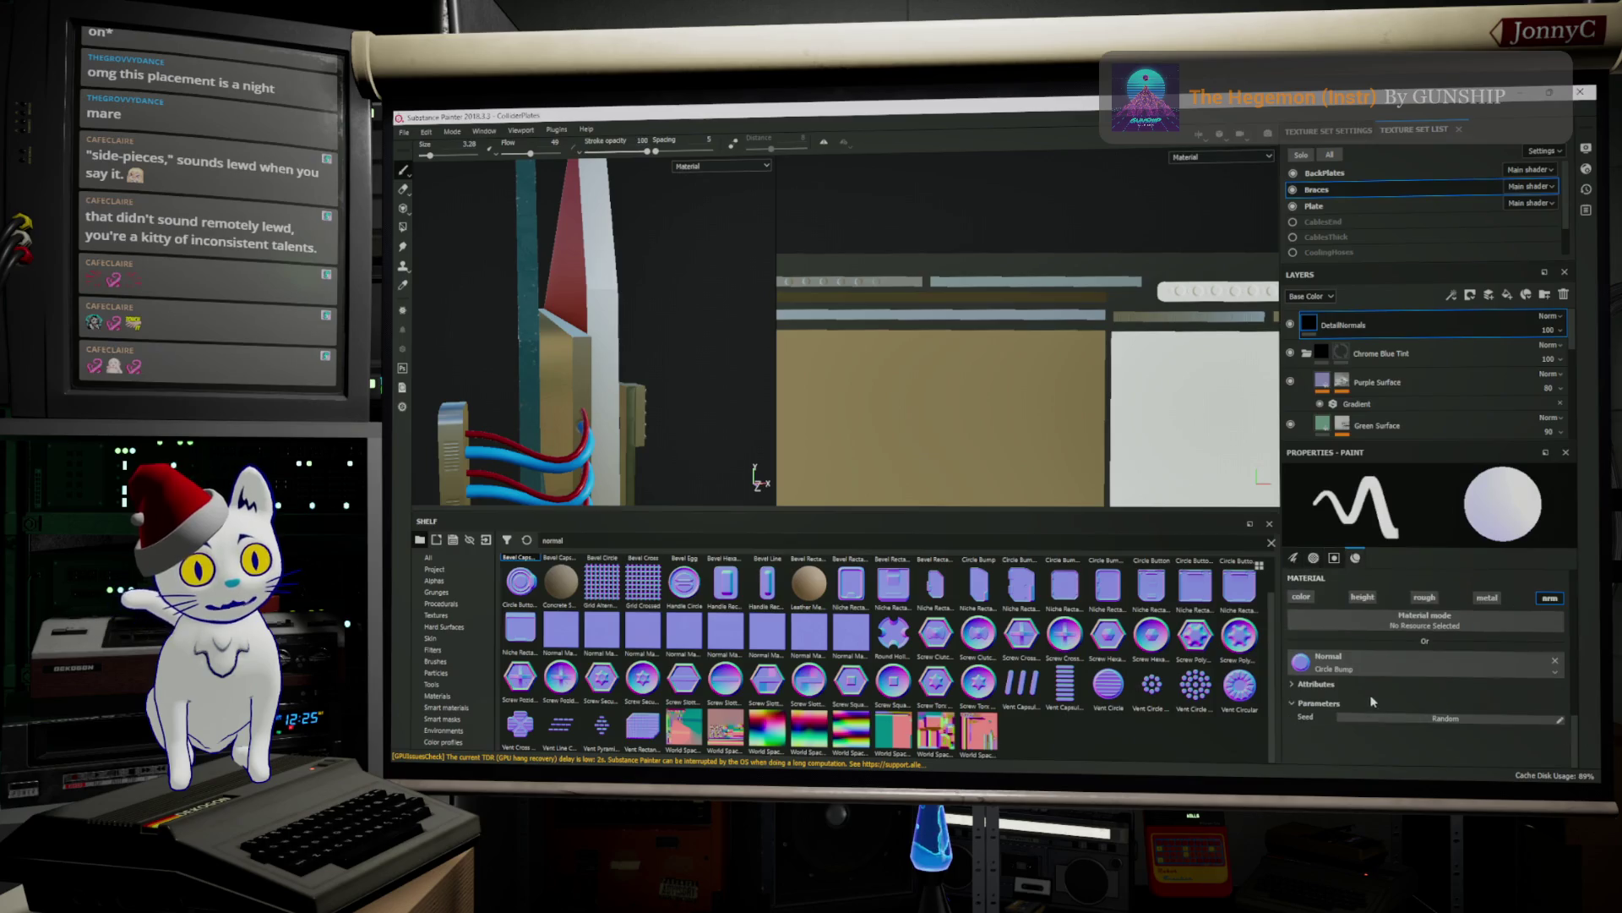
{"action": "scroll", "coordinate": [556, 602], "scroll_direction": "up", "scroll_amount": 1}
{"action": "mouse_move", "coordinate": [518, 578]}
{"action": "left_mouse_down"}
{"action": "mouse_move", "coordinate": [1327, 710]}
{"action": "mouse_move", "coordinate": [1306, 664]}
{"action": "left_mouse_up"}
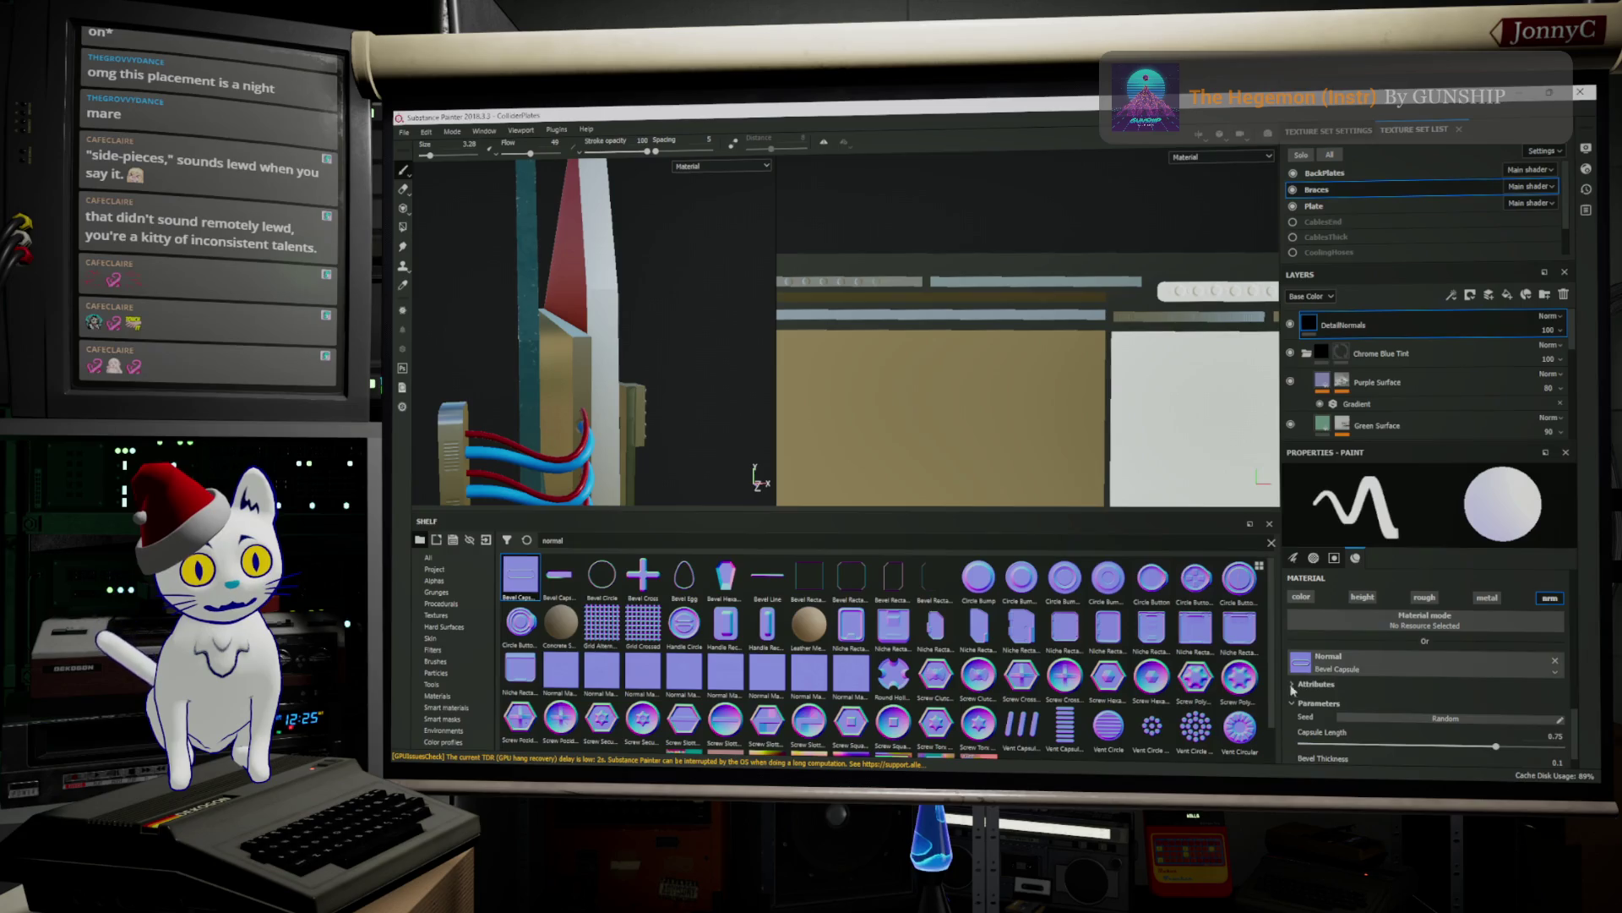
{"action": "scroll", "coordinate": [619, 373], "scroll_direction": "up", "scroll_amount": 5}
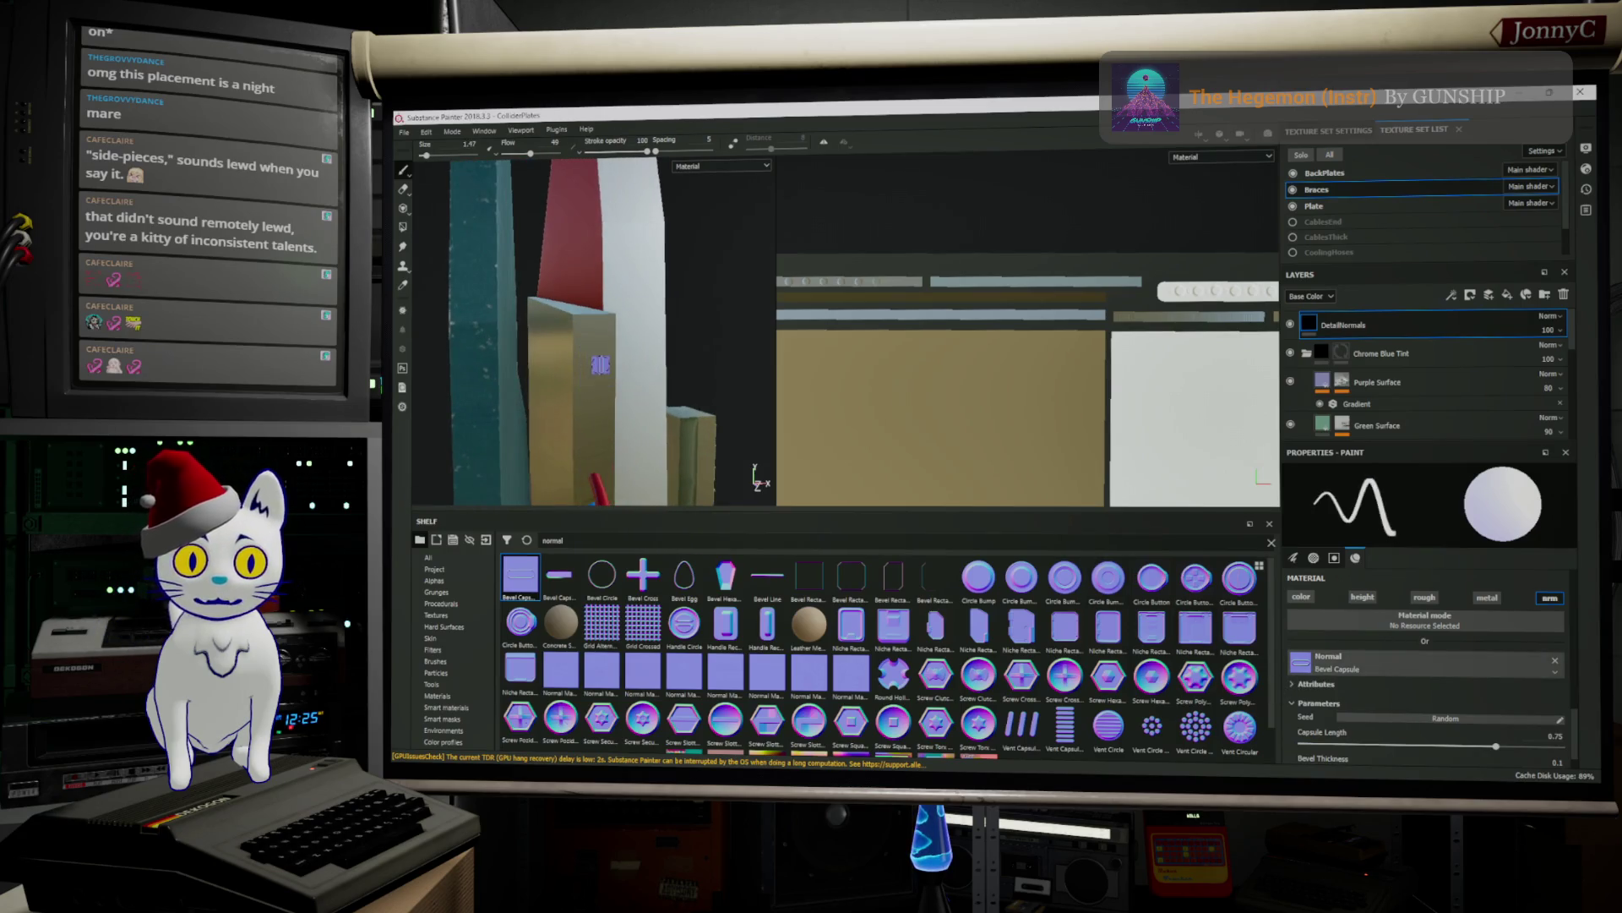
Set brush size to 5.81 and stamp two vertical capsule grooves on the brace side
{"action": "mouse_move", "coordinate": [600, 365]}
{"action": "right_mouse_down", "text": "ctrl"}
{"action": "mouse_move", "coordinate": [575, 363]}
{"action": "mouse_move", "coordinate": [590, 376]}
{"action": "right_mouse_up", "text": "ctrl"}
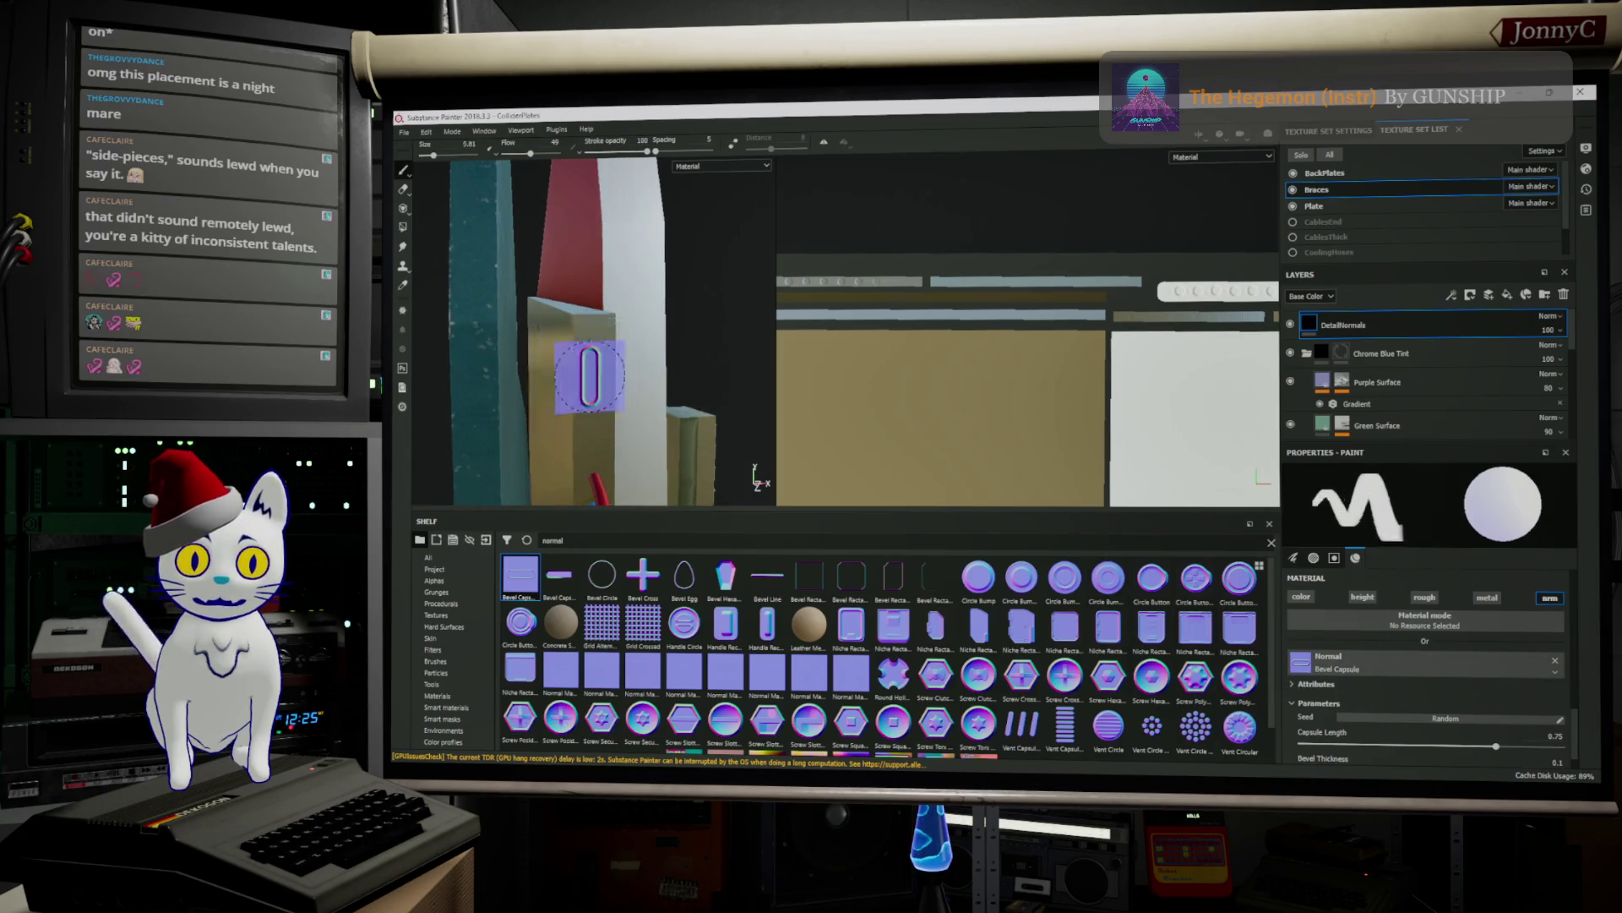
{"action": "left_click", "coordinate": [596, 362]}
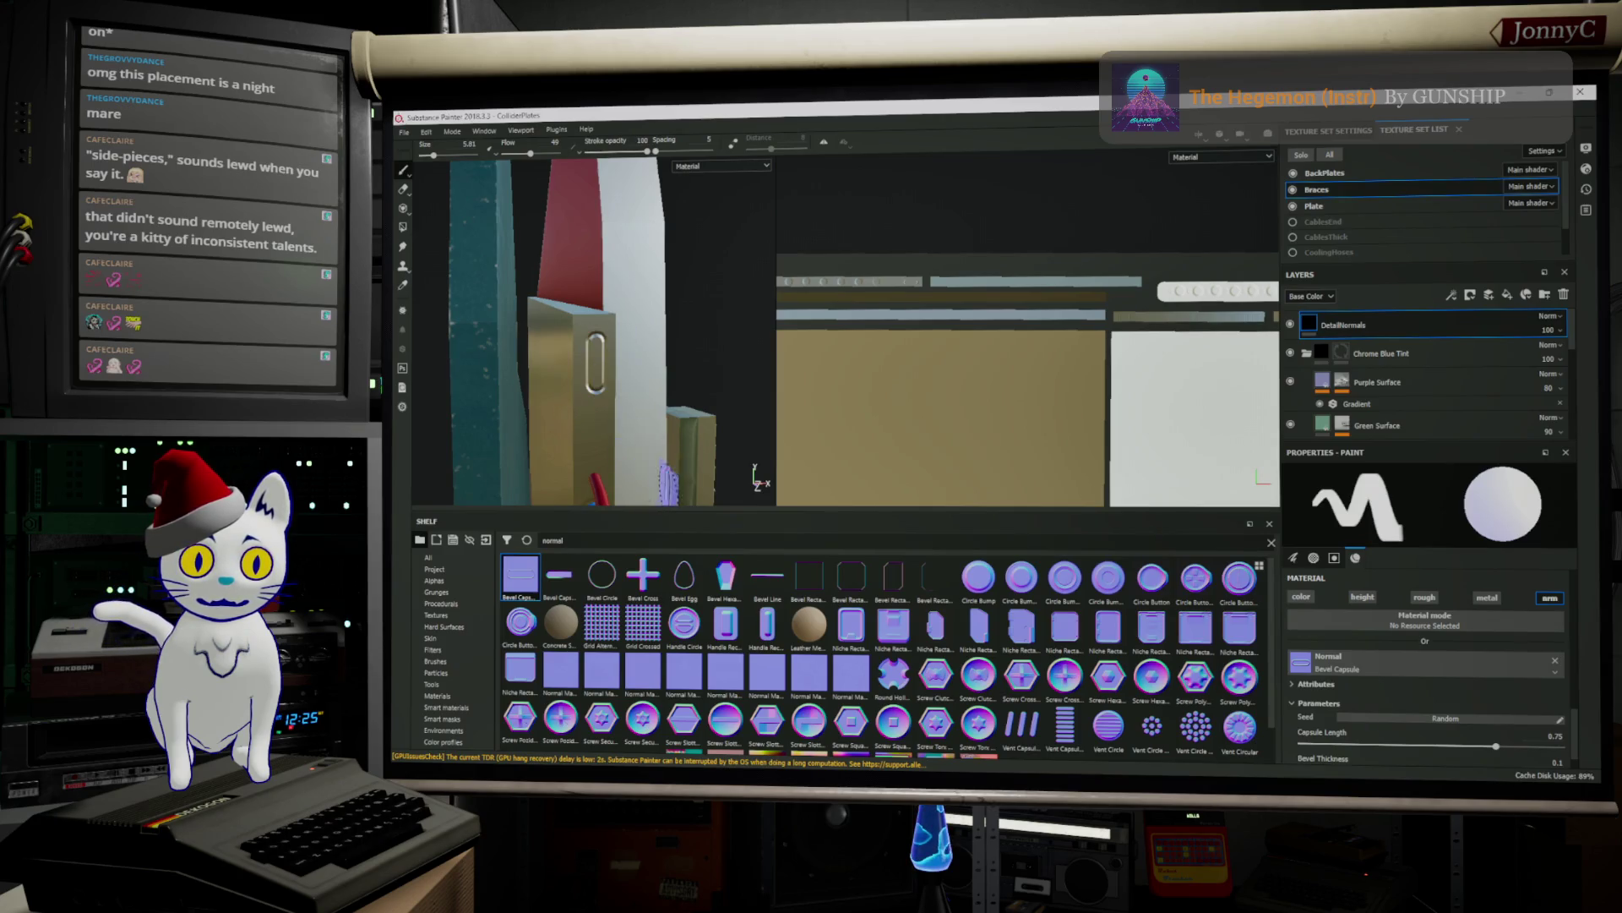
{"action": "left_click", "coordinate": [595, 431]}
{"action": "scroll", "coordinate": [869, 335], "scroll_direction": "down", "scroll_amount": 2}
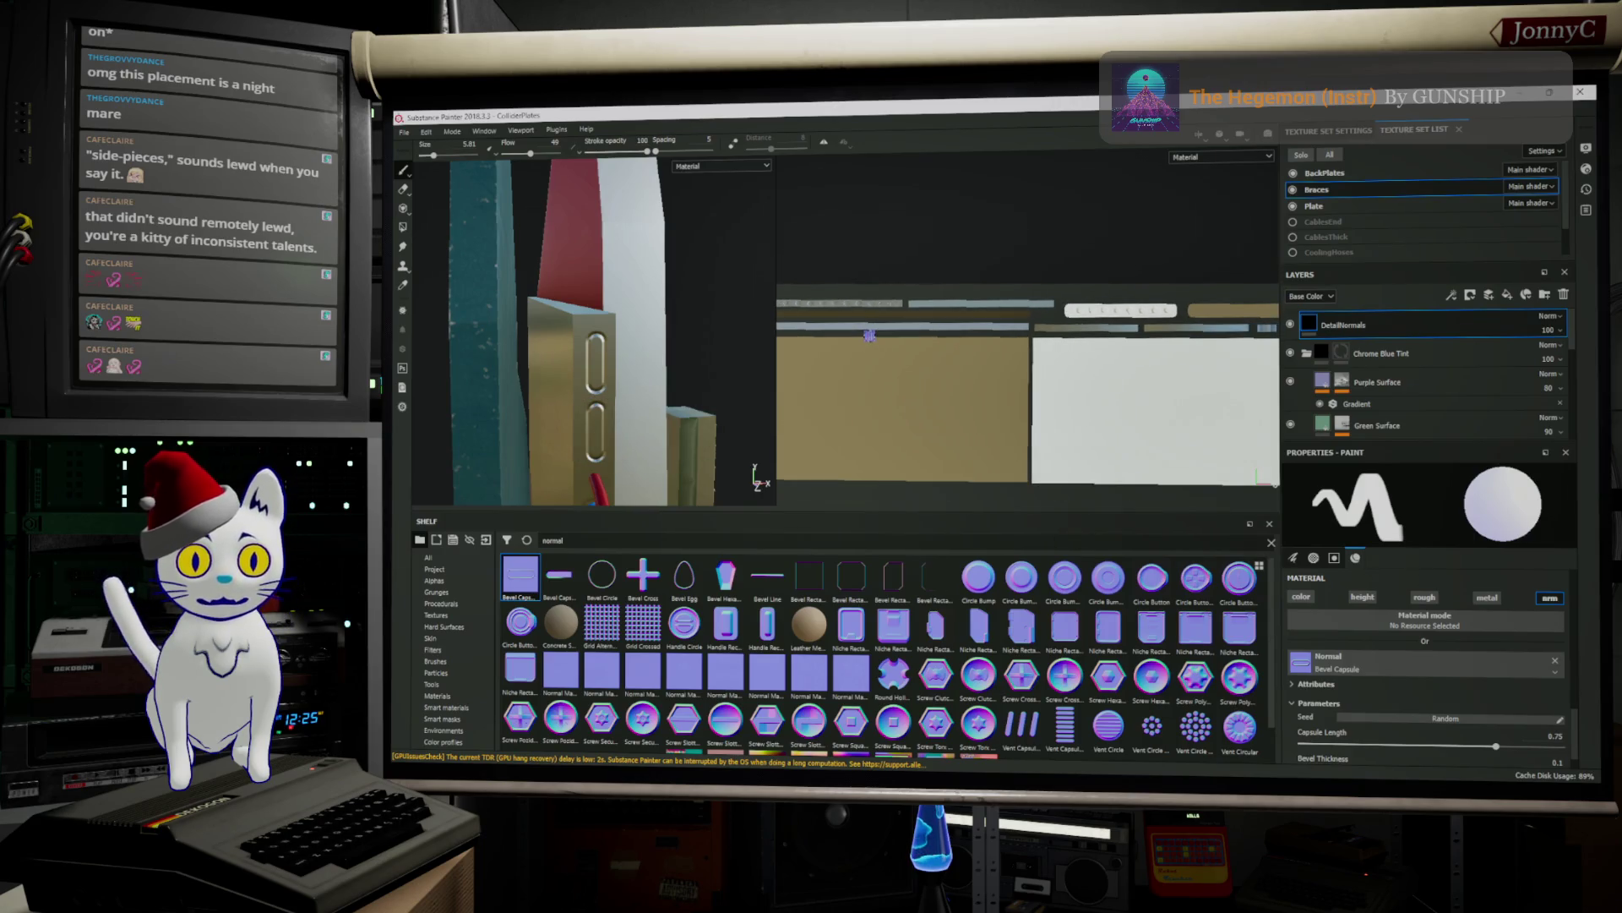
{"action": "mouse_move", "coordinate": [703, 403]}
{"action": "left_mouse_down", "text": "alt"}
{"action": "mouse_move", "coordinate": [623, 290]}
{"action": "mouse_move", "coordinate": [621, 226]}
{"action": "mouse_move", "coordinate": [596, 198]}
{"action": "left_mouse_up", "text": "alt"}
Stamp a Bevel Capsule groove on the plate strip beside the round bumps
{"action": "mouse_move", "coordinate": [608, 286]}
{"action": "left_mouse_down", "text": "alt"}
{"action": "mouse_move", "coordinate": [601, 252]}
{"action": "mouse_move", "coordinate": [659, 253]}
{"action": "left_mouse_up", "text": "alt"}
{"action": "scroll", "coordinate": [990, 361], "scroll_direction": "down", "scroll_amount": 3}
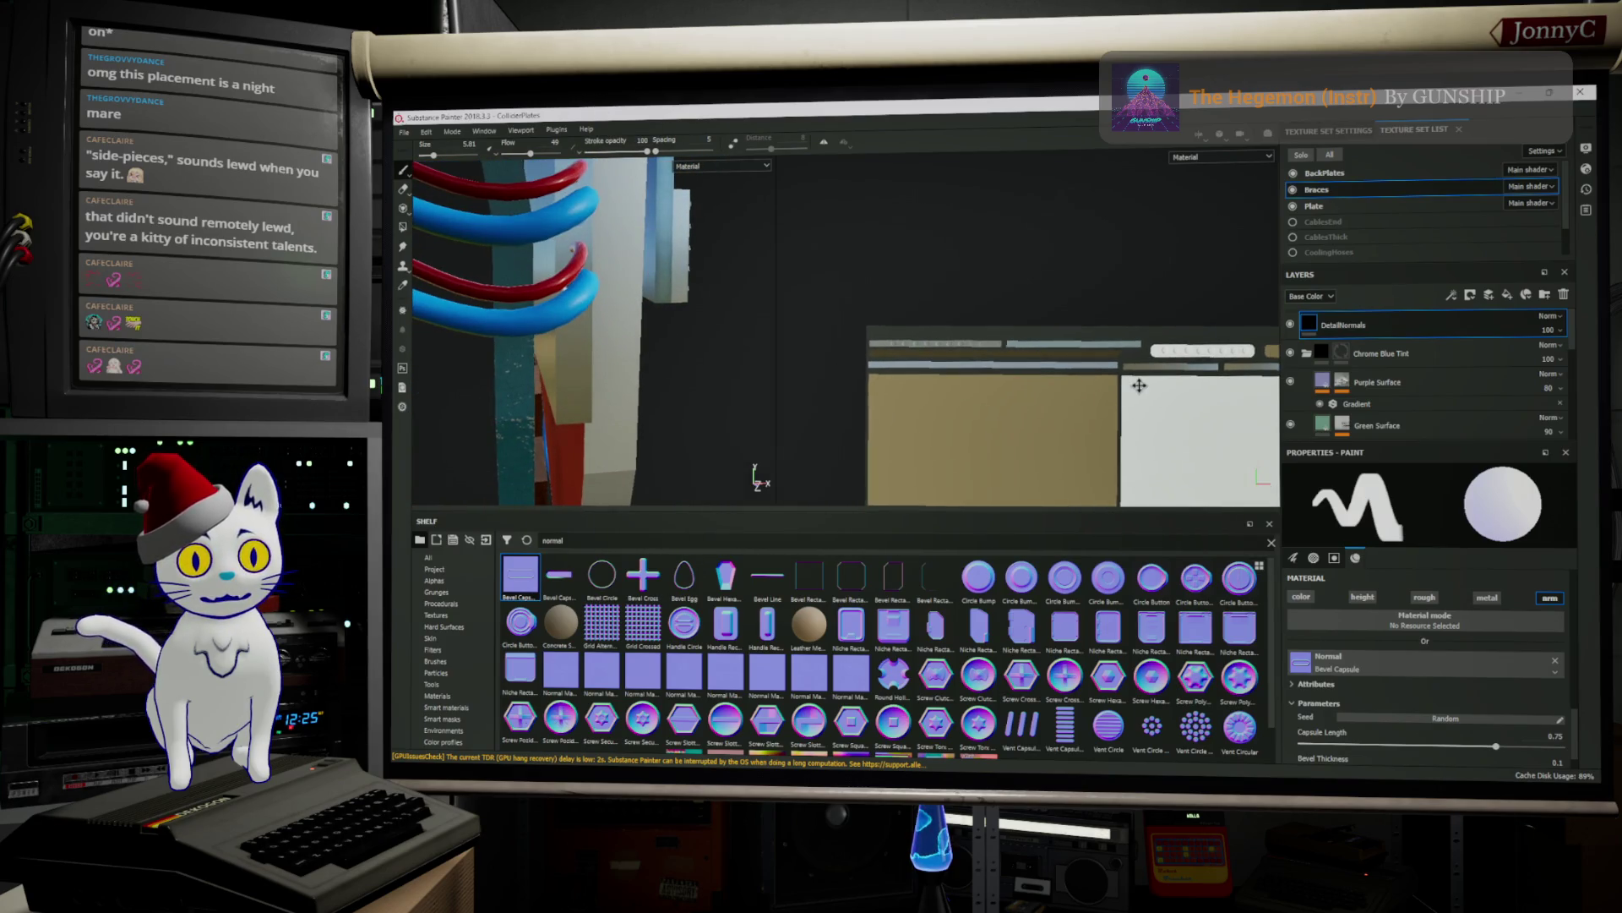
{"action": "scroll", "coordinate": [991, 360], "scroll_direction": "up", "scroll_amount": 3}
{"action": "middle_click_drag", "start_coordinate": [1006, 355], "coordinate": [1270, 436]}
{"action": "scroll", "coordinate": [1000, 343], "scroll_direction": "up", "scroll_amount": 5}
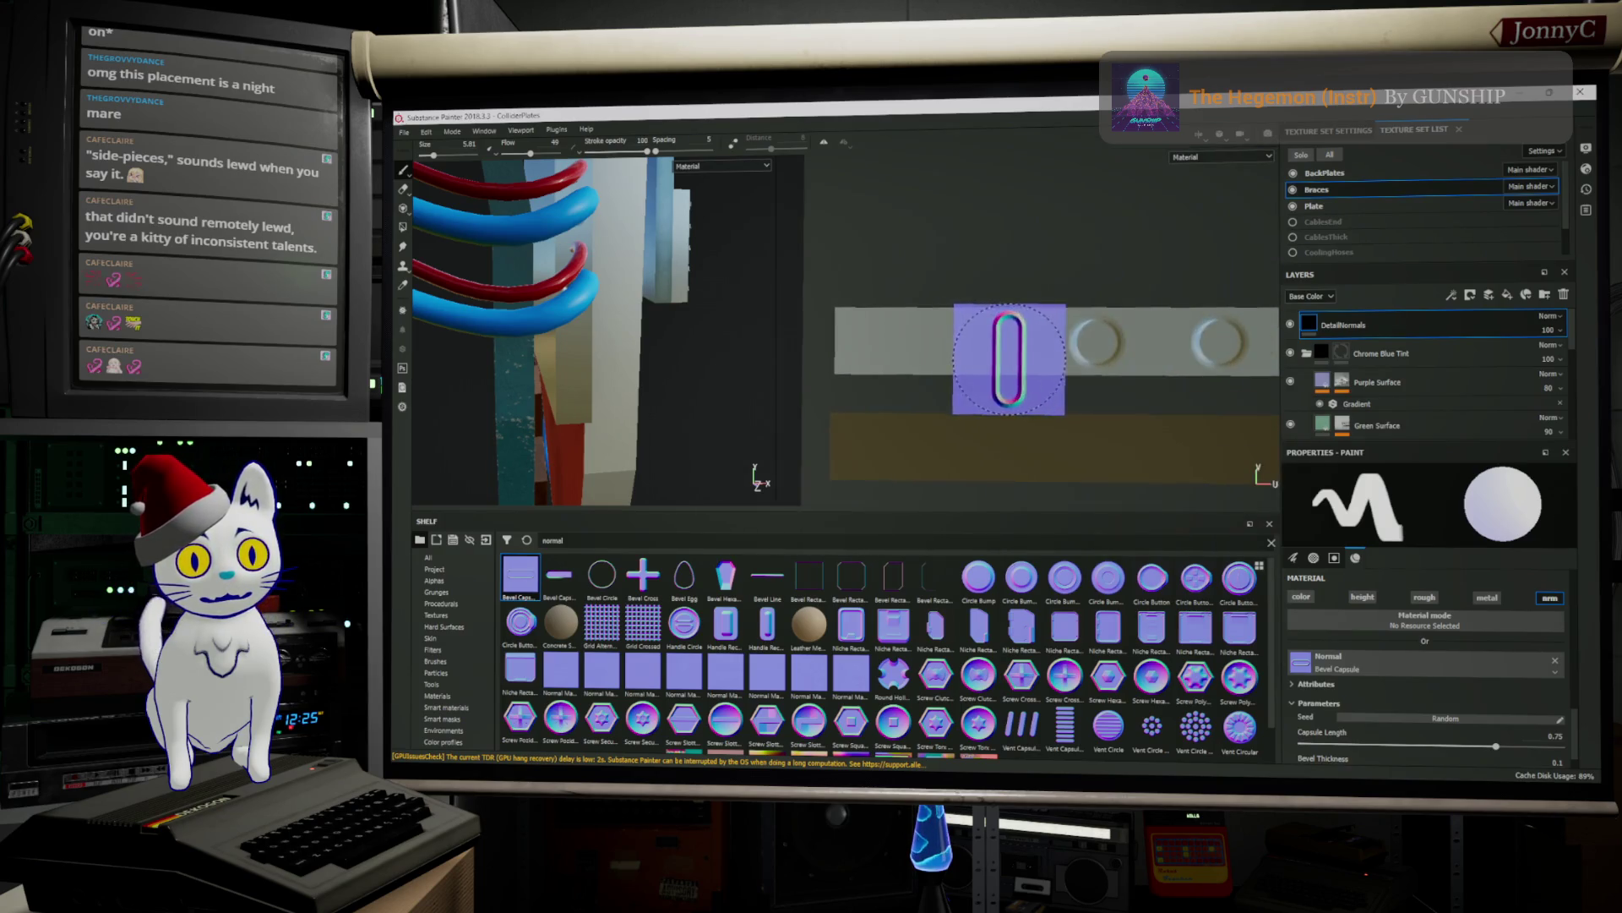
{"action": "scroll", "coordinate": [1404, 666], "scroll_direction": "down", "scroll_amount": 5}
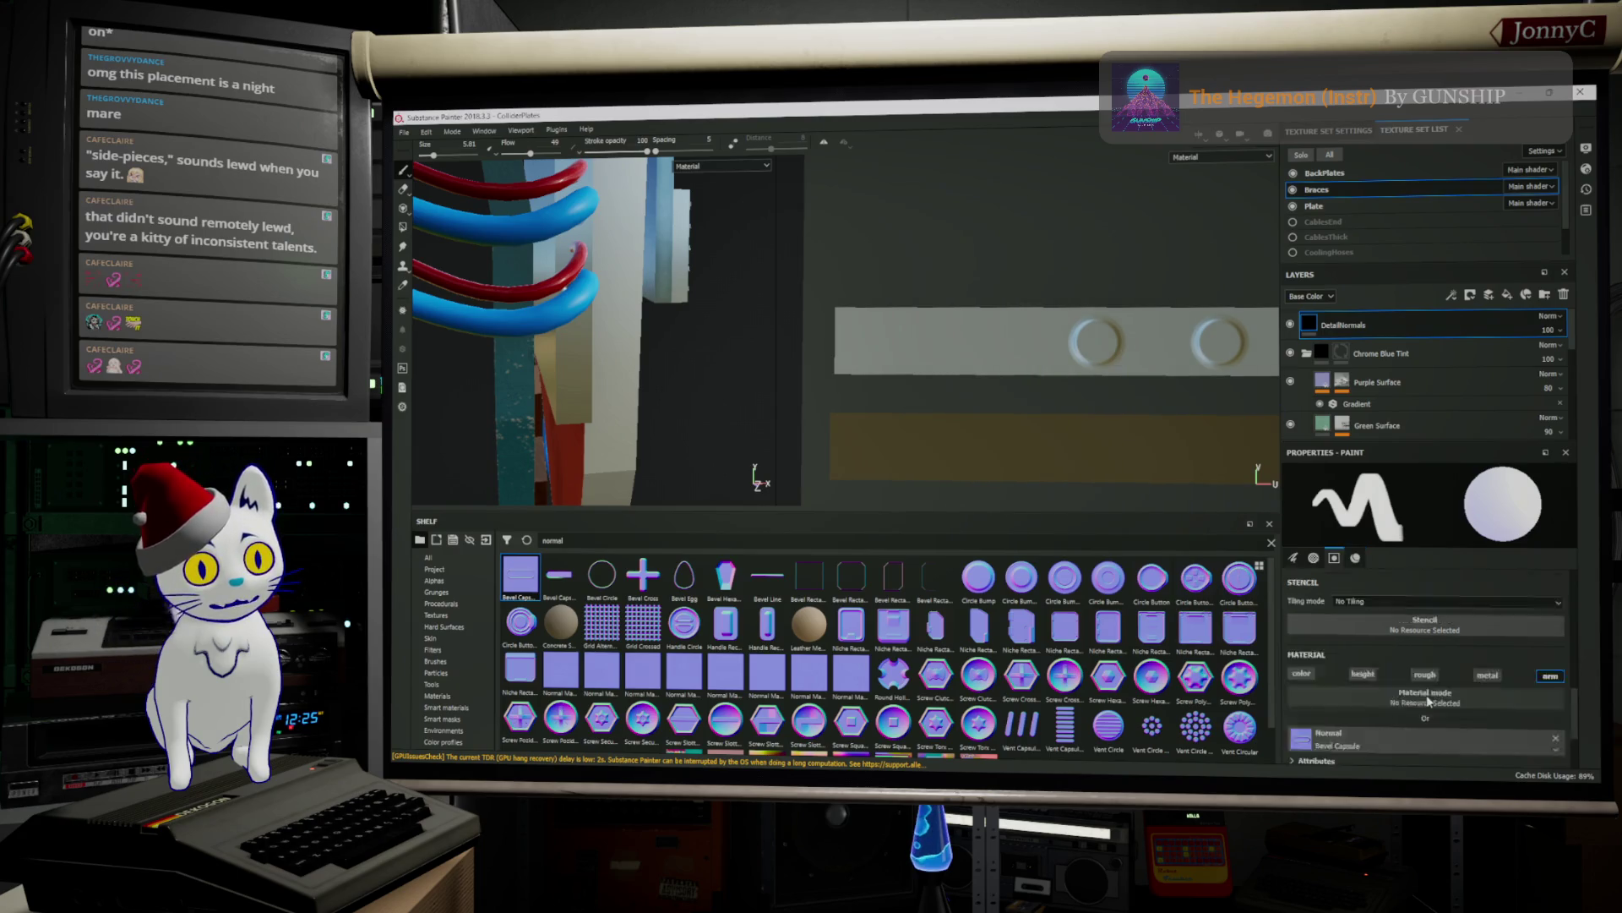
{"action": "scroll", "coordinate": [1406, 663], "scroll_direction": "up", "scroll_amount": 5}
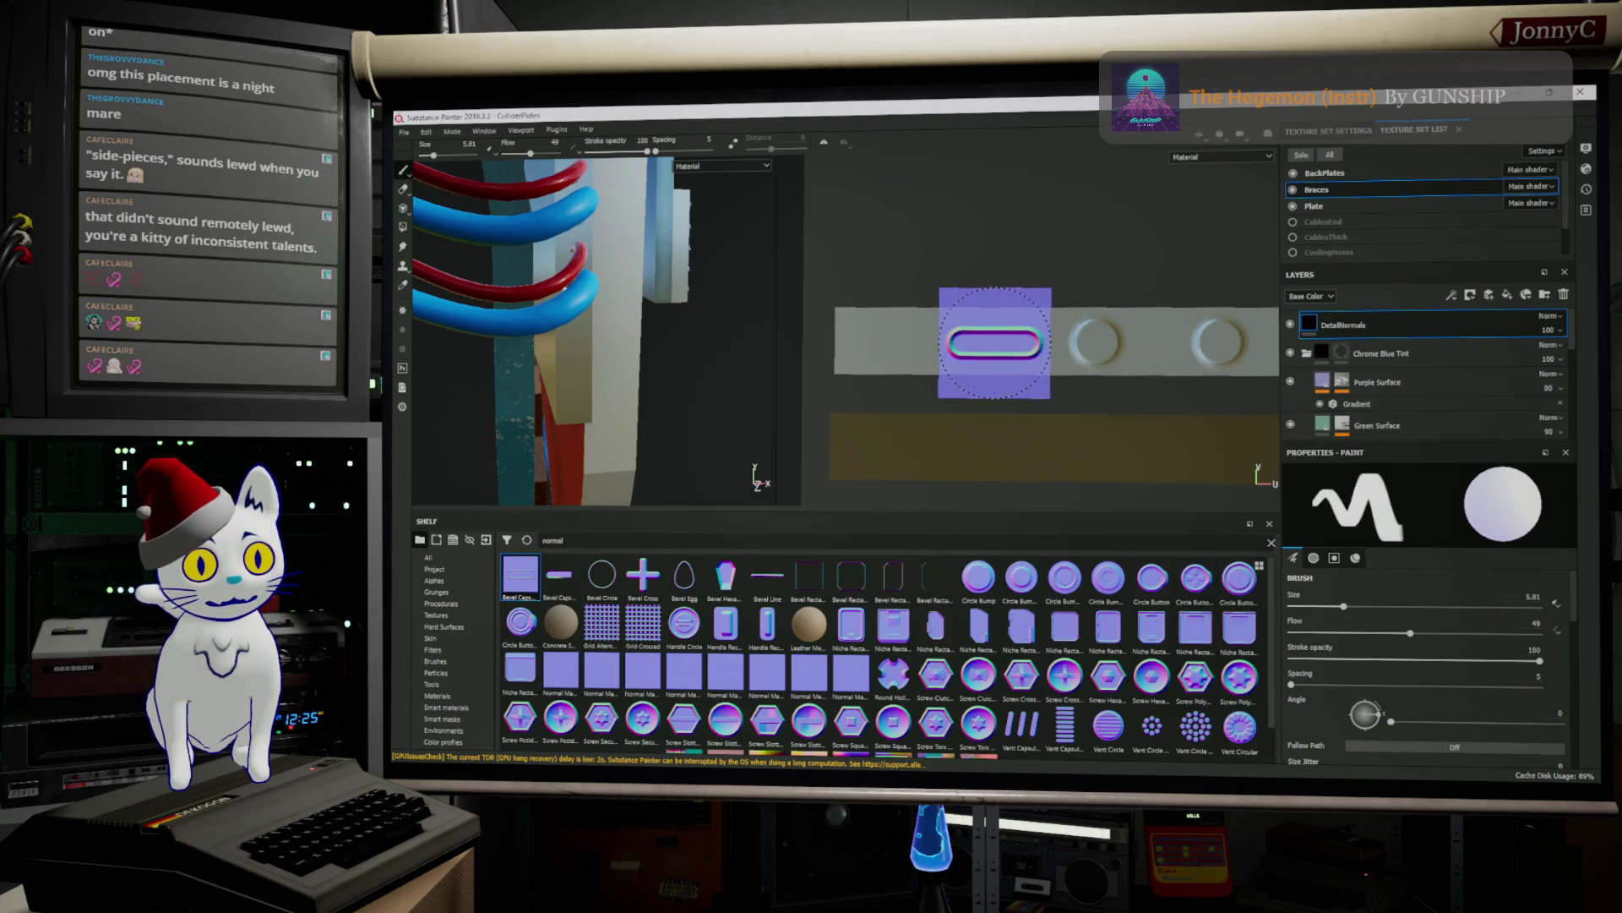
{"action": "left_click", "coordinate": [997, 342]}
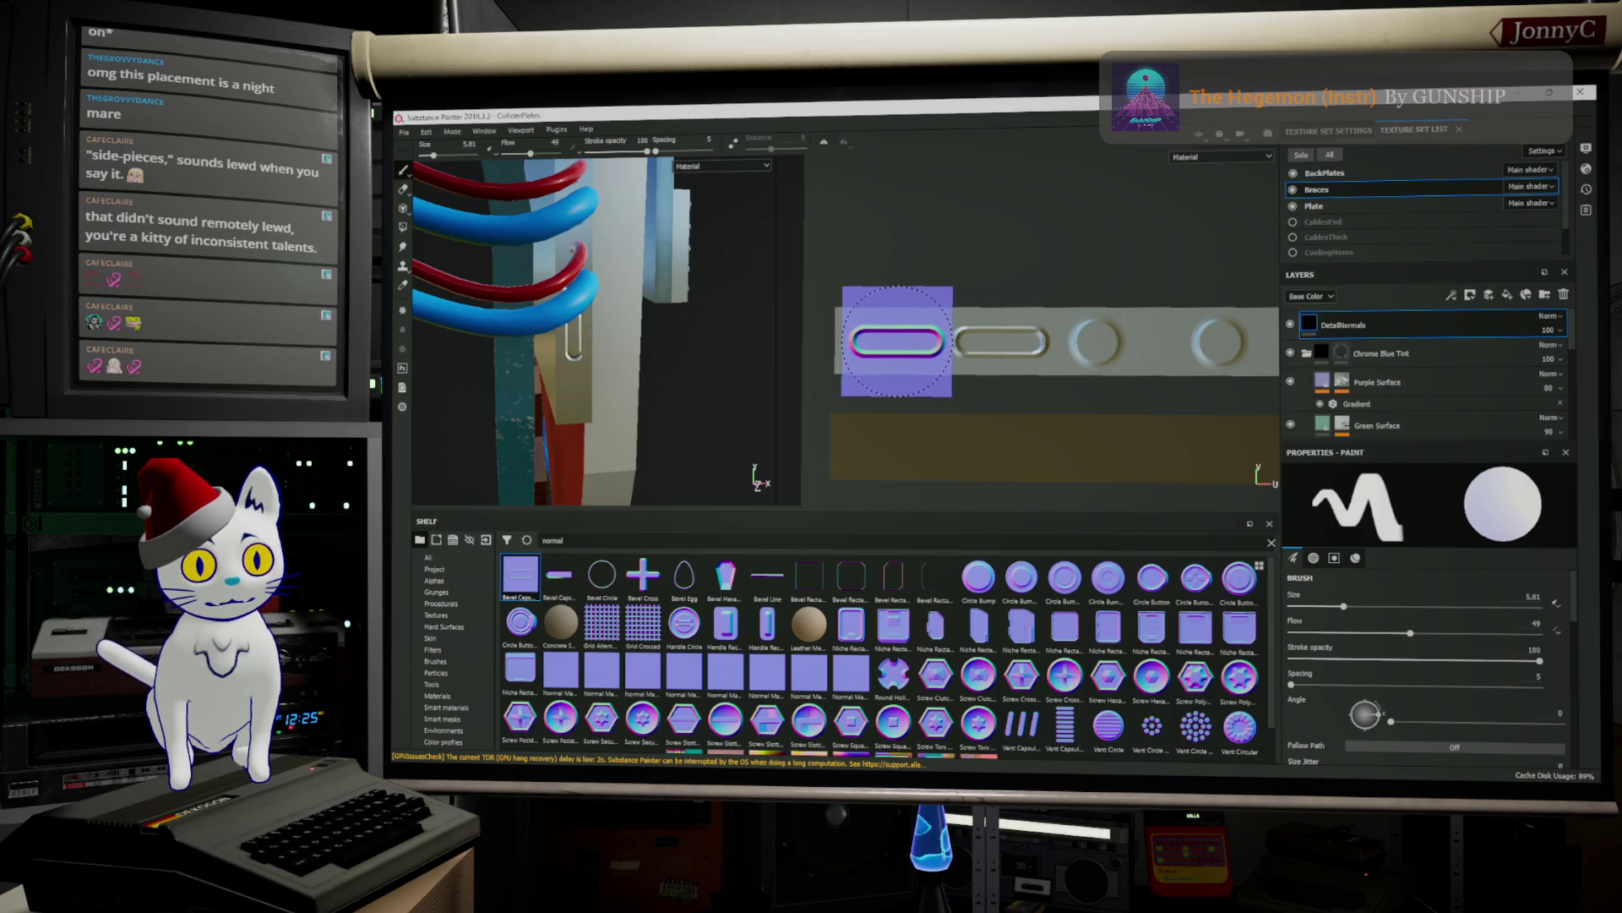
{"action": "mouse_move", "coordinate": [647, 358]}
{"action": "left_mouse_down", "text": "alt"}
{"action": "mouse_move", "coordinate": [557, 350]}
{"action": "mouse_move", "coordinate": [609, 344]}
{"action": "mouse_move", "coordinate": [621, 420]}
{"action": "mouse_move", "coordinate": [649, 423]}
{"action": "mouse_move", "coordinate": [606, 425]}
{"action": "mouse_move", "coordinate": [660, 390]}
{"action": "left_mouse_up", "text": "alt"}
{"action": "left_click_drag", "start_coordinate": [653, 285], "coordinate": [710, 277], "text": "alt"}
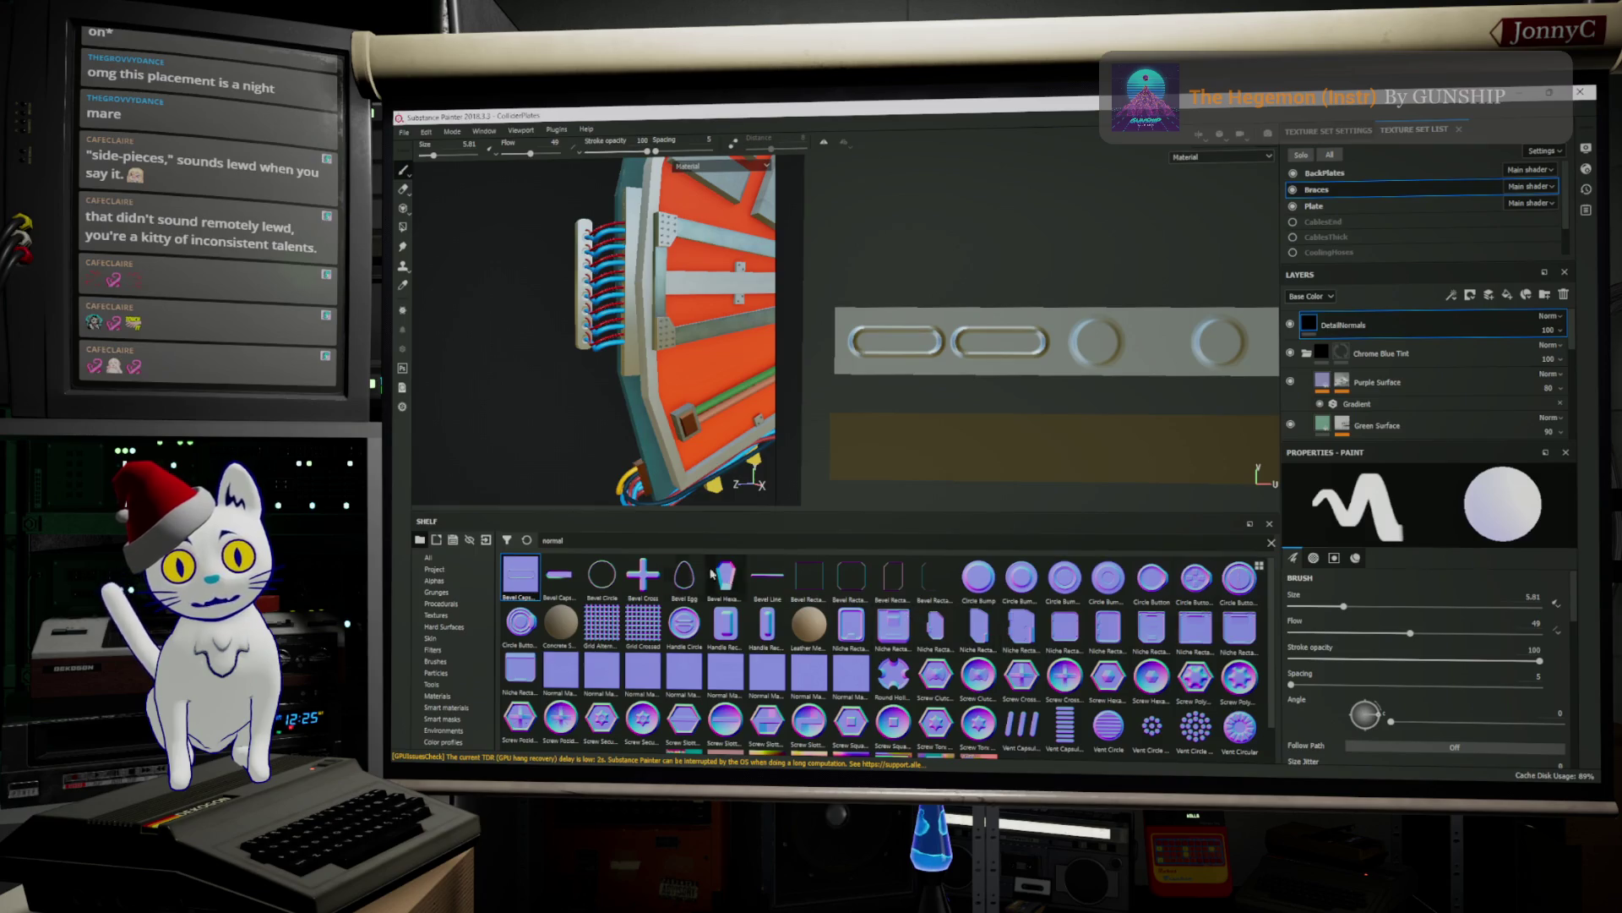
{"action": "scroll", "coordinate": [701, 604], "scroll_direction": "down", "scroll_amount": 1}
{"action": "scroll", "coordinate": [722, 614], "scroll_direction": "up", "scroll_amount": 1}
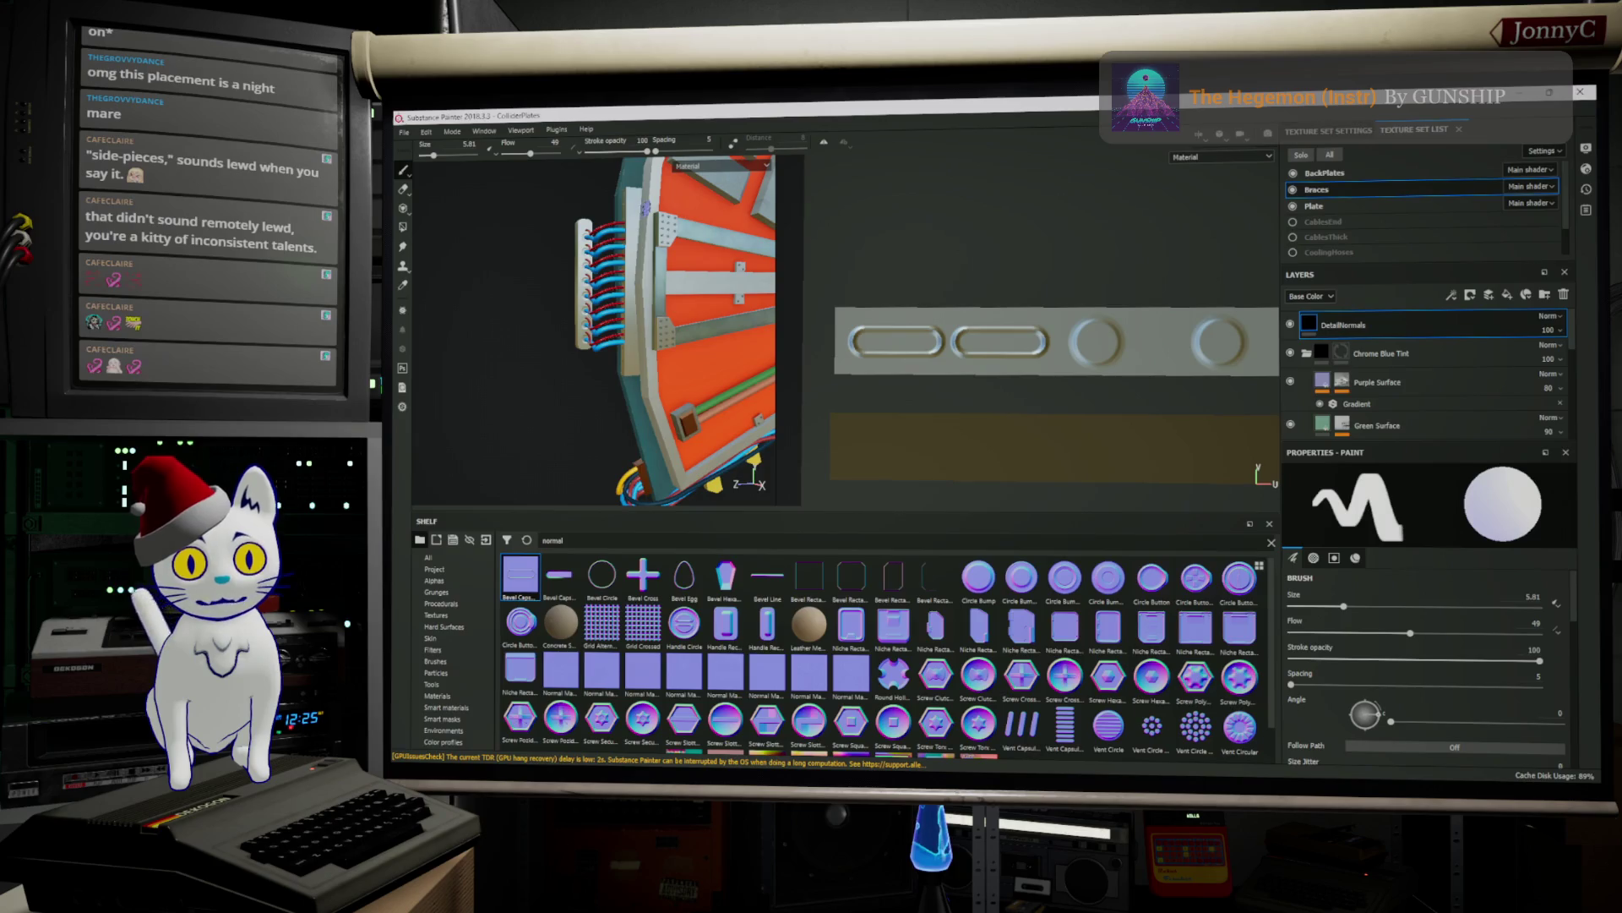
{"action": "scroll", "coordinate": [631, 211], "scroll_direction": "up", "scroll_amount": 3}
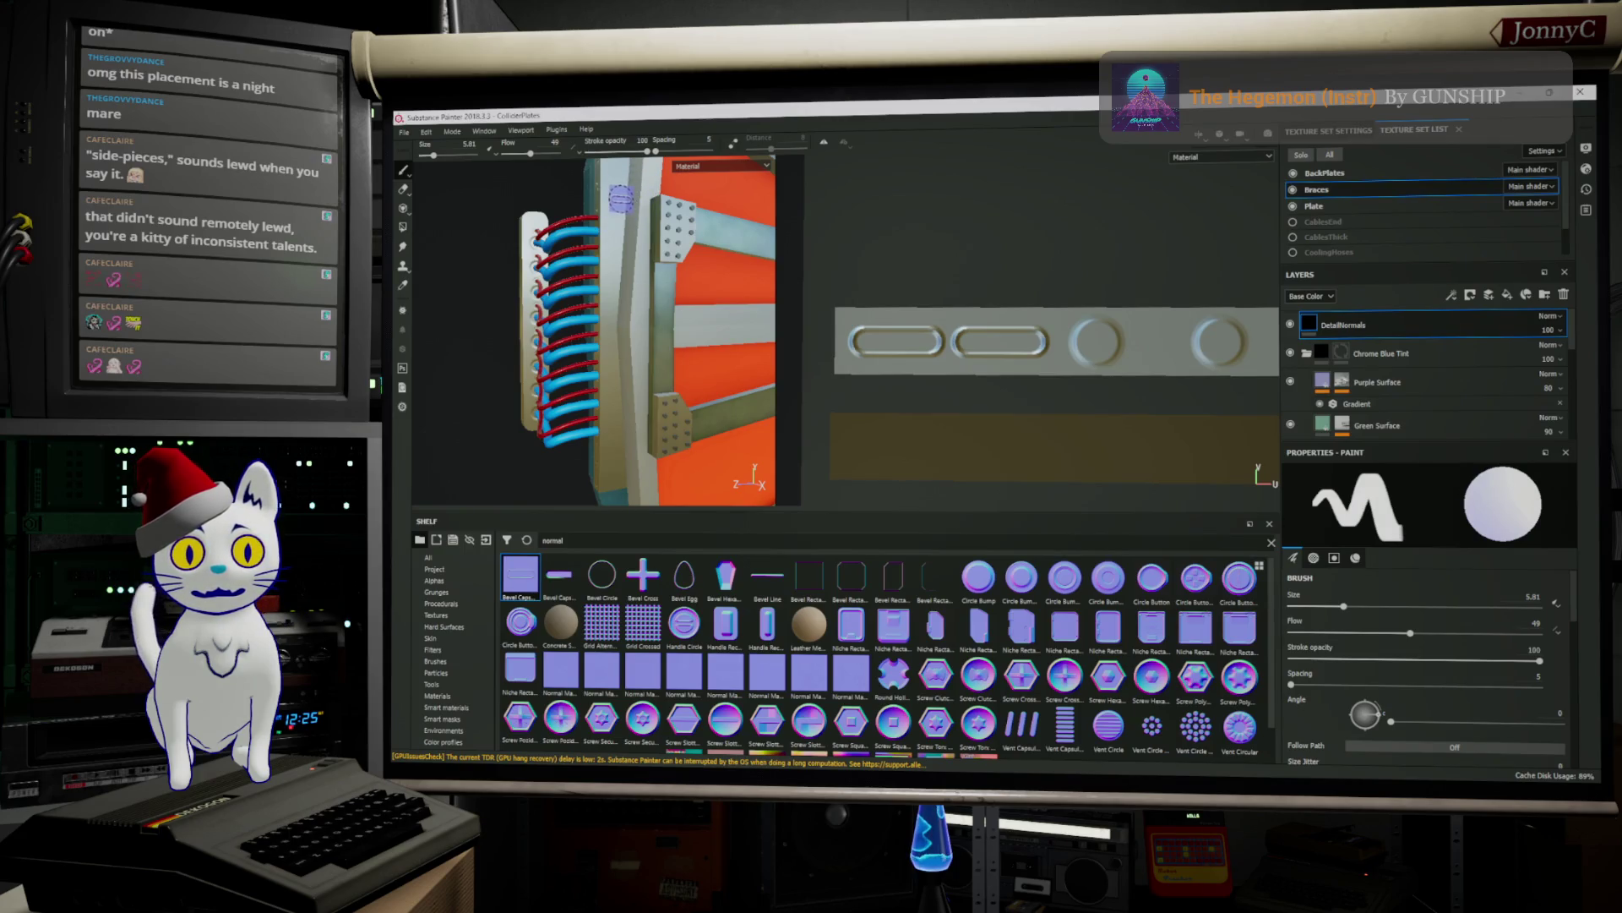
{"action": "scroll", "coordinate": [1031, 422], "scroll_direction": "down", "scroll_amount": 5}
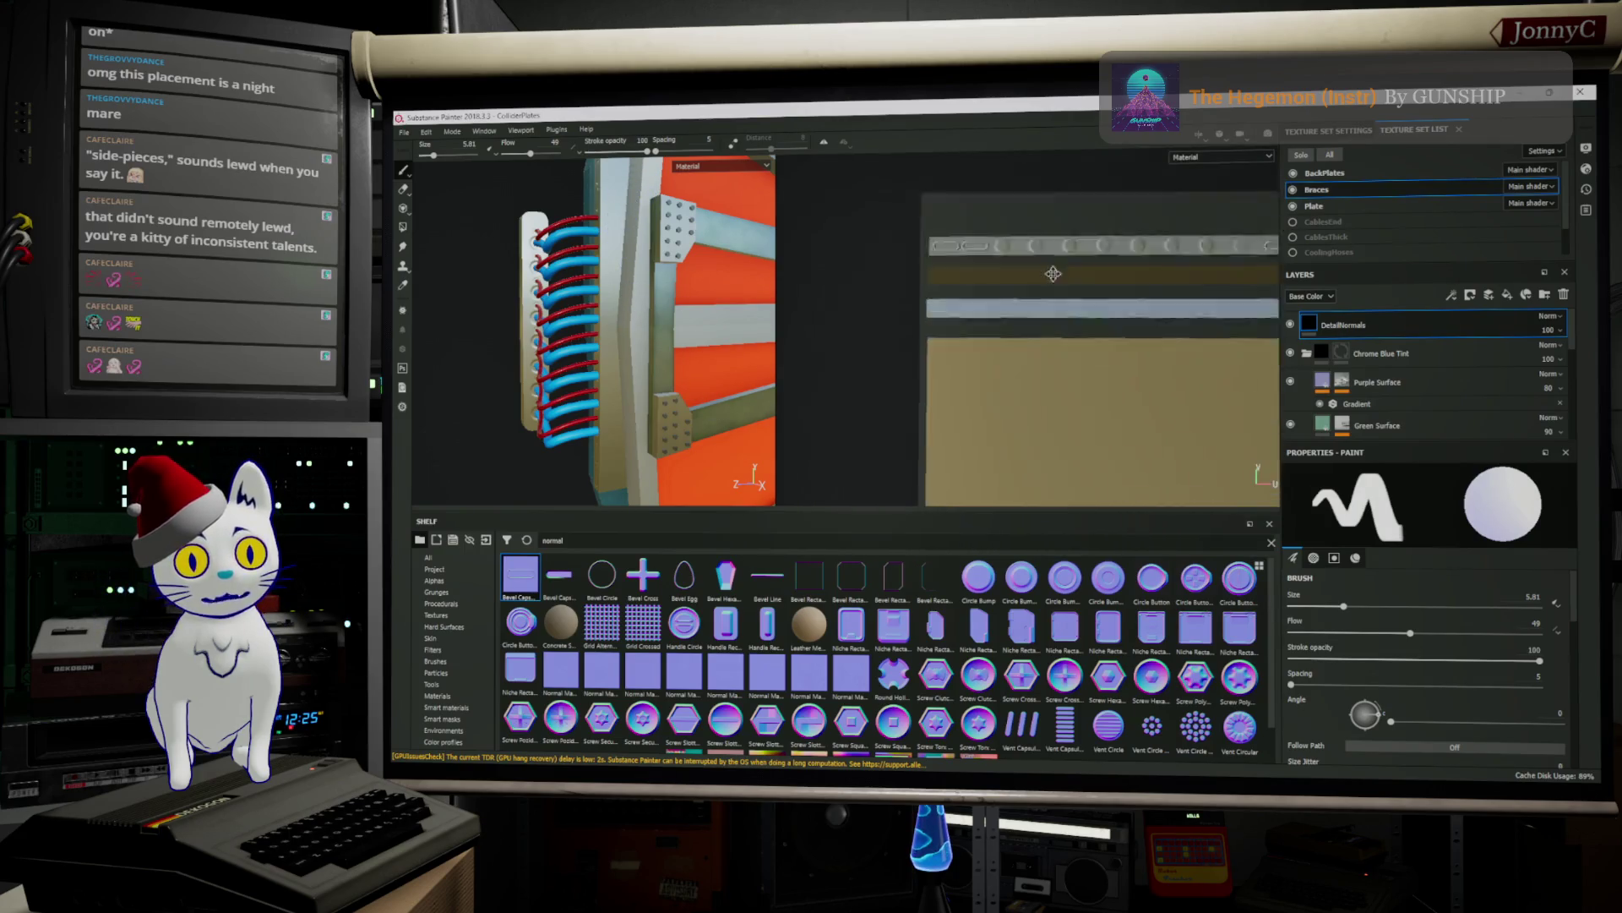
{"action": "scroll", "coordinate": [1057, 347], "scroll_direction": "down", "scroll_amount": 3}
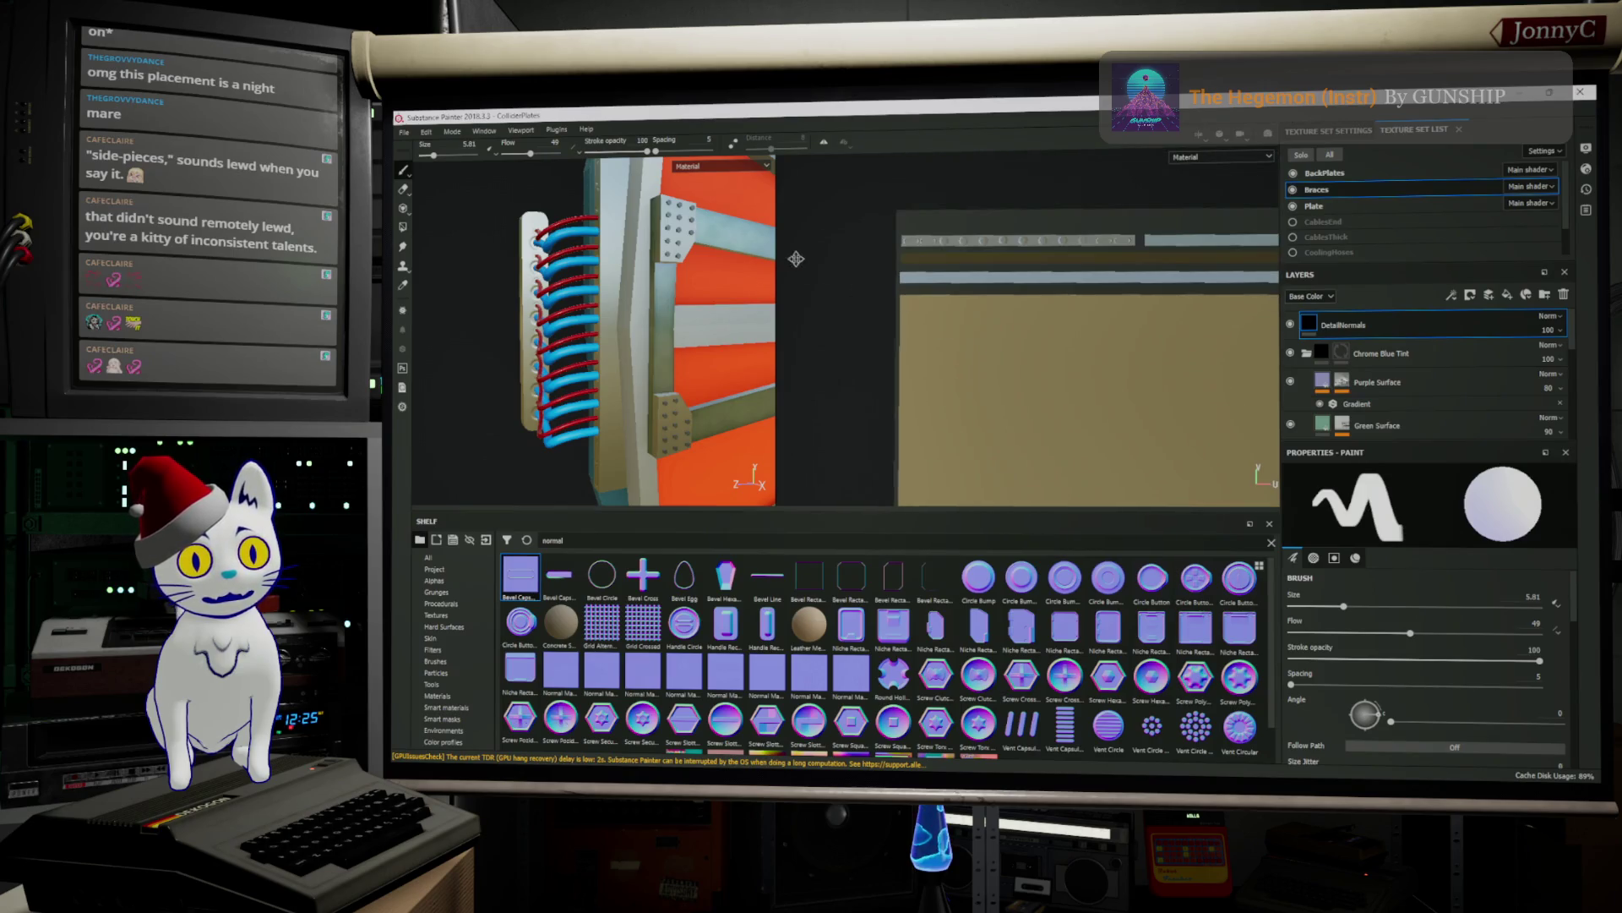
{"action": "scroll", "coordinate": [922, 352], "scroll_direction": "down", "scroll_amount": 3}
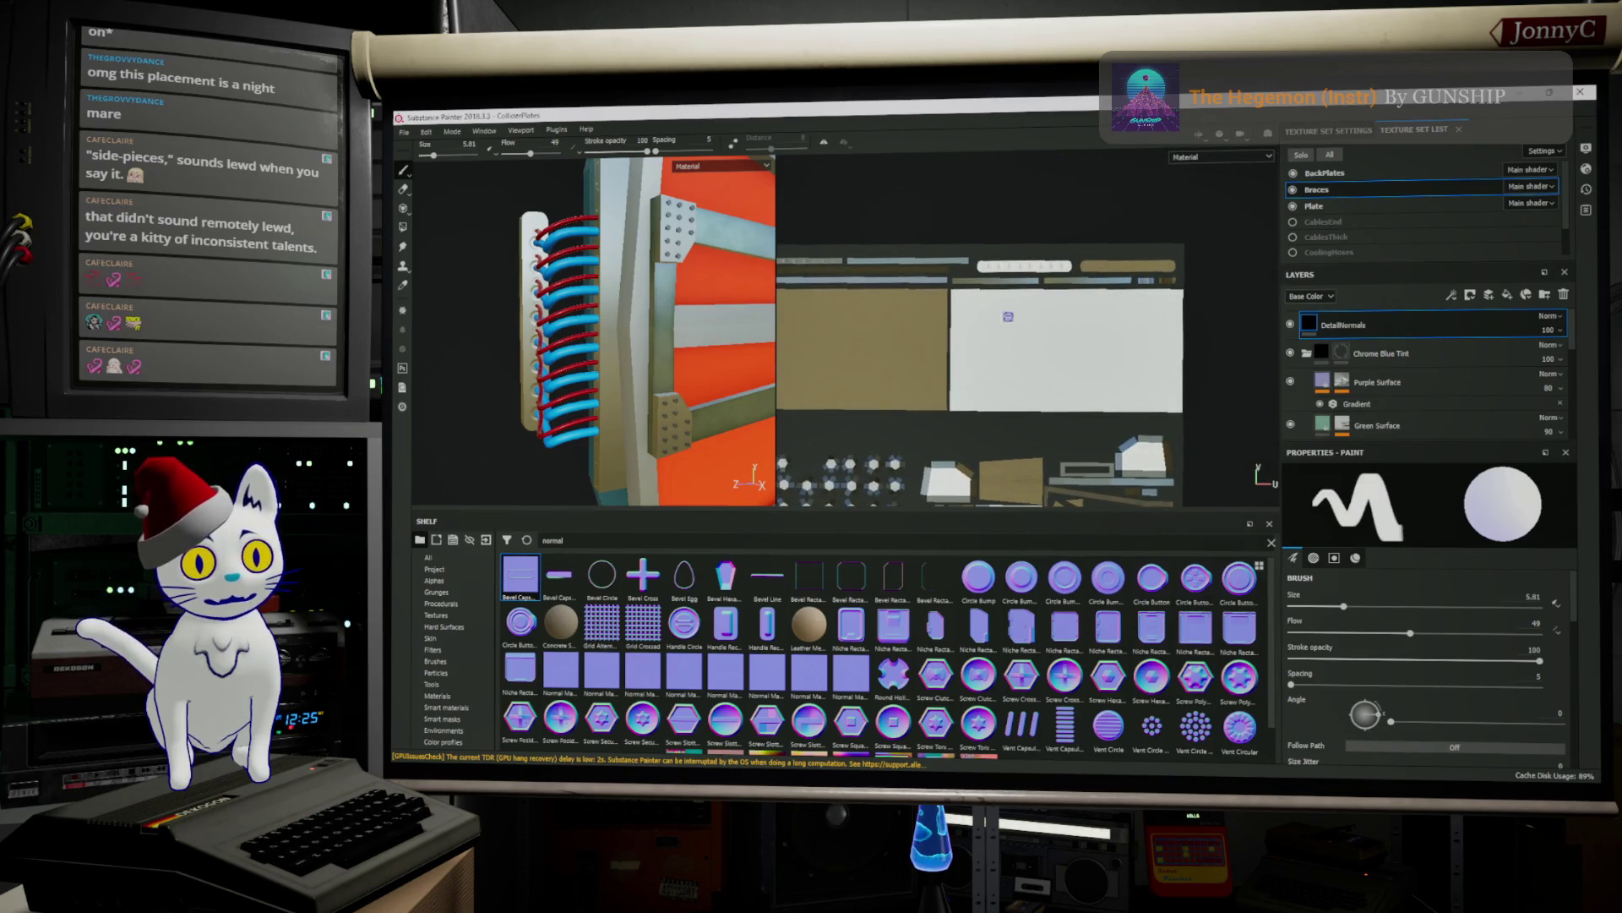
{"action": "scroll", "coordinate": [972, 304], "scroll_direction": "up", "scroll_amount": 5}
Enlarge the brush to 36.11, raise spacing to 257, and test capsule stamps on the white panel
{"action": "right_click_drag", "start_coordinate": [938, 289], "coordinate": [959, 290], "text": "ctrl"}
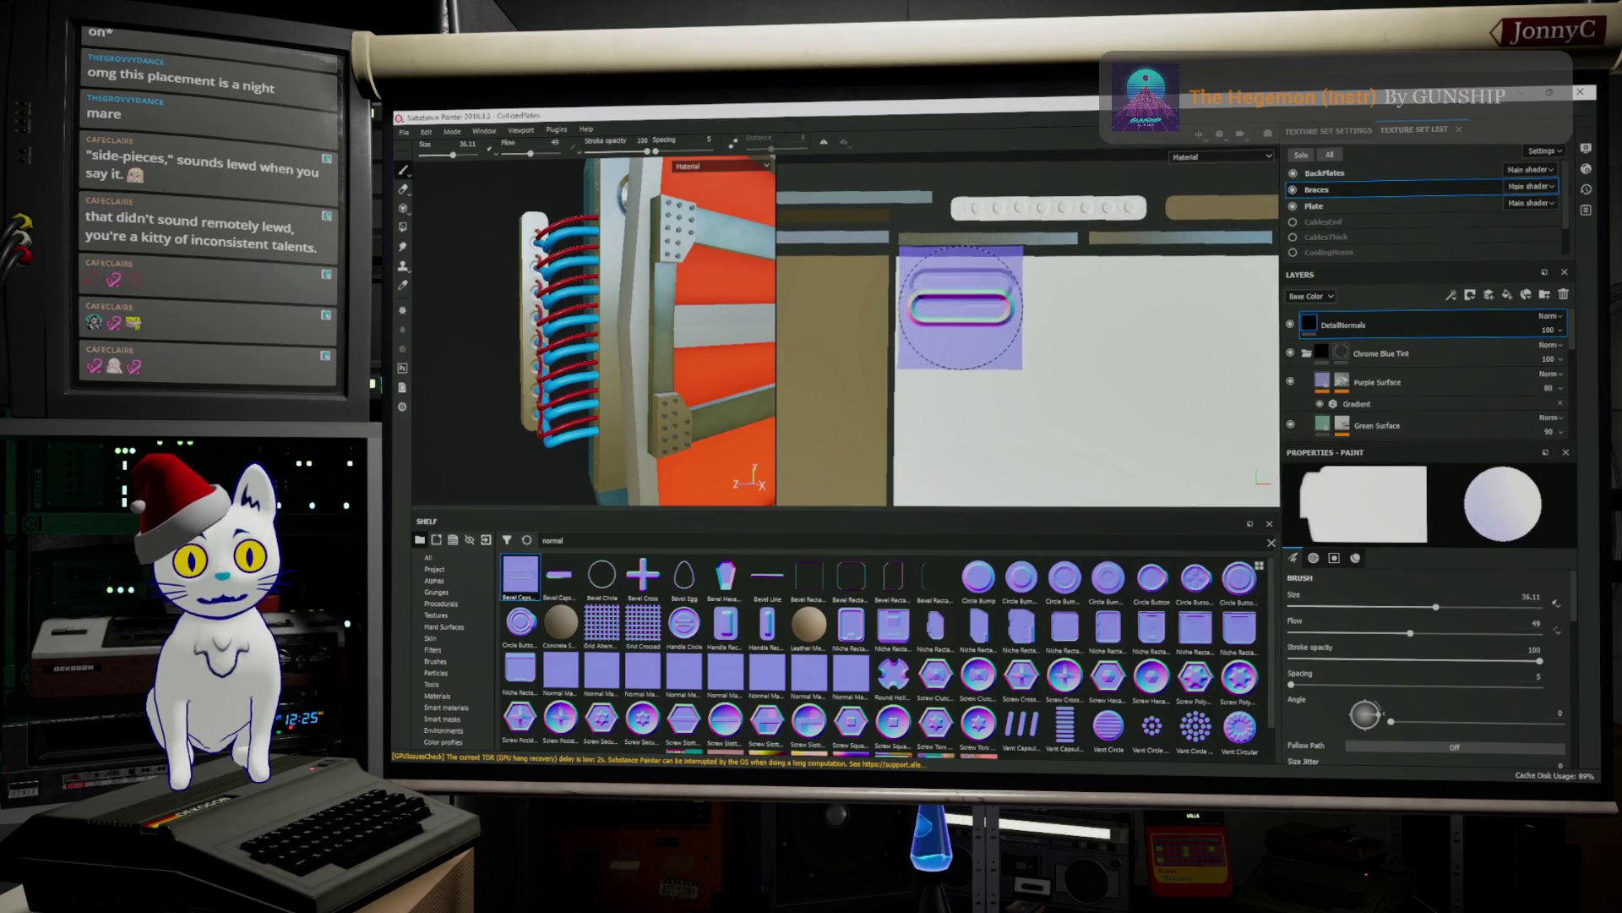
{"action": "left_click", "coordinate": [962, 287]}
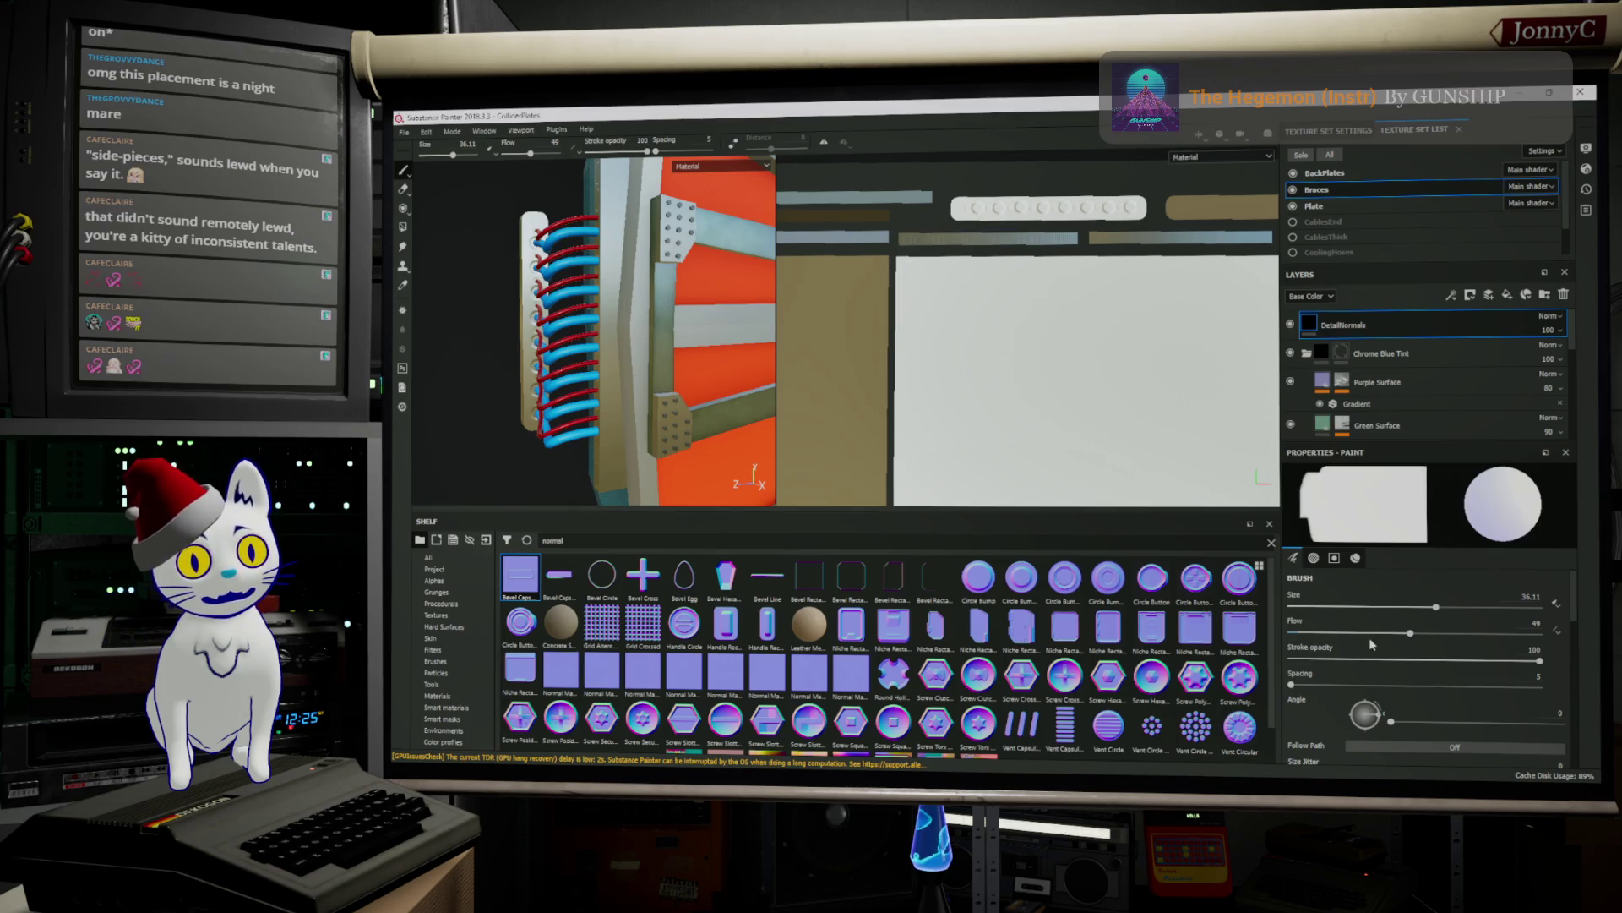
{"action": "mouse_move", "coordinate": [1316, 688]}
{"action": "left_mouse_down"}
{"action": "mouse_move", "coordinate": [1474, 683]}
{"action": "mouse_move", "coordinate": [1449, 685]}
{"action": "left_mouse_up"}
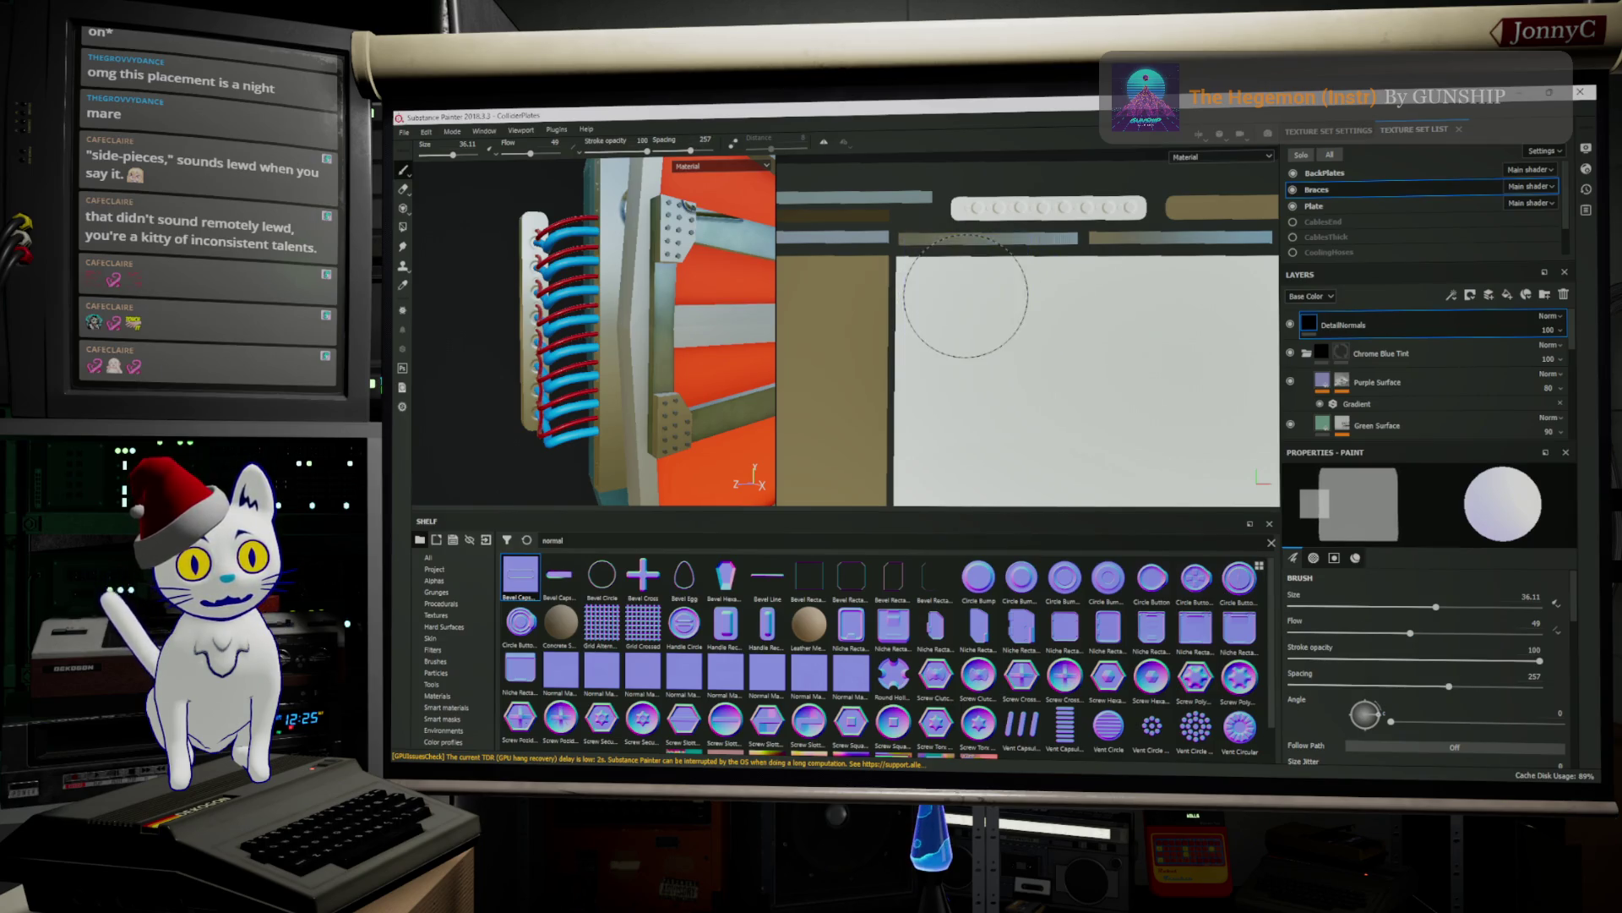
{"action": "left_click", "coordinate": [965, 296]}
{"action": "scroll", "coordinate": [963, 448], "scroll_direction": "up", "scroll_amount": 2}
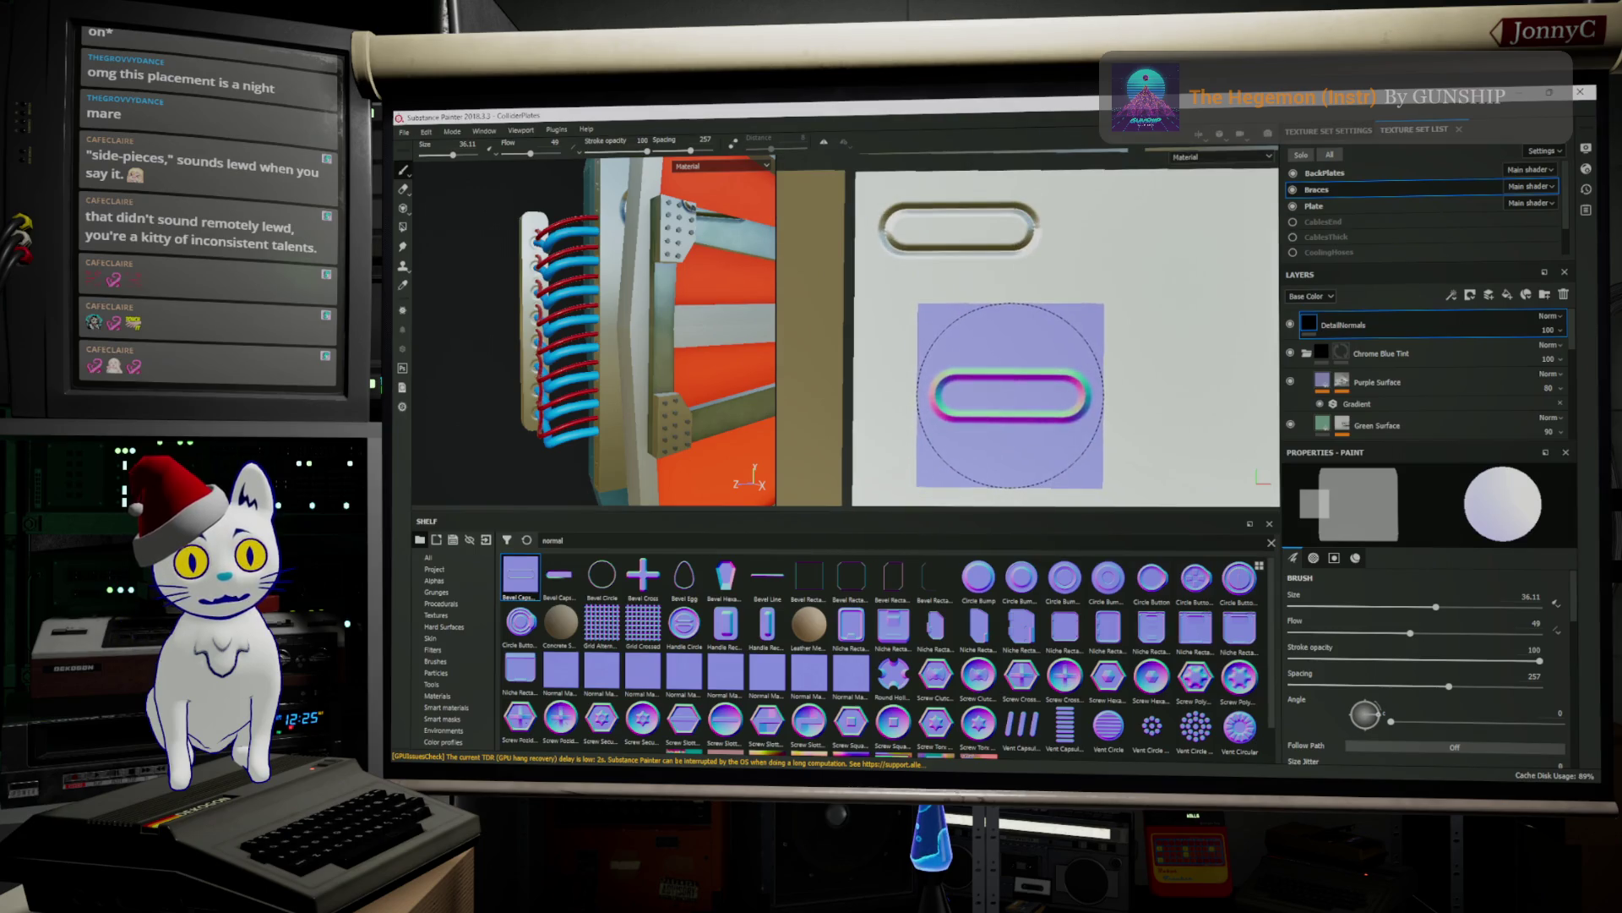
{"action": "scroll", "coordinate": [1023, 288], "scroll_direction": "down", "scroll_amount": 3}
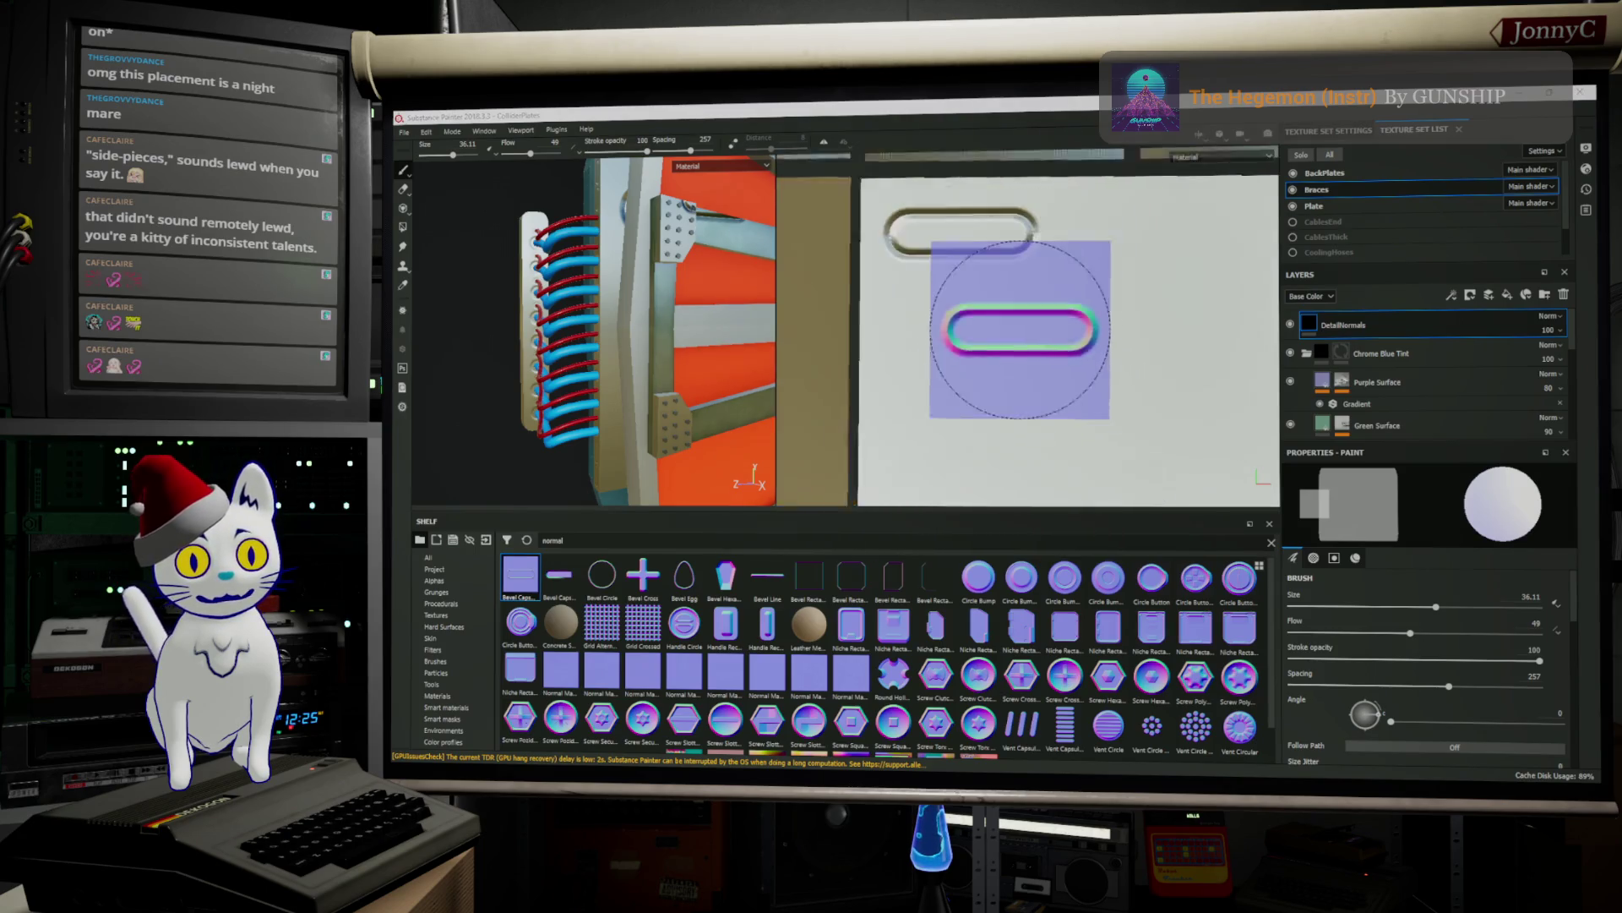
{"action": "key", "text": "shift"}
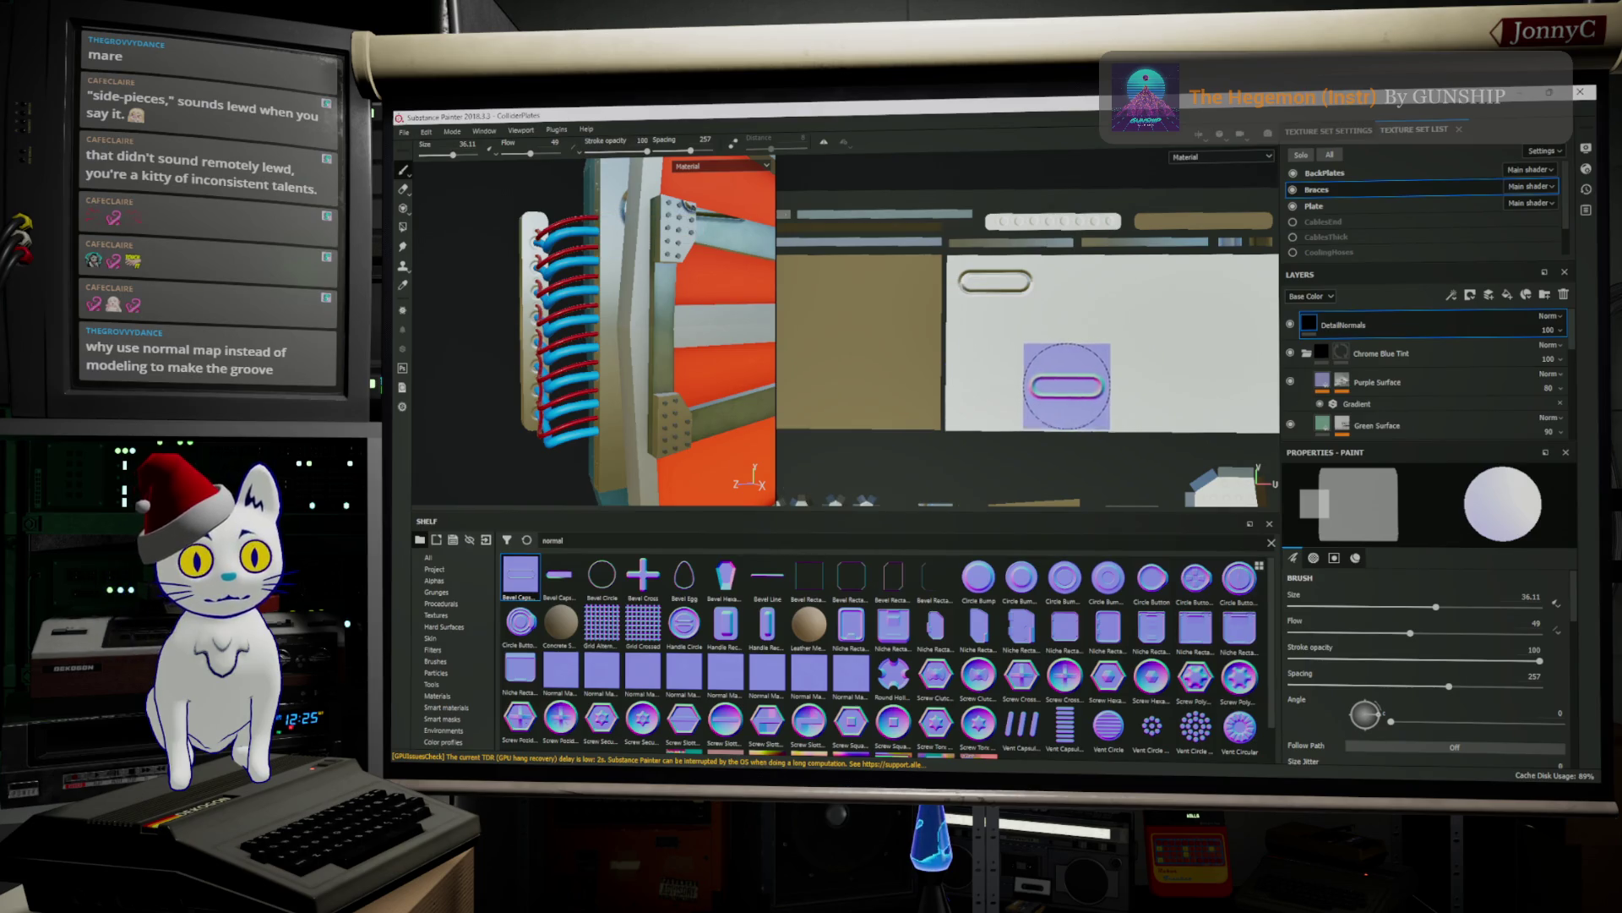
{"action": "key", "text": "ctrl+z"}
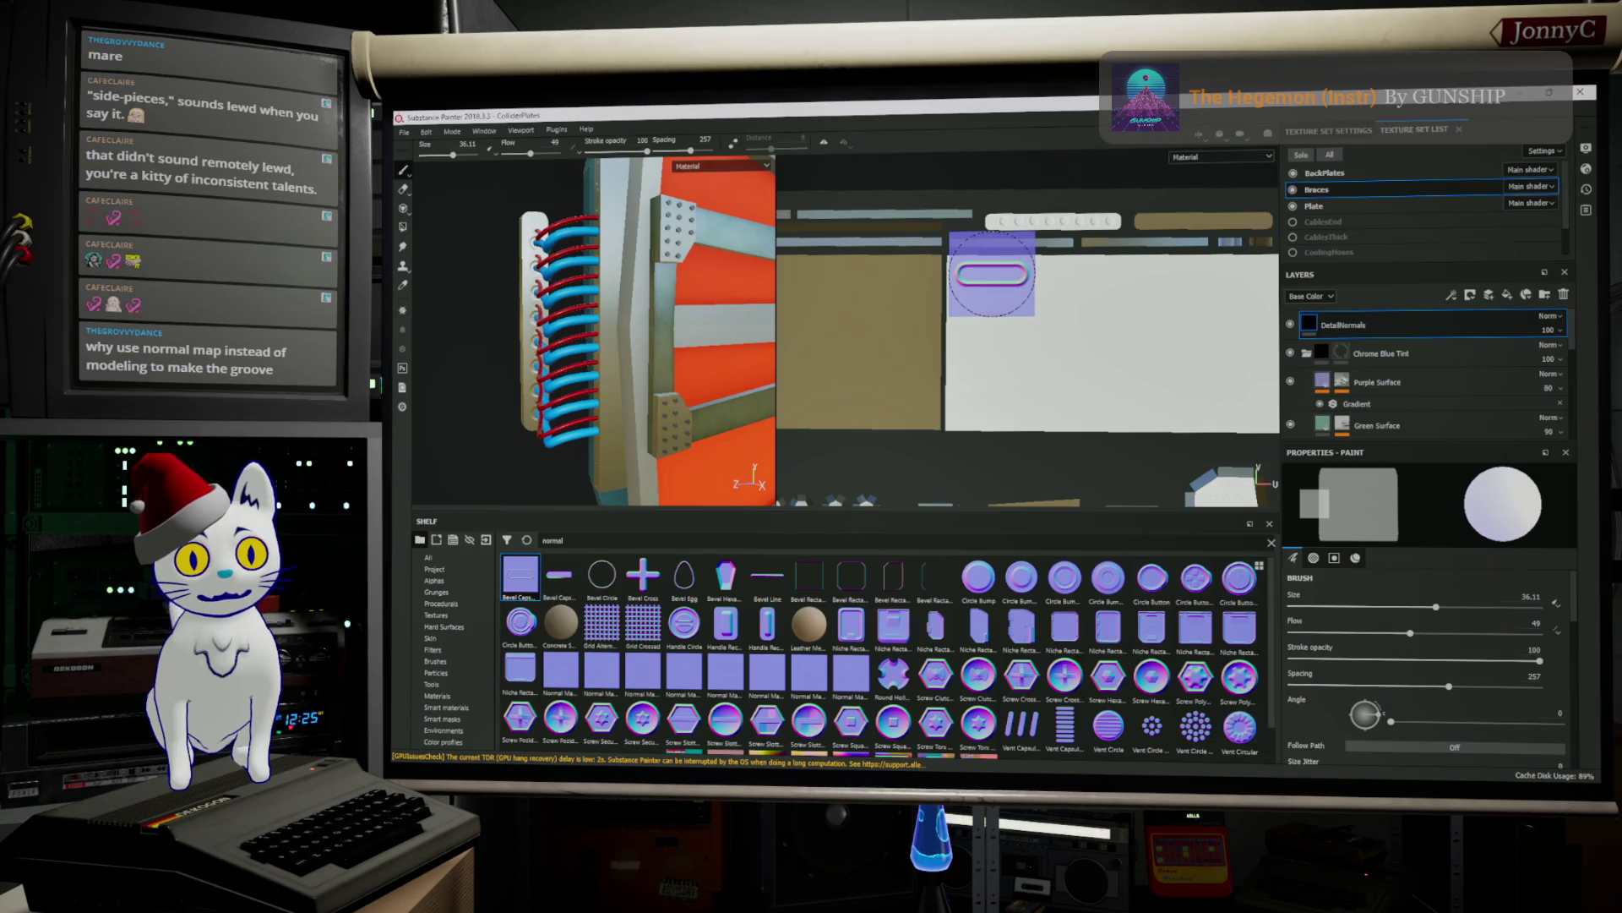
Lower brush spacing to 66 and stamp an oblong slot at the panel's top
{"action": "left_click", "coordinate": [989, 273]}
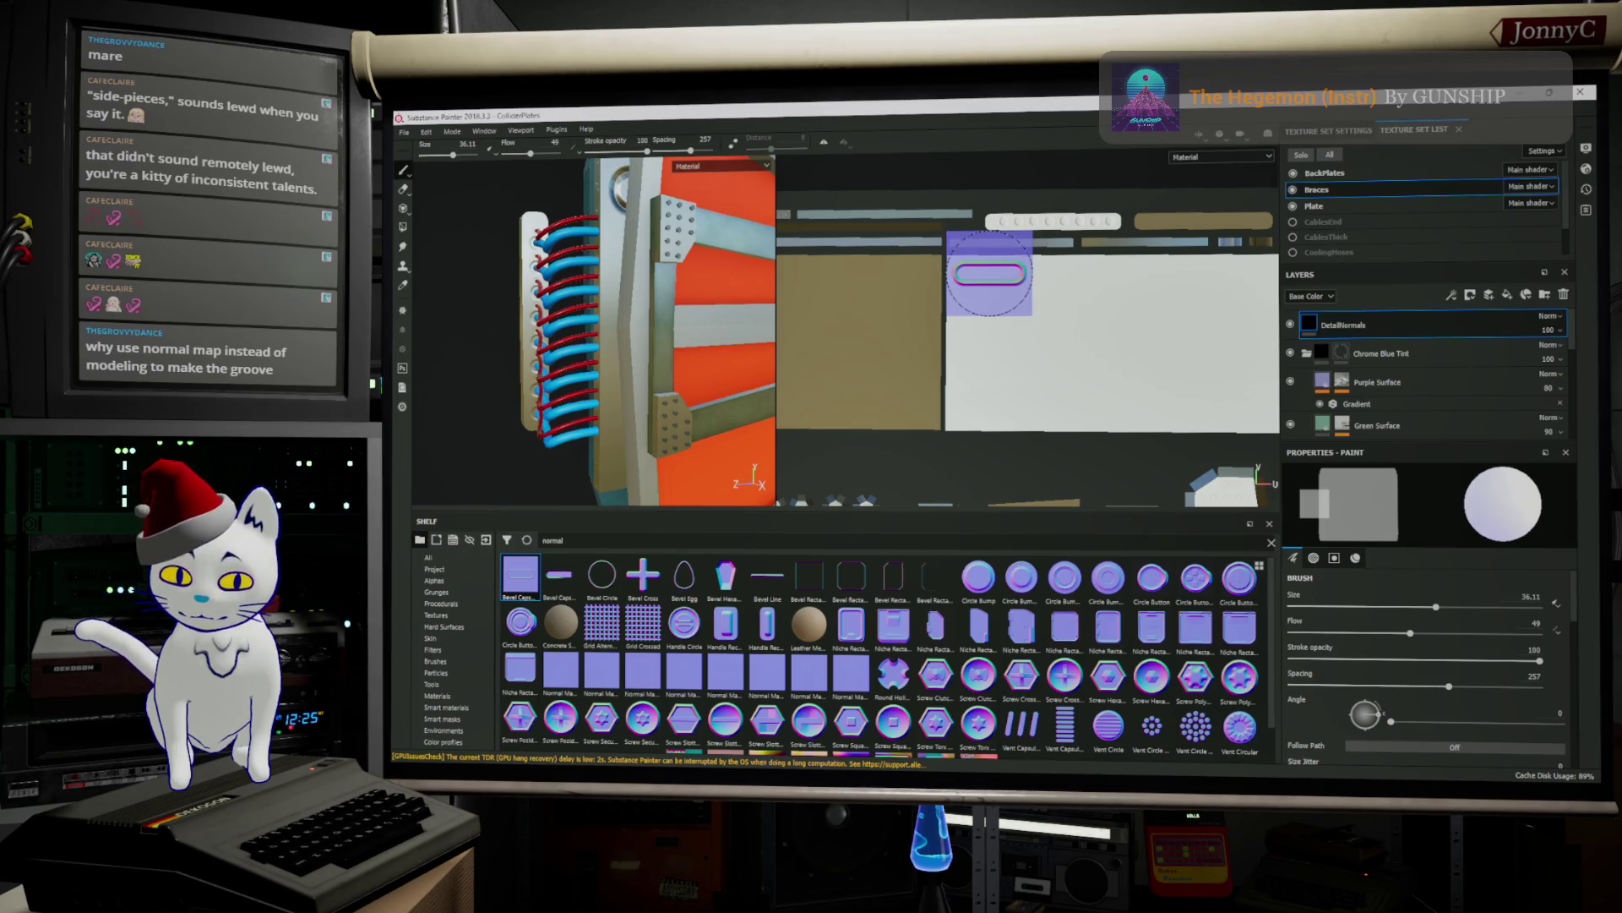
{"action": "key", "text": "shift"}
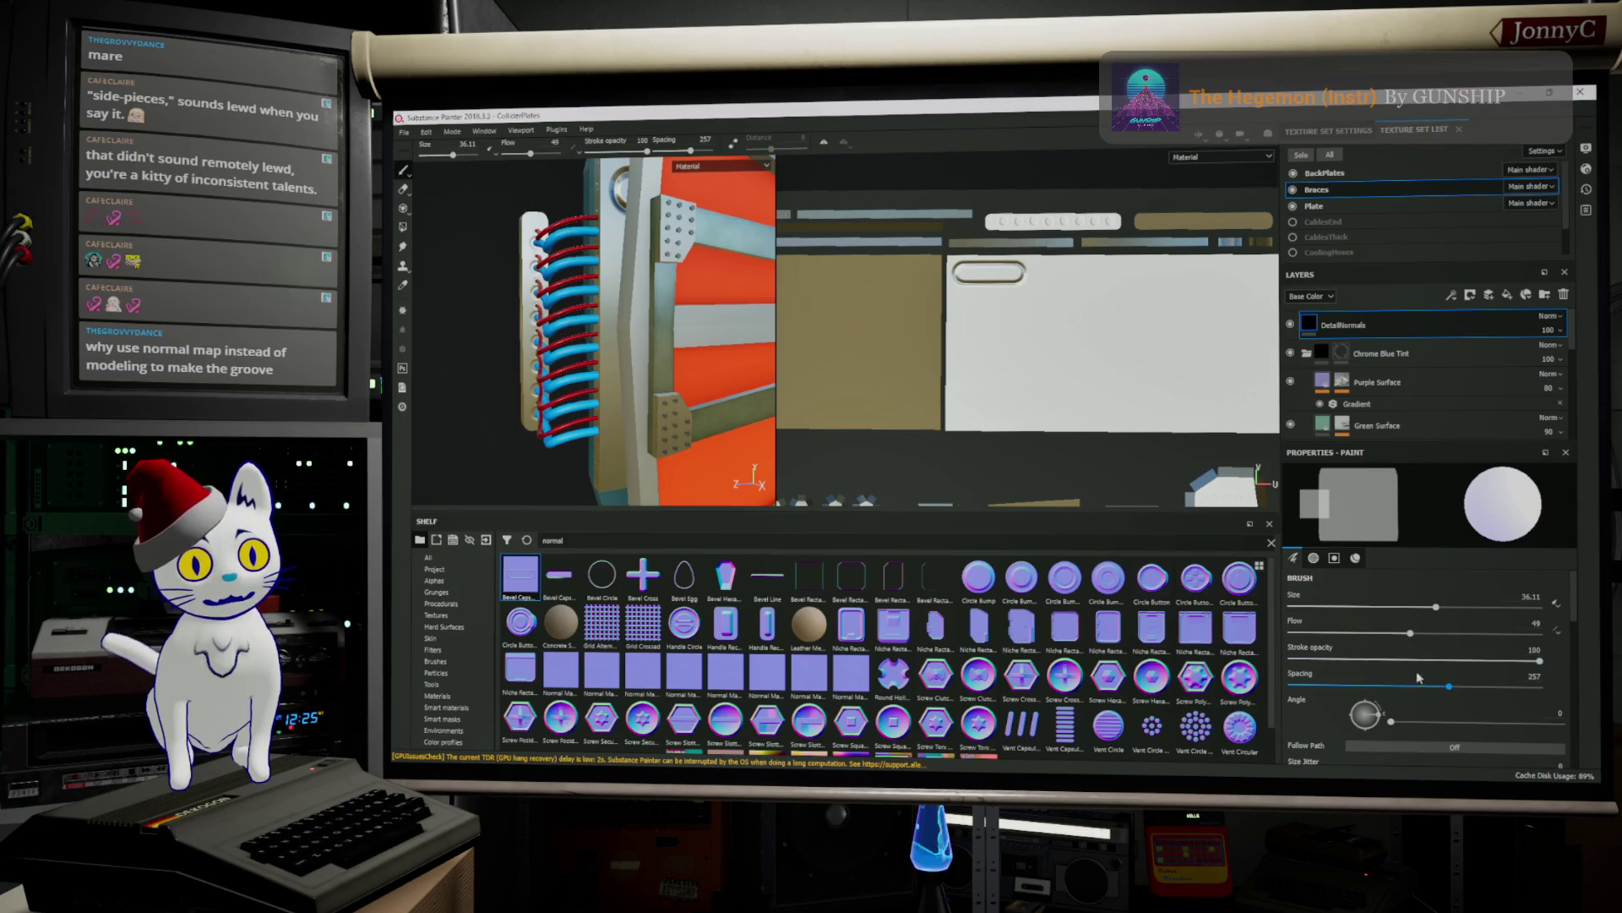
{"action": "left_click_drag", "start_coordinate": [1448, 689], "coordinate": [1328, 685]}
{"action": "key", "text": "shift"}
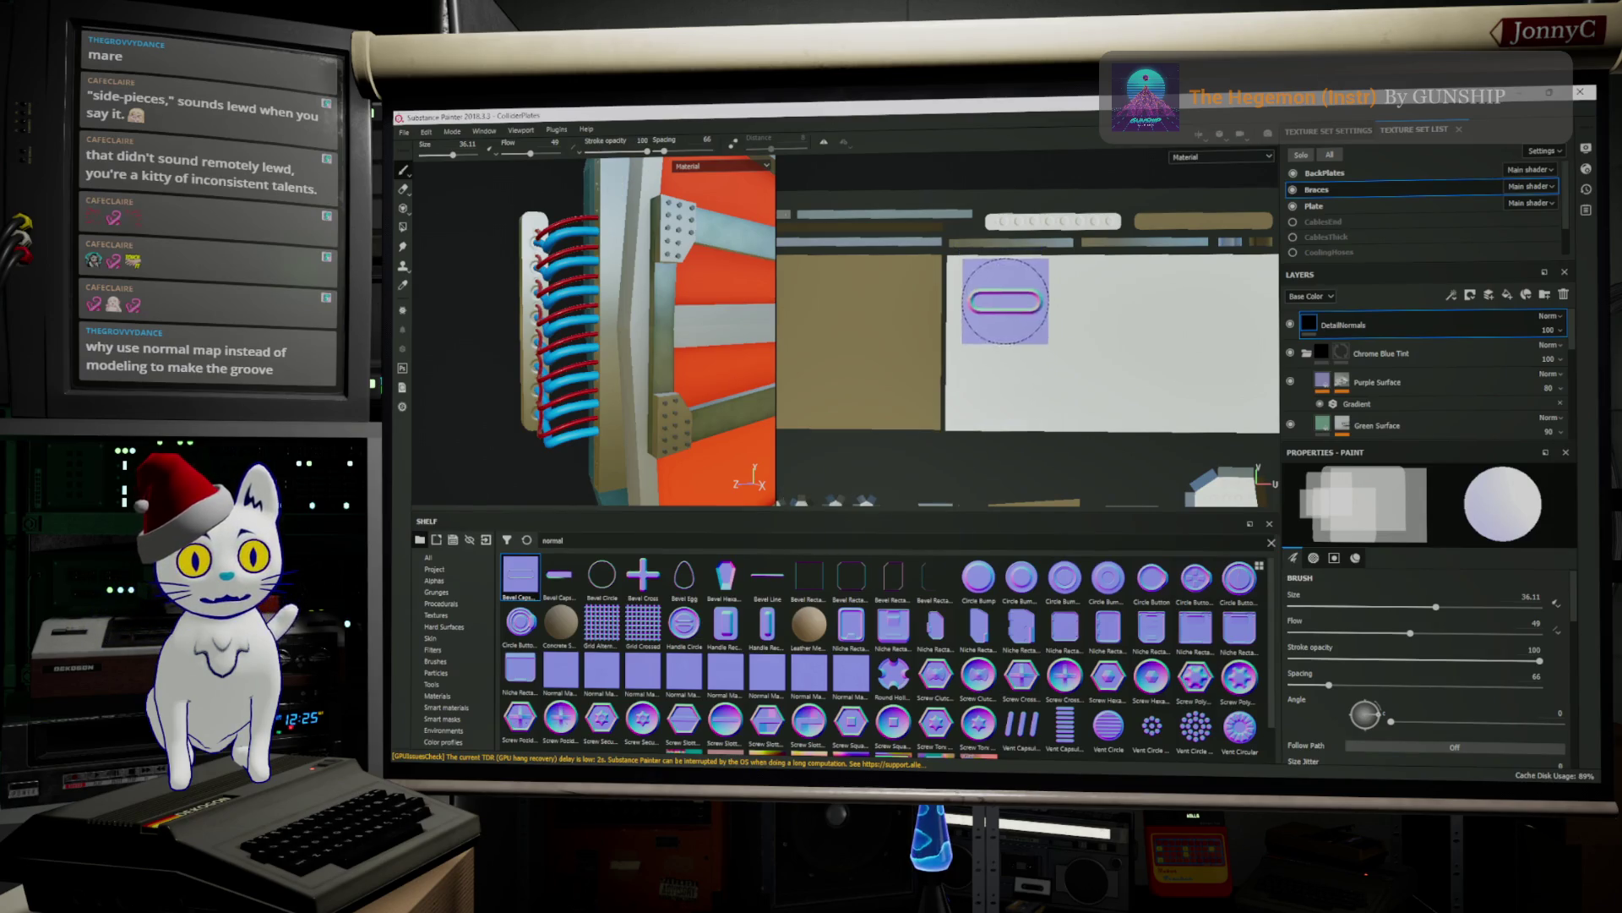
{"action": "left_click", "coordinate": [991, 274]}
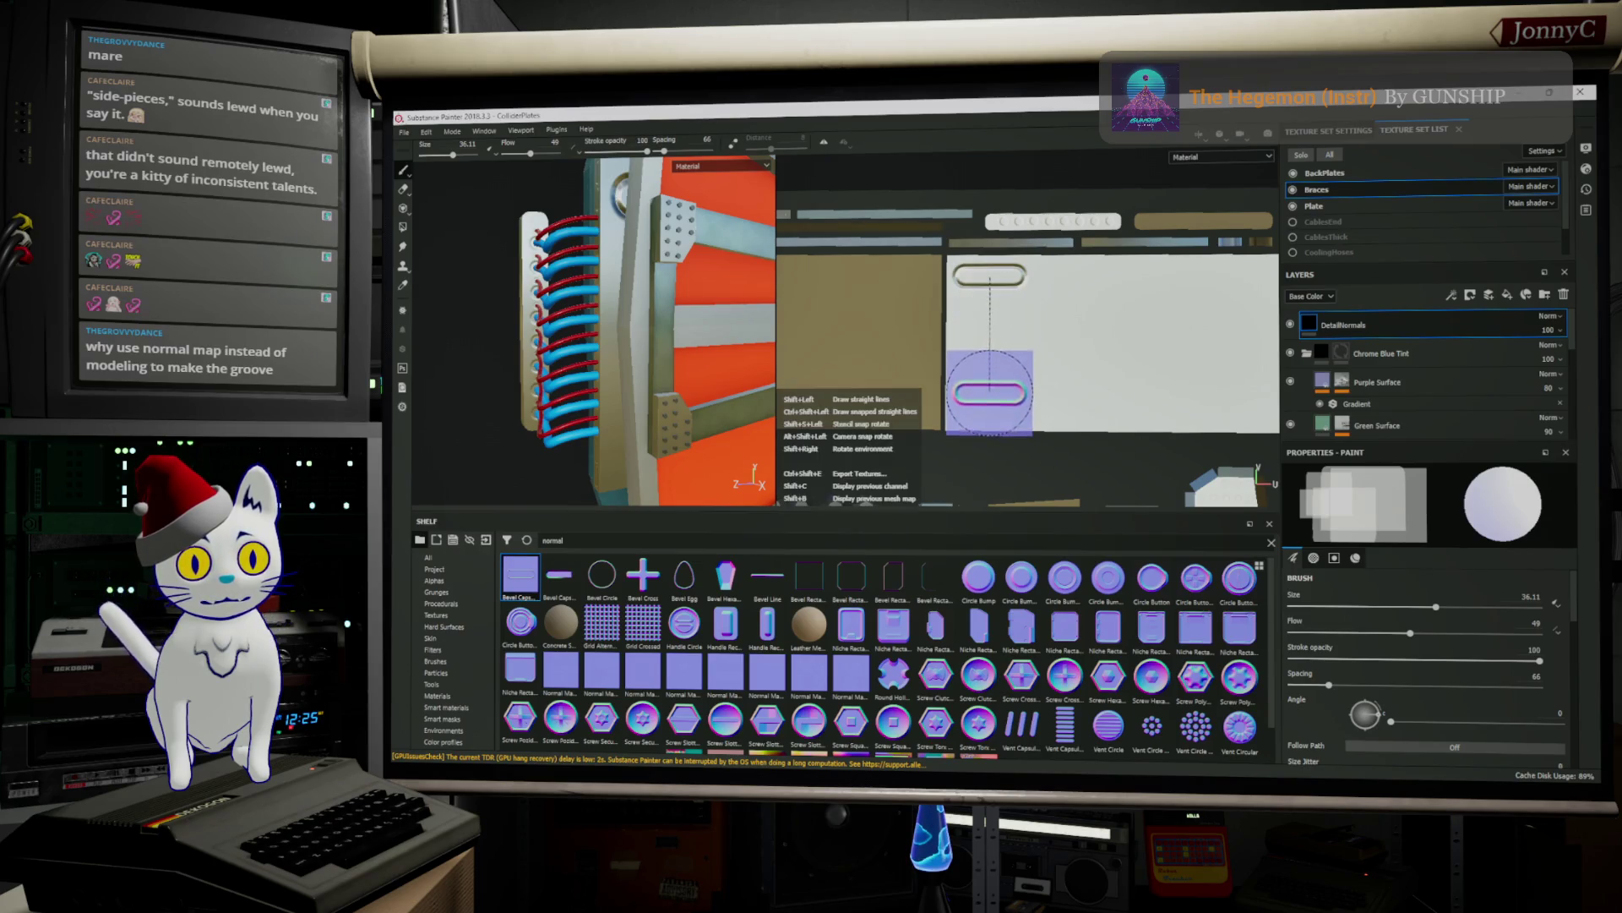
Undo the two extra slots stamped below the top one, then hide the Braces texture set
{"action": "left_click", "coordinate": [990, 387], "text": "shift"}
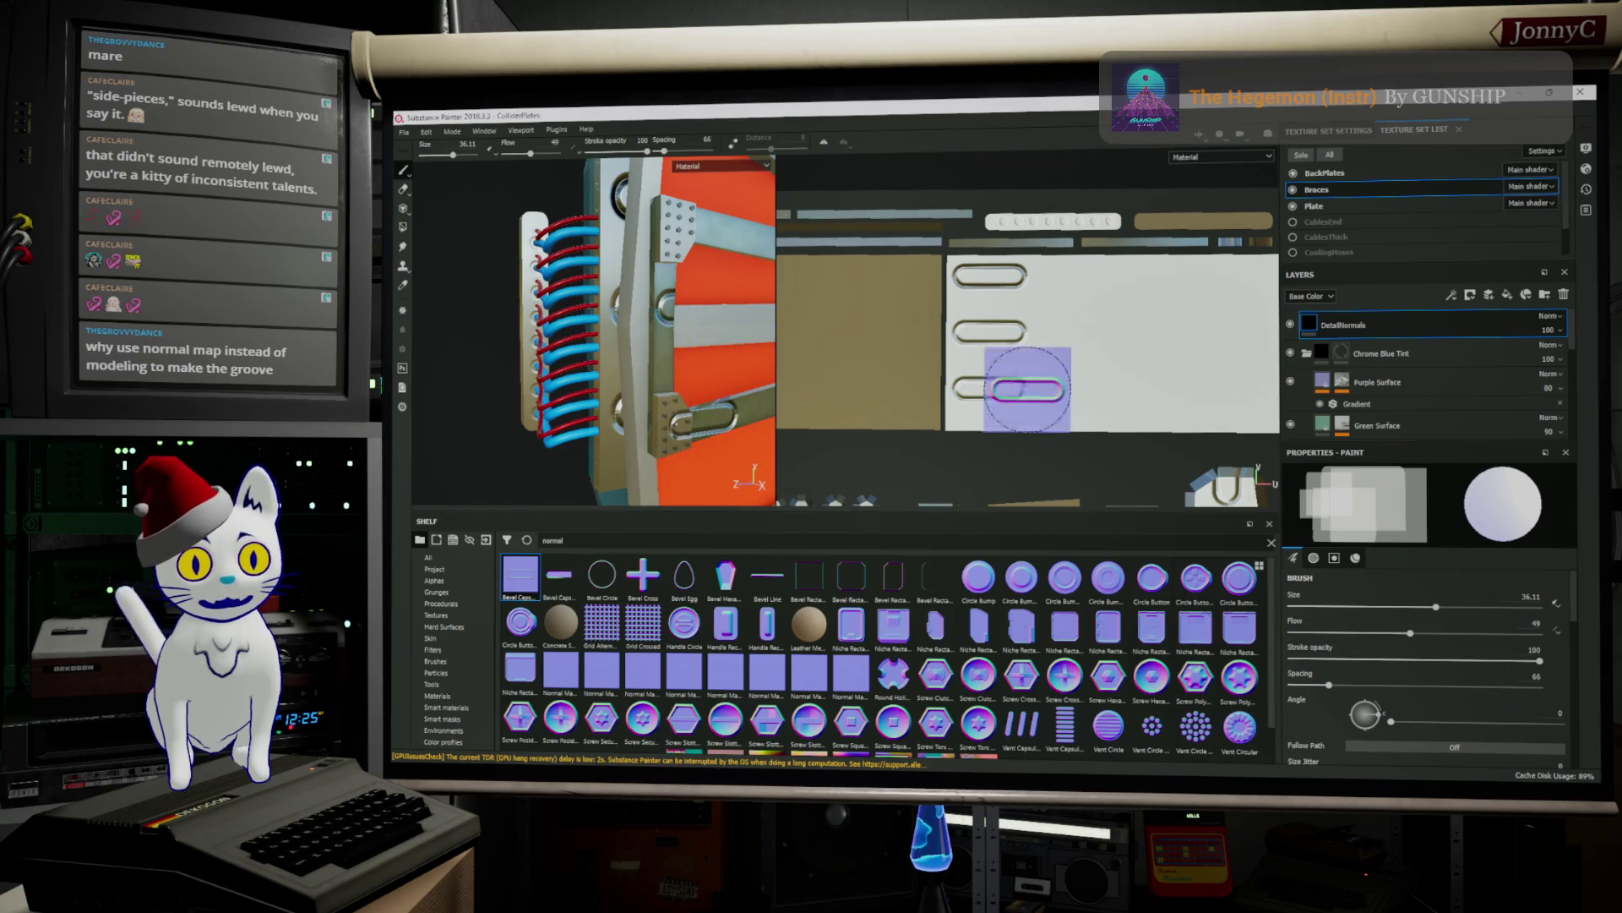
{"action": "scroll", "coordinate": [1046, 344], "scroll_direction": "down", "scroll_amount": 2}
{"action": "scroll", "coordinate": [1045, 344], "scroll_direction": "up", "scroll_amount": 2}
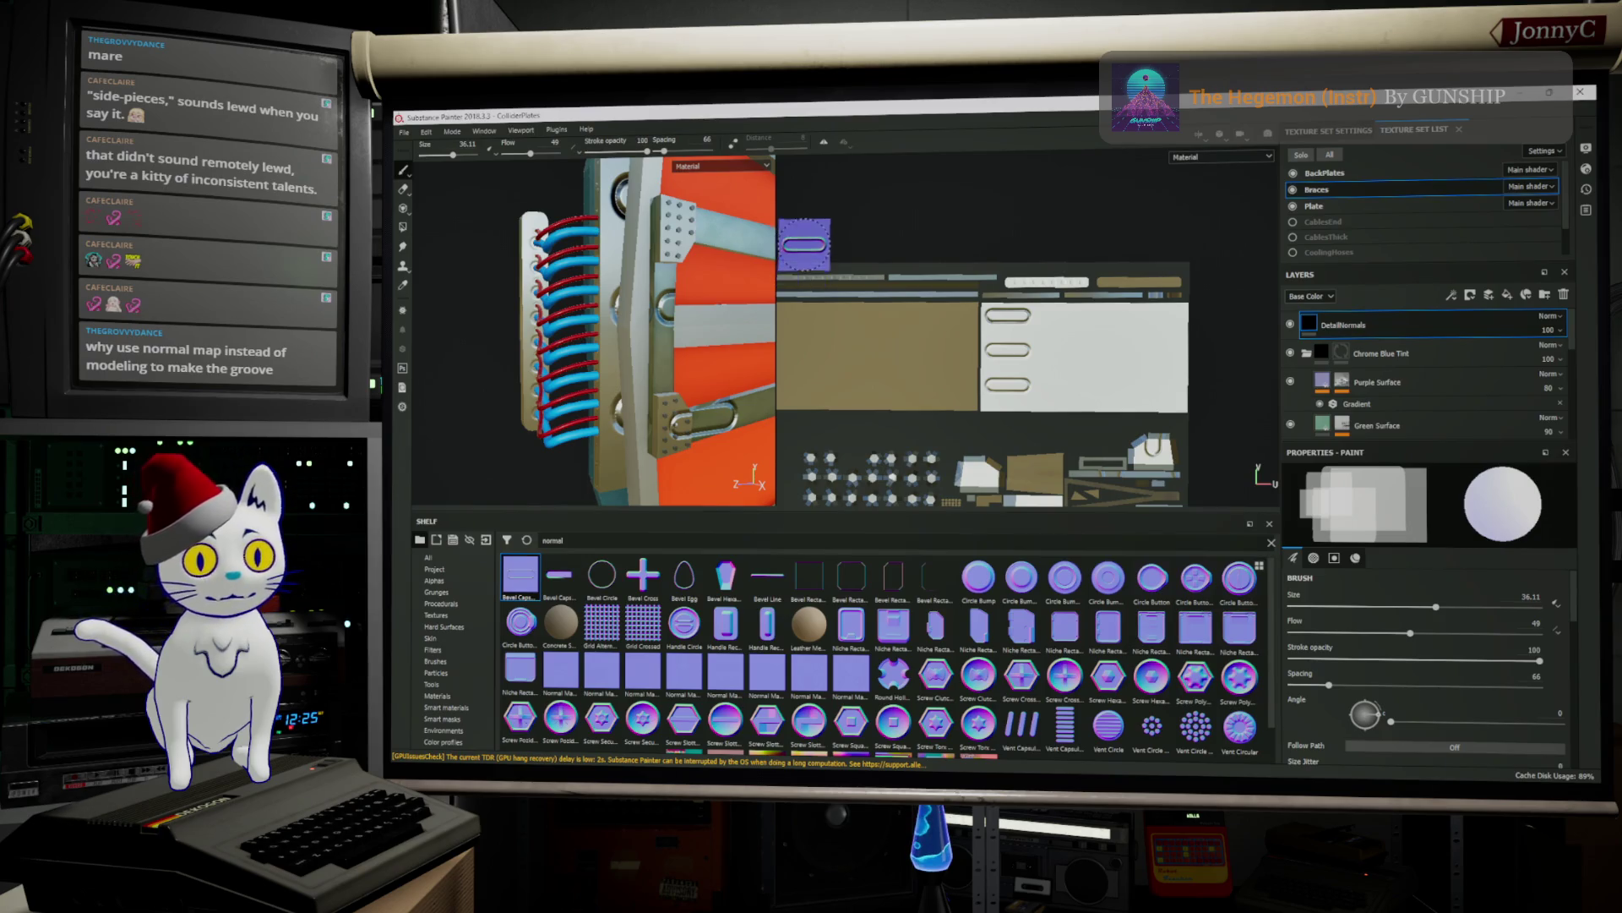
{"action": "key", "text": "ctrl+z"}
{"action": "key", "text": "ctrl+z"}
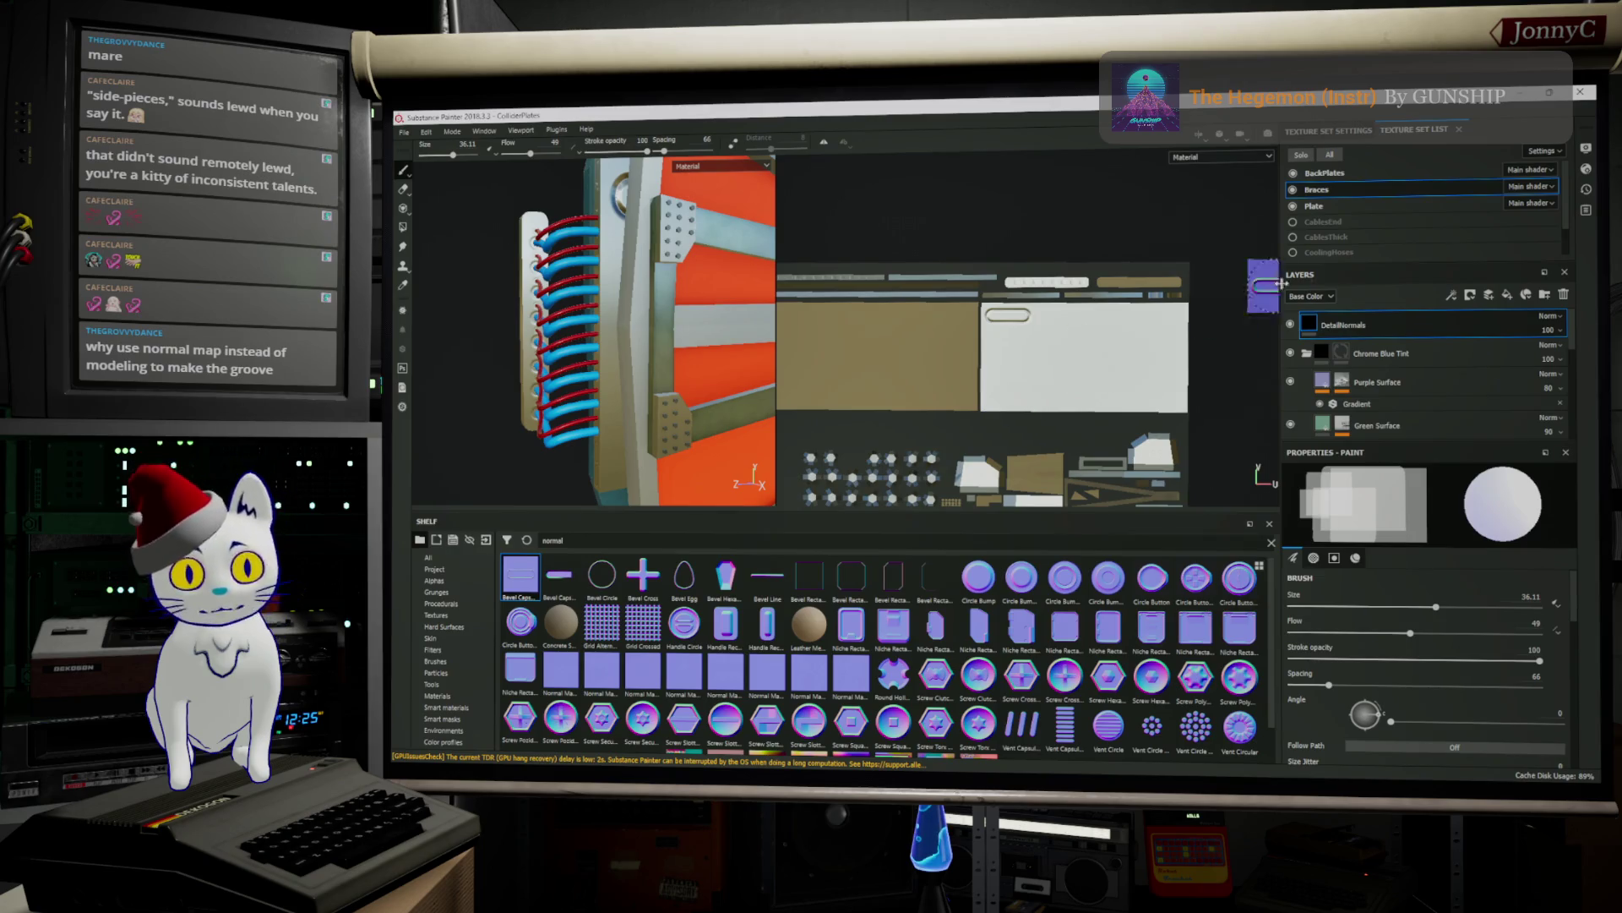
{"action": "left_click", "coordinate": [1293, 189]}
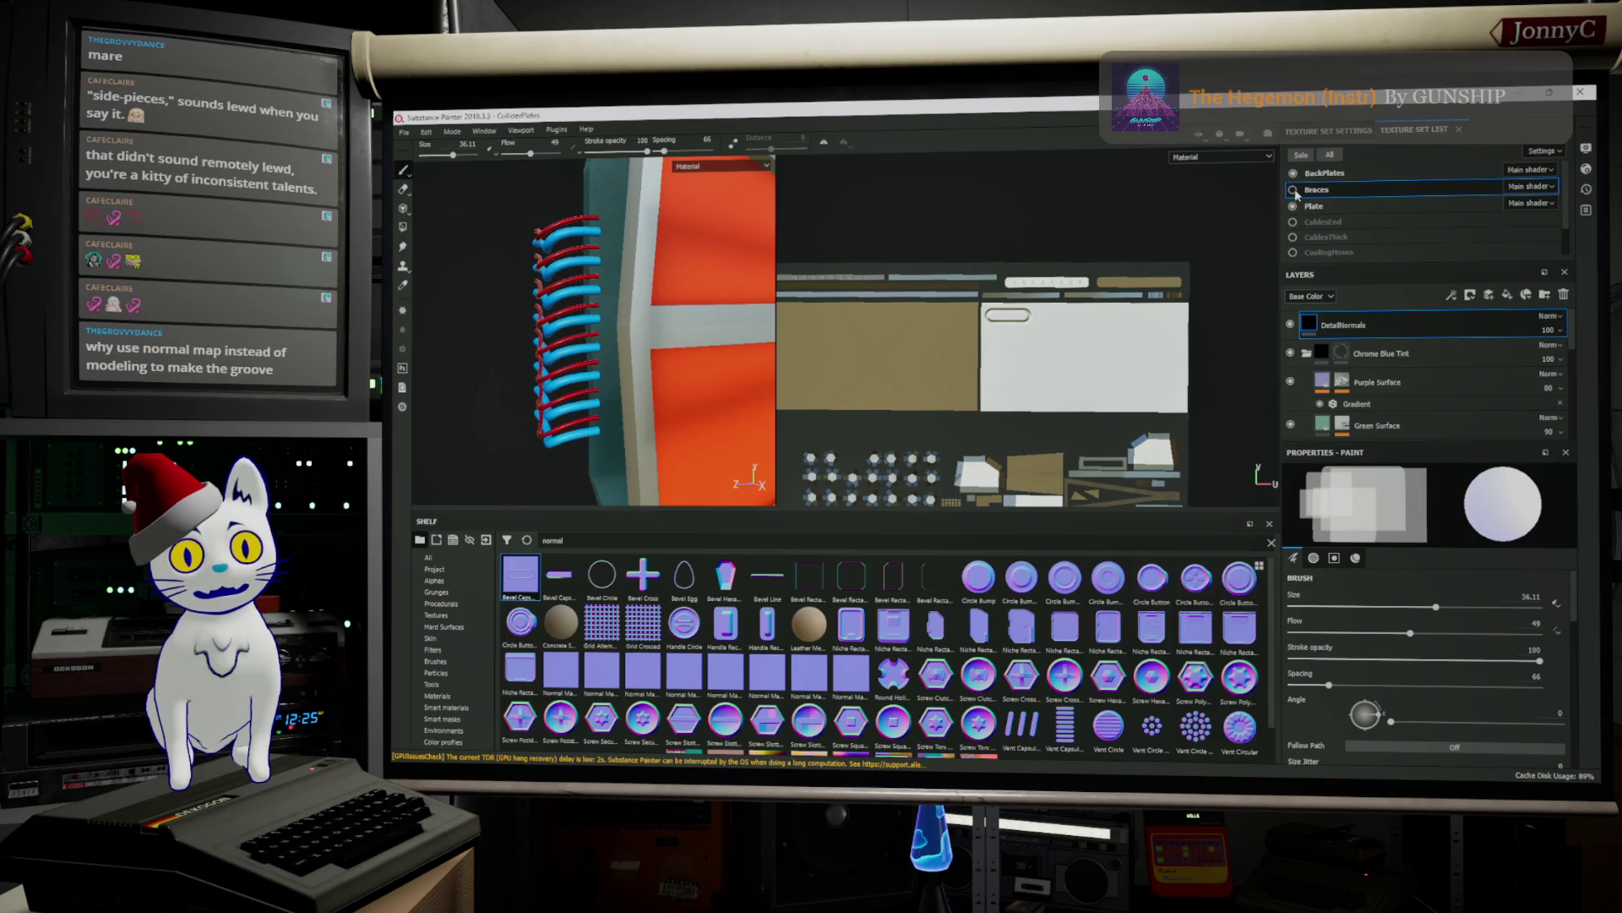
Show Braces again and leave the Plate texture set turned off
{"action": "left_click", "coordinate": [1293, 190]}
{"action": "left_click", "coordinate": [1293, 207]}
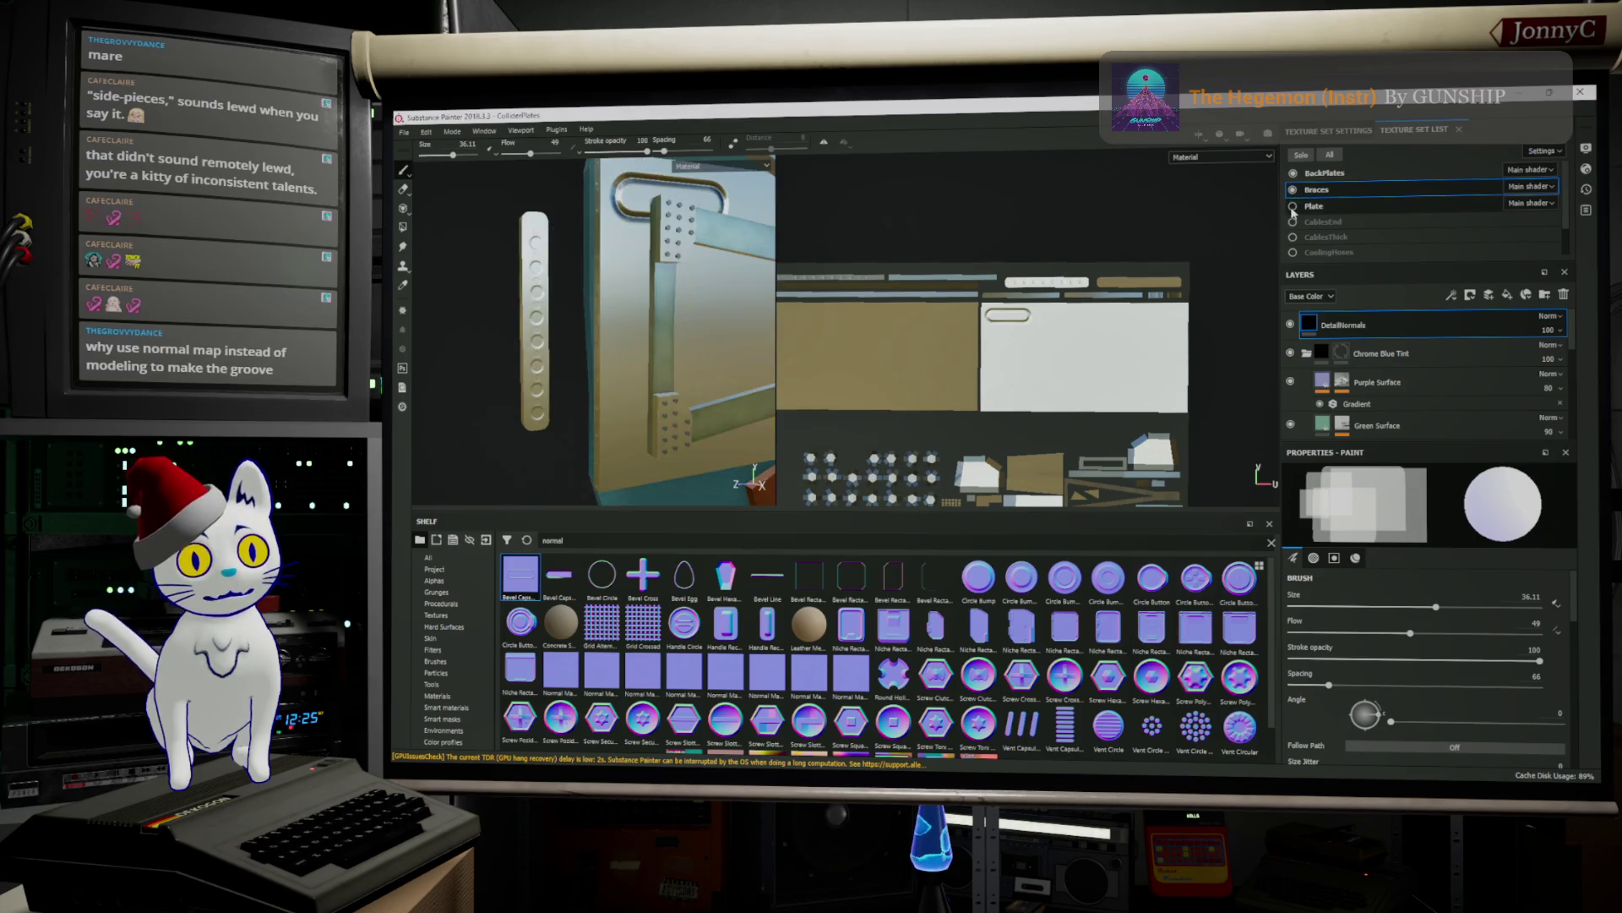
{"action": "left_click", "coordinate": [1293, 207]}
{"action": "left_click", "coordinate": [1292, 207]}
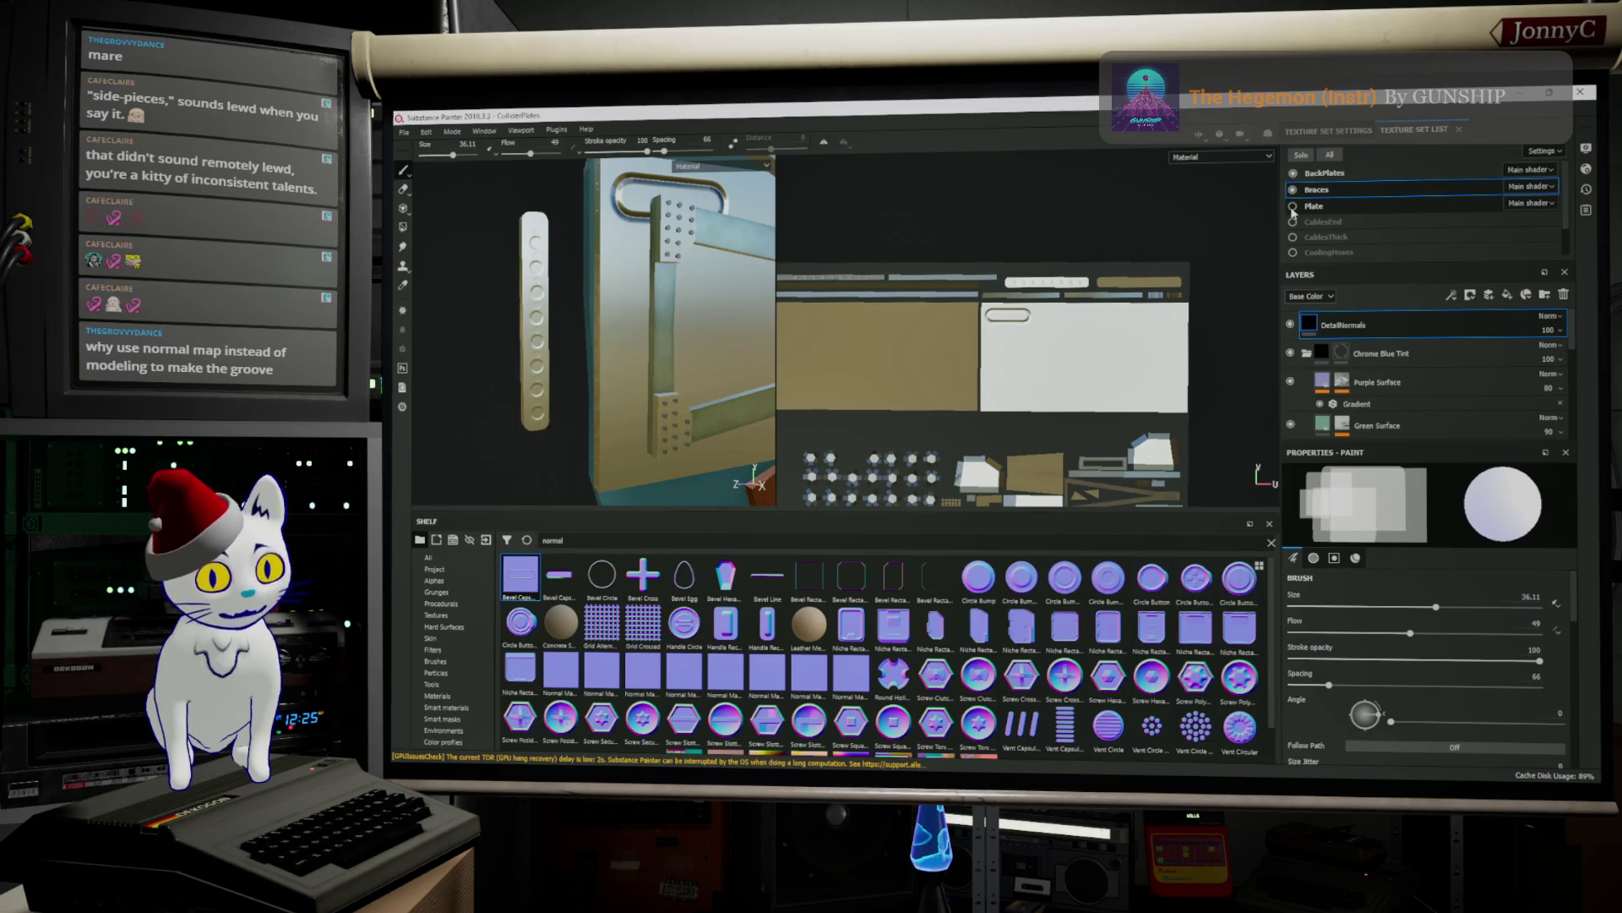
Turn the view to the bolted plate and switch to full material display
{"action": "left_click_drag", "start_coordinate": [761, 220], "coordinate": [680, 252], "text": "alt"}
{"action": "scroll", "coordinate": [680, 252], "scroll_direction": "up", "scroll_amount": 10}
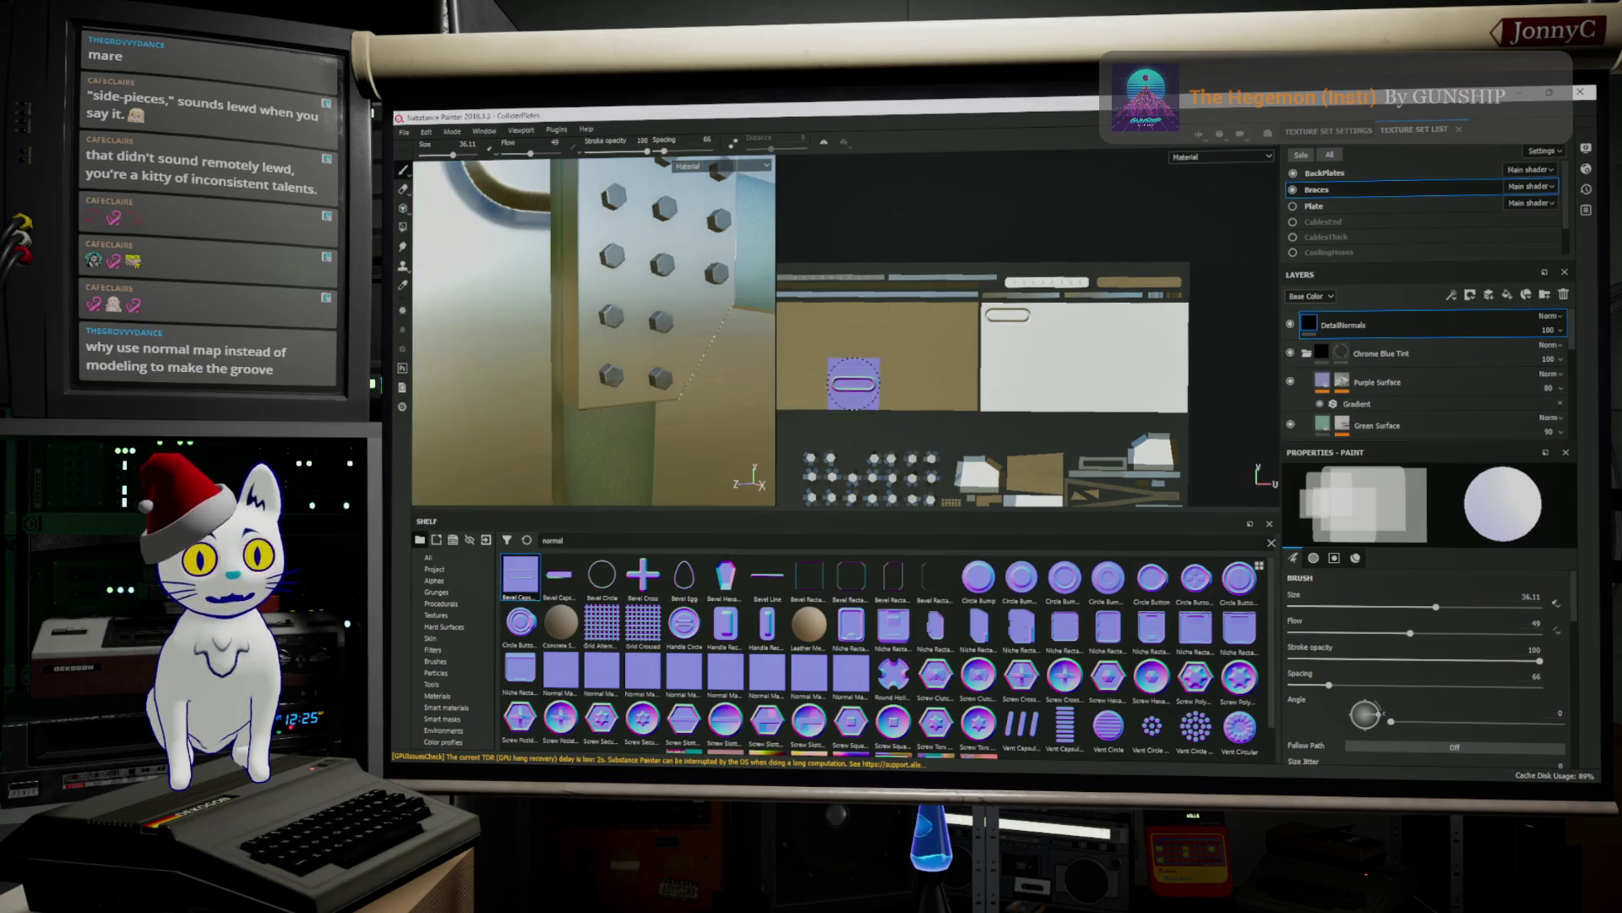
{"action": "left_click_drag", "start_coordinate": [681, 394], "coordinate": [718, 359], "text": "alt"}
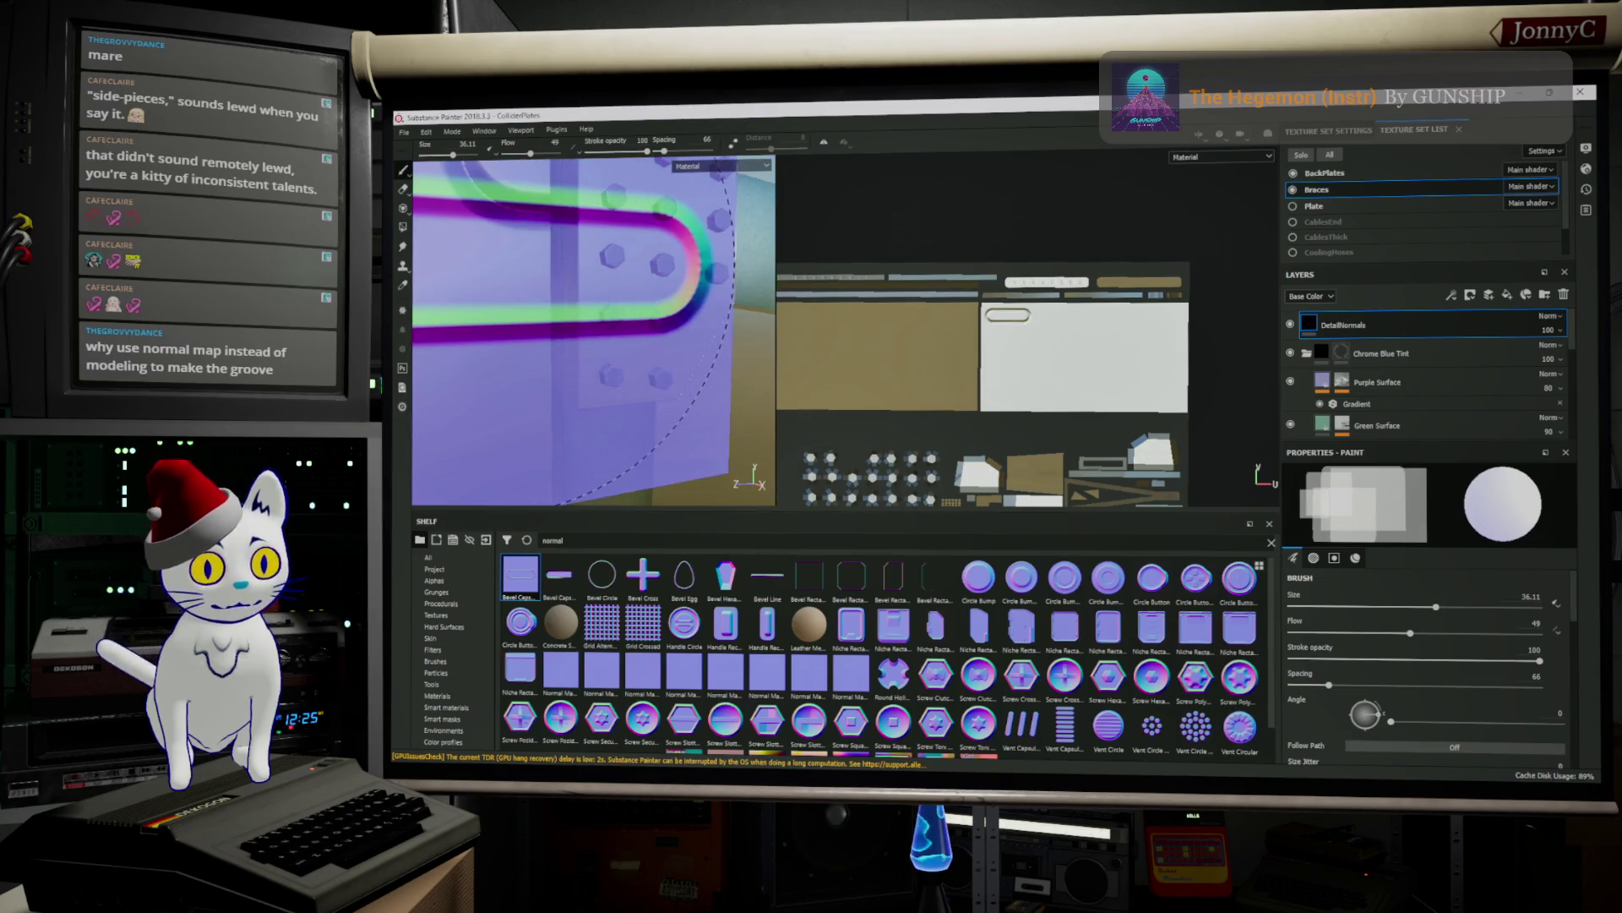
{"action": "key", "text": "m"}
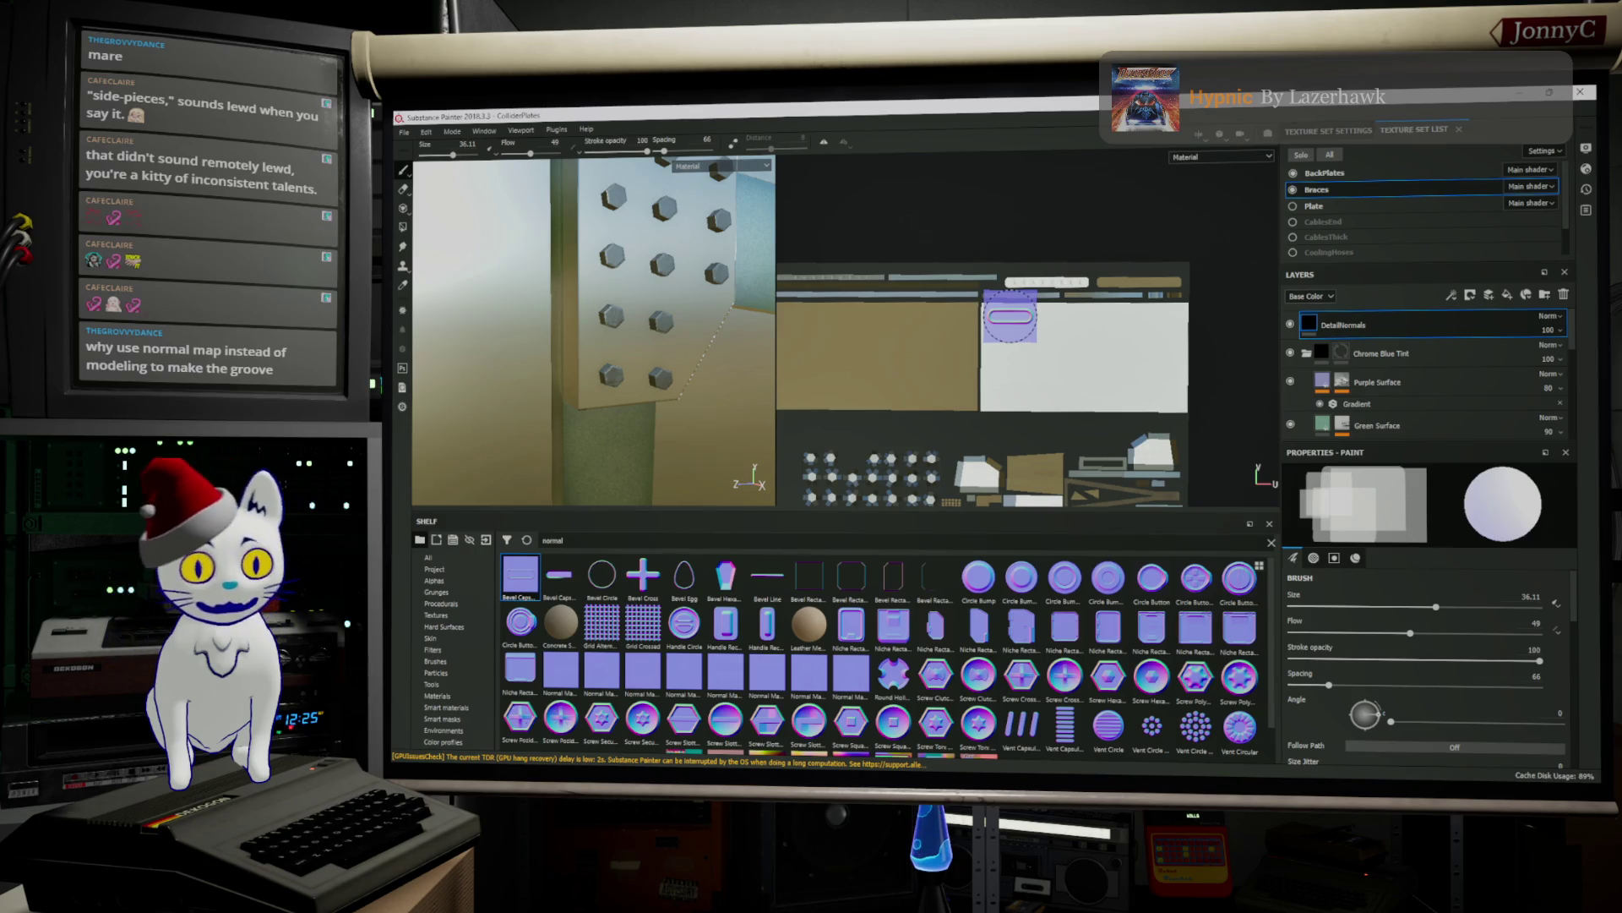
Enlarge the brush, test-stamp and undo, lowering stroke opacity to 17 and flow to 48
{"action": "right_click_drag", "start_coordinate": [1009, 316], "coordinate": [1061, 316], "text": "ctrl"}
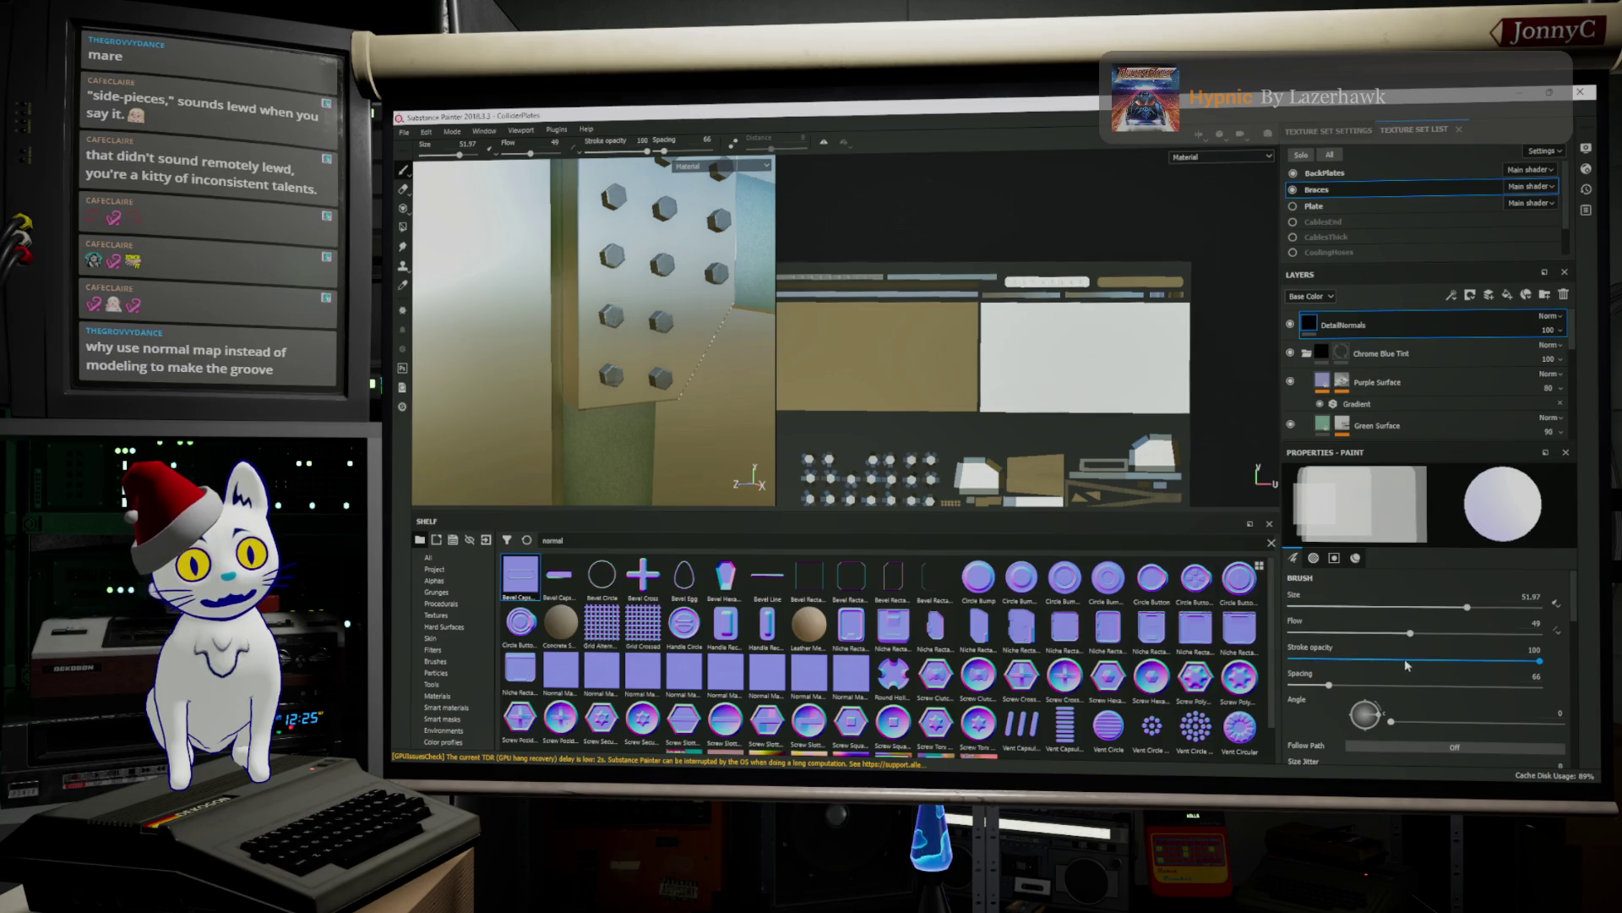
{"action": "left_click", "coordinate": [1433, 659]}
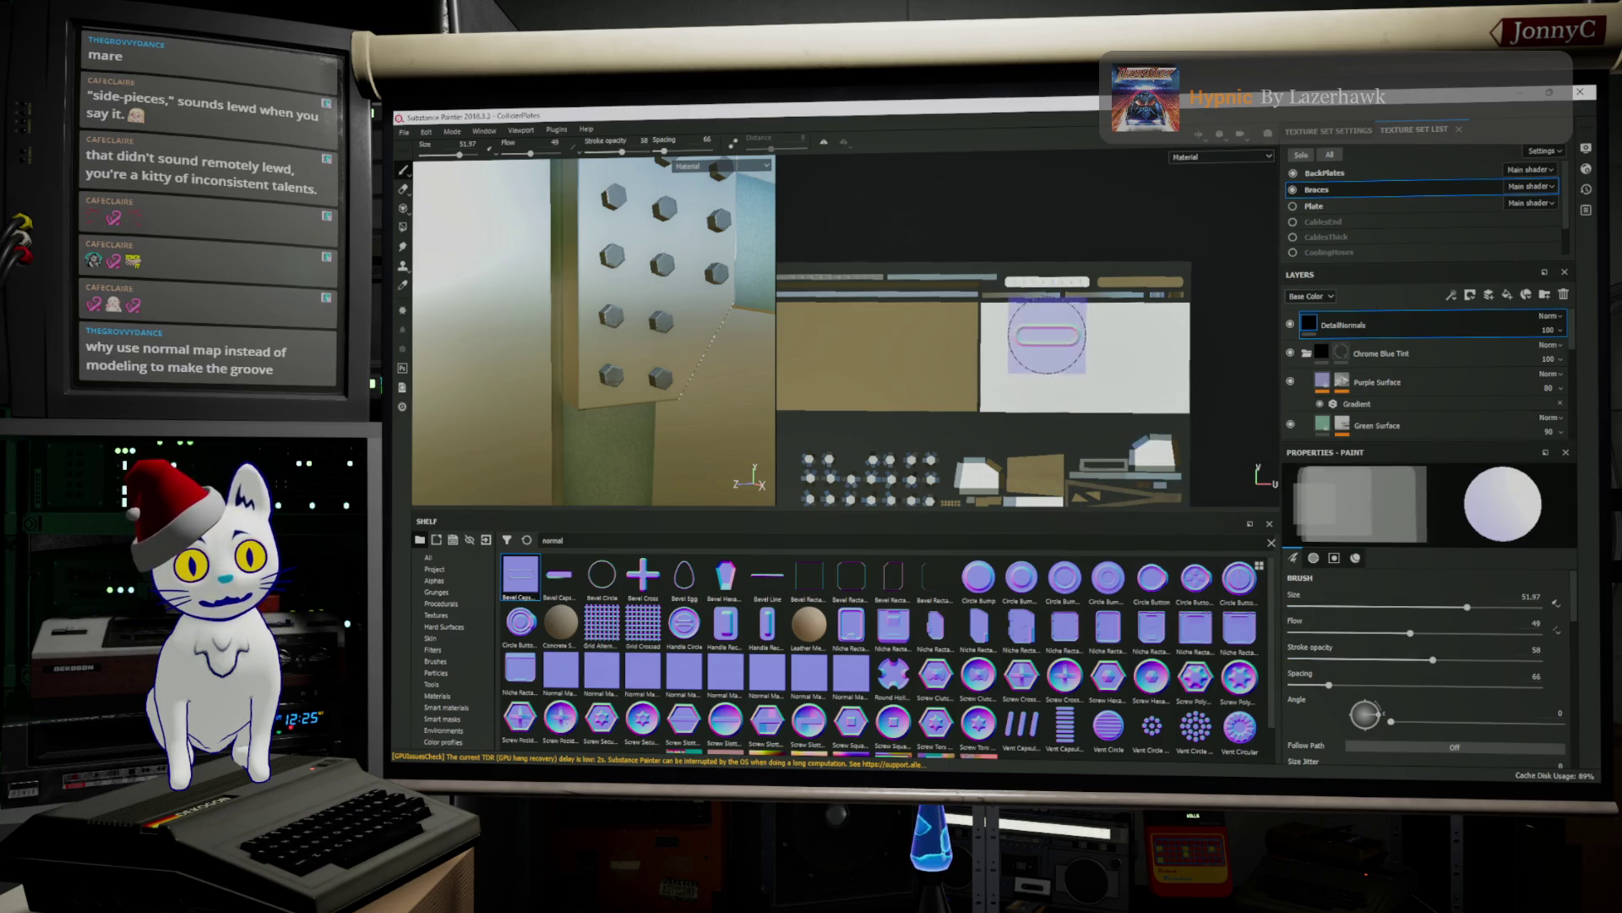
{"action": "left_click", "coordinate": [1020, 316]}
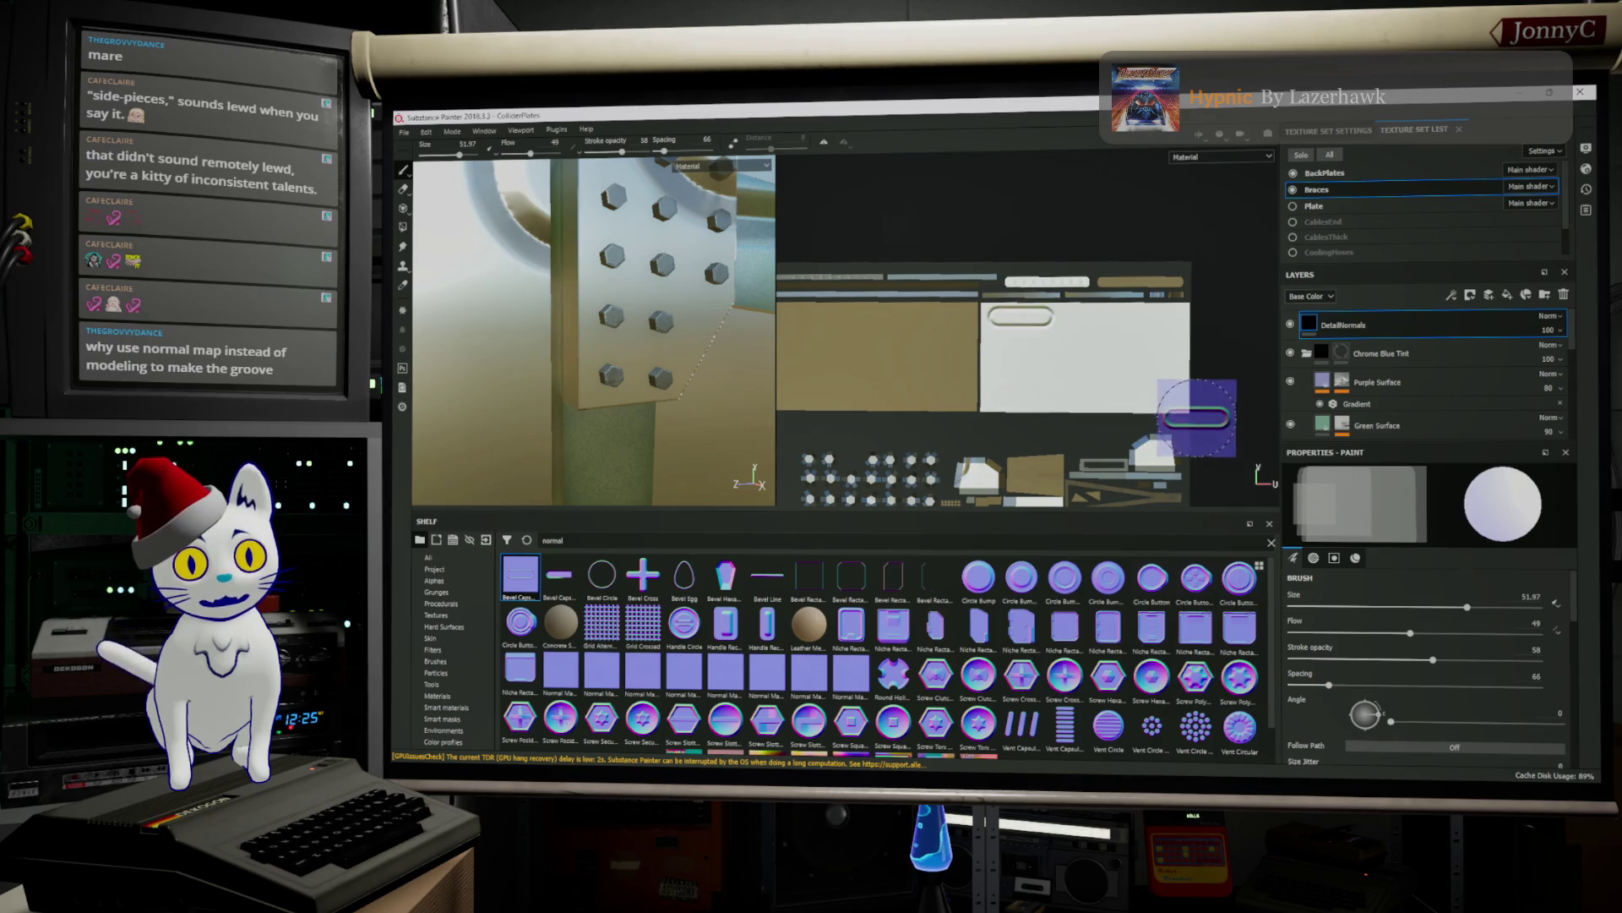
{"action": "key", "text": "ctrl+z"}
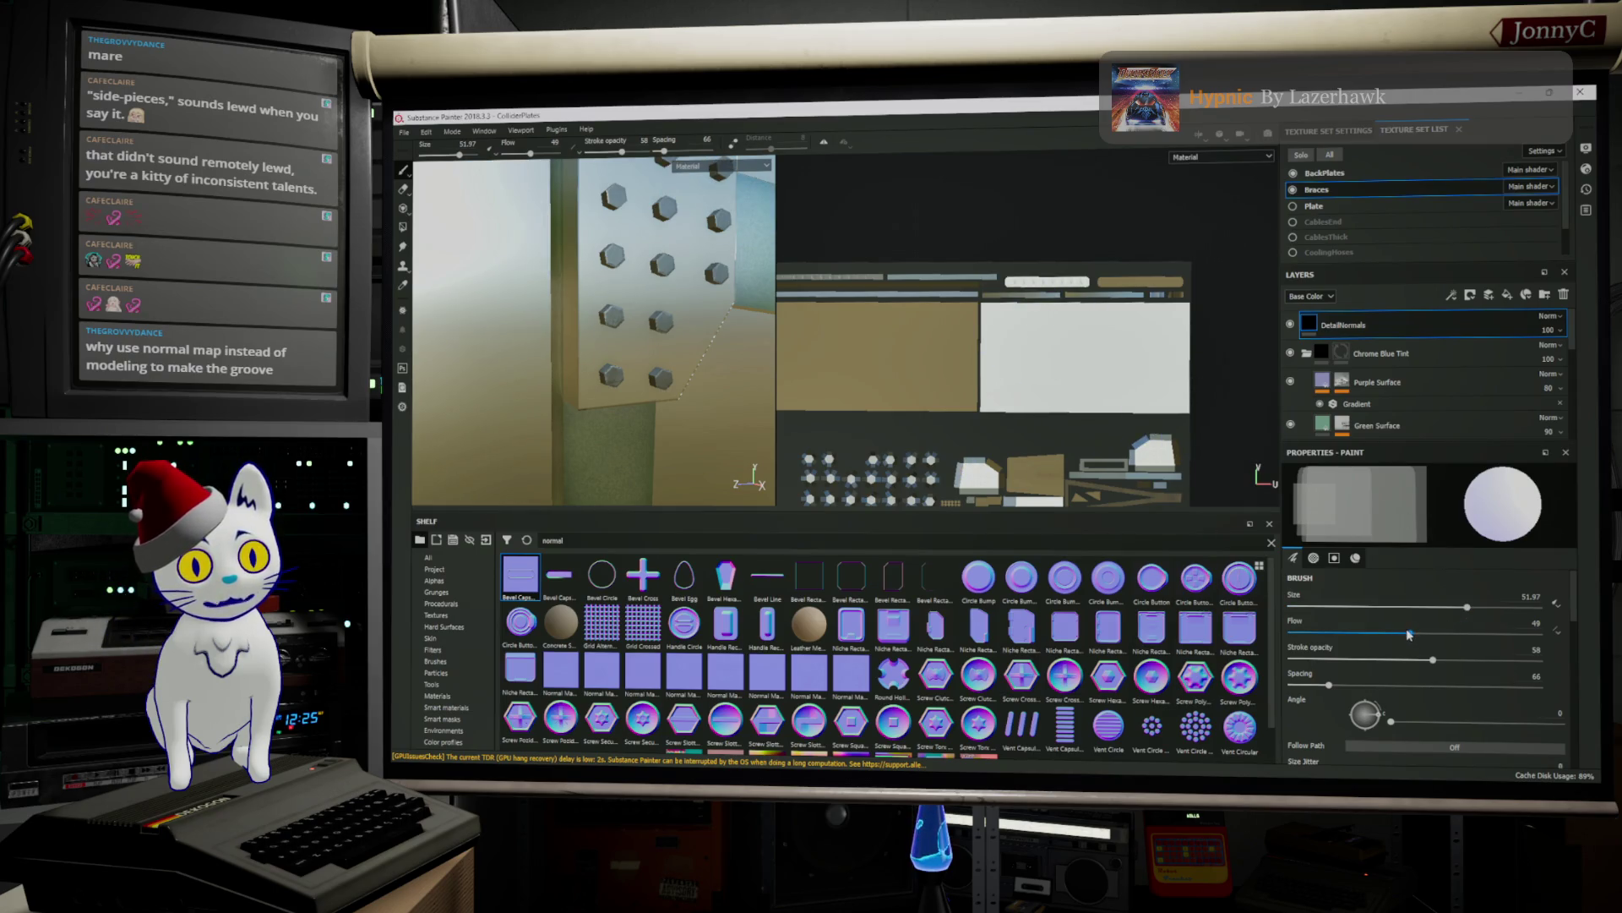
{"action": "left_click_drag", "start_coordinate": [1430, 659], "coordinate": [1331, 659]}
{"action": "left_click", "coordinate": [1022, 321]}
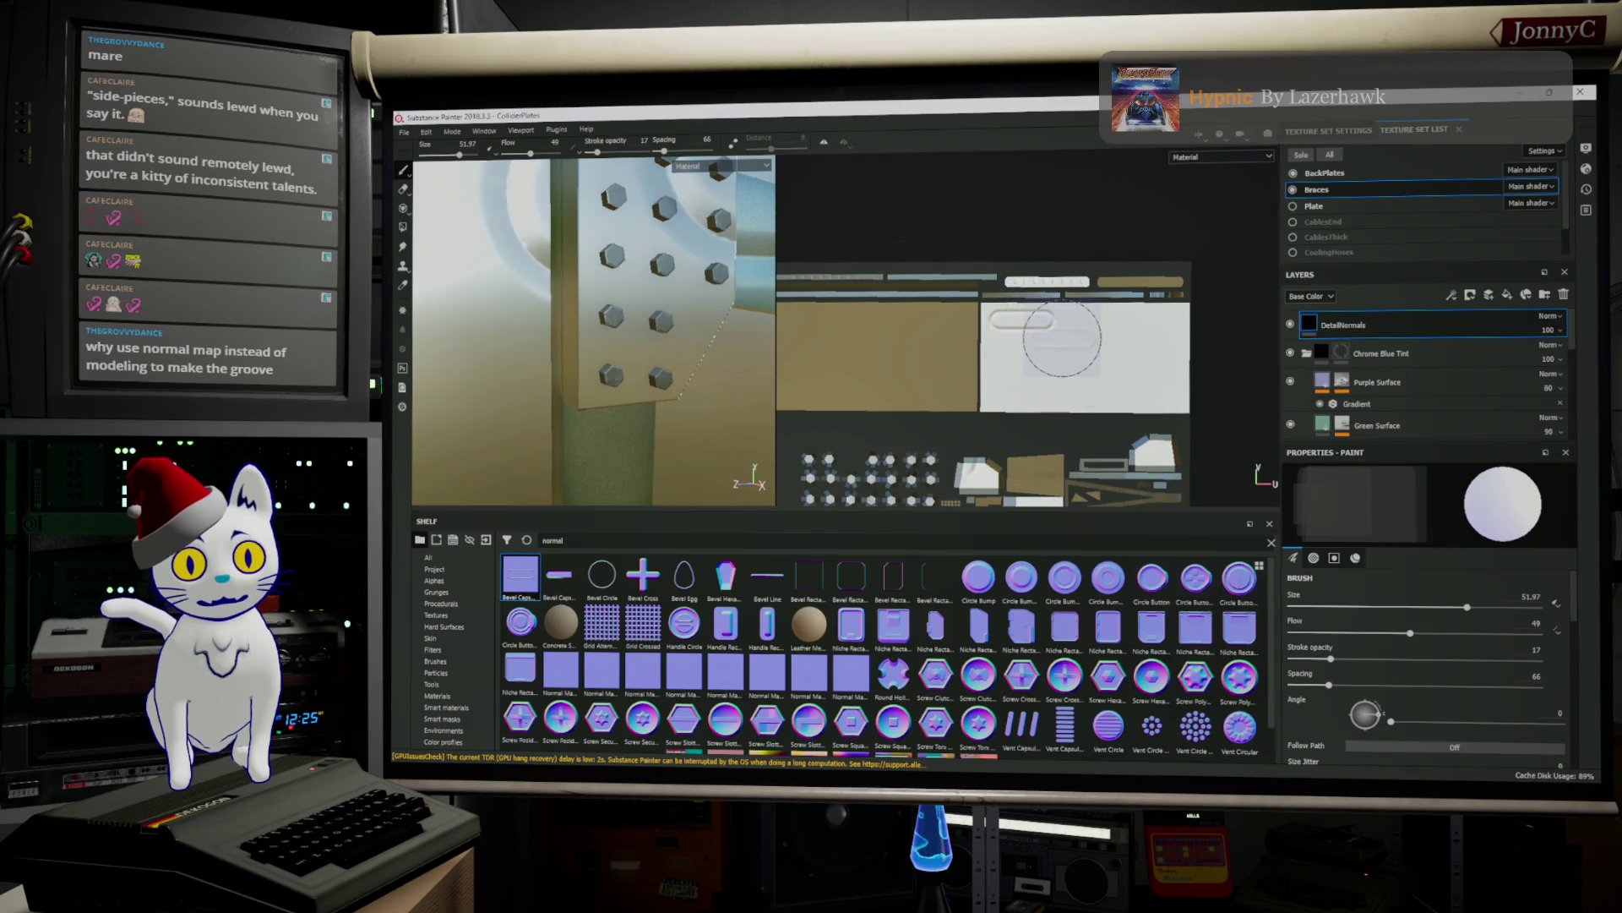
{"action": "key", "text": "ctrl+z"}
{"action": "left_click_drag", "start_coordinate": [1414, 638], "coordinate": [1402, 635]}
{"action": "scroll", "coordinate": [1411, 642], "scroll_direction": "down", "scroll_amount": 5}
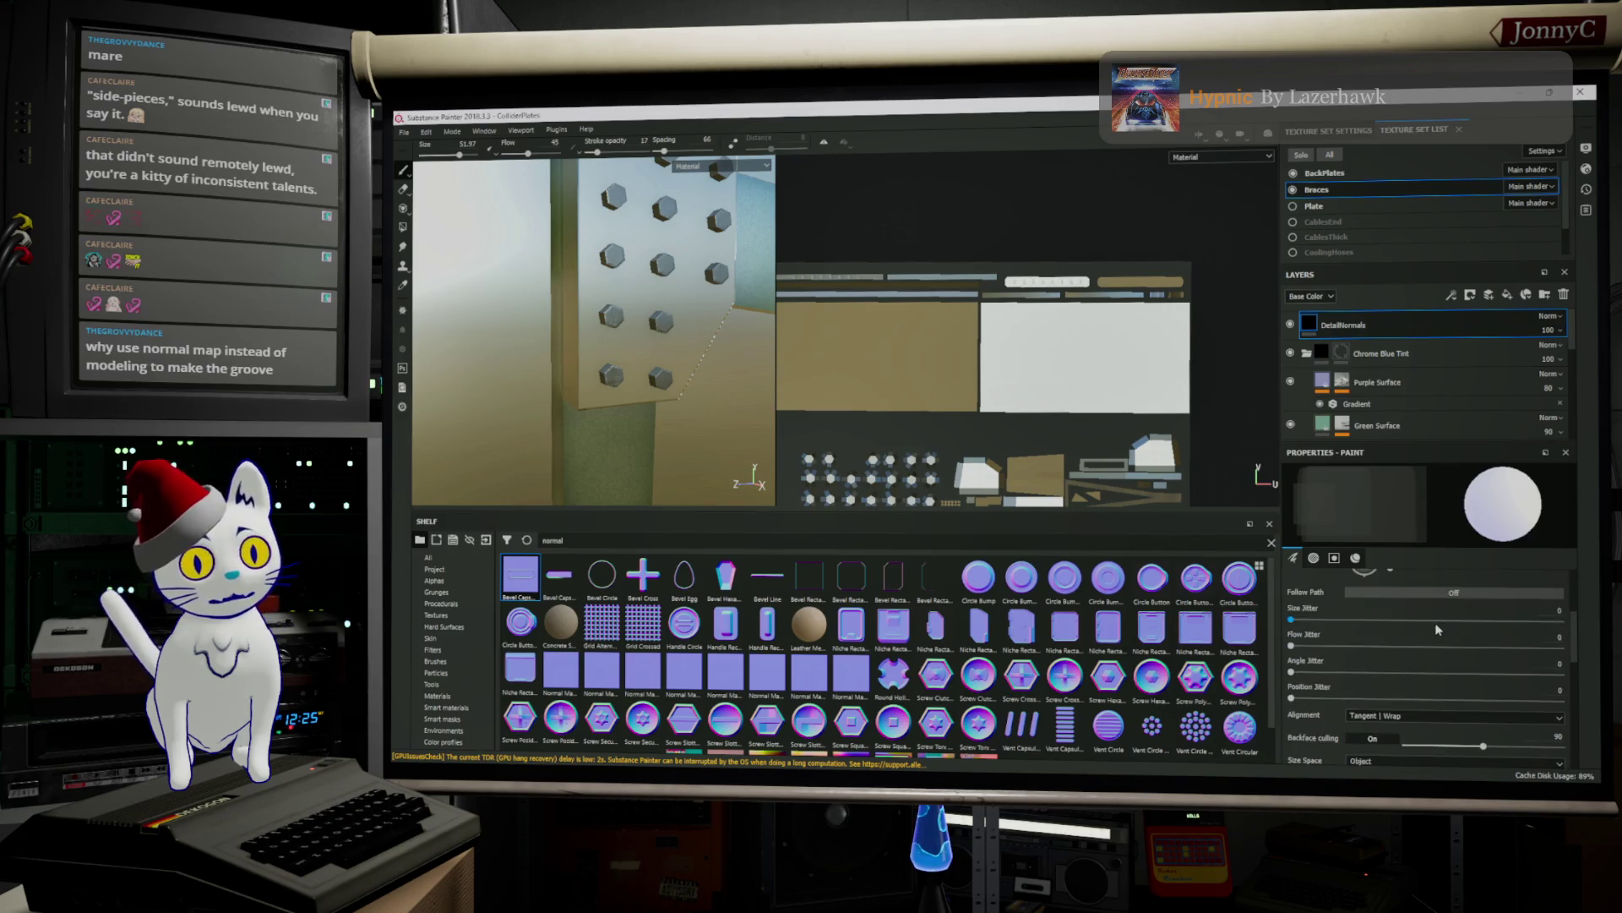
Try capsule bevel thickness values from 0 to 1 with a test stamp, settling low
{"action": "scroll", "coordinate": [1420, 652], "scroll_direction": "down", "scroll_amount": 5}
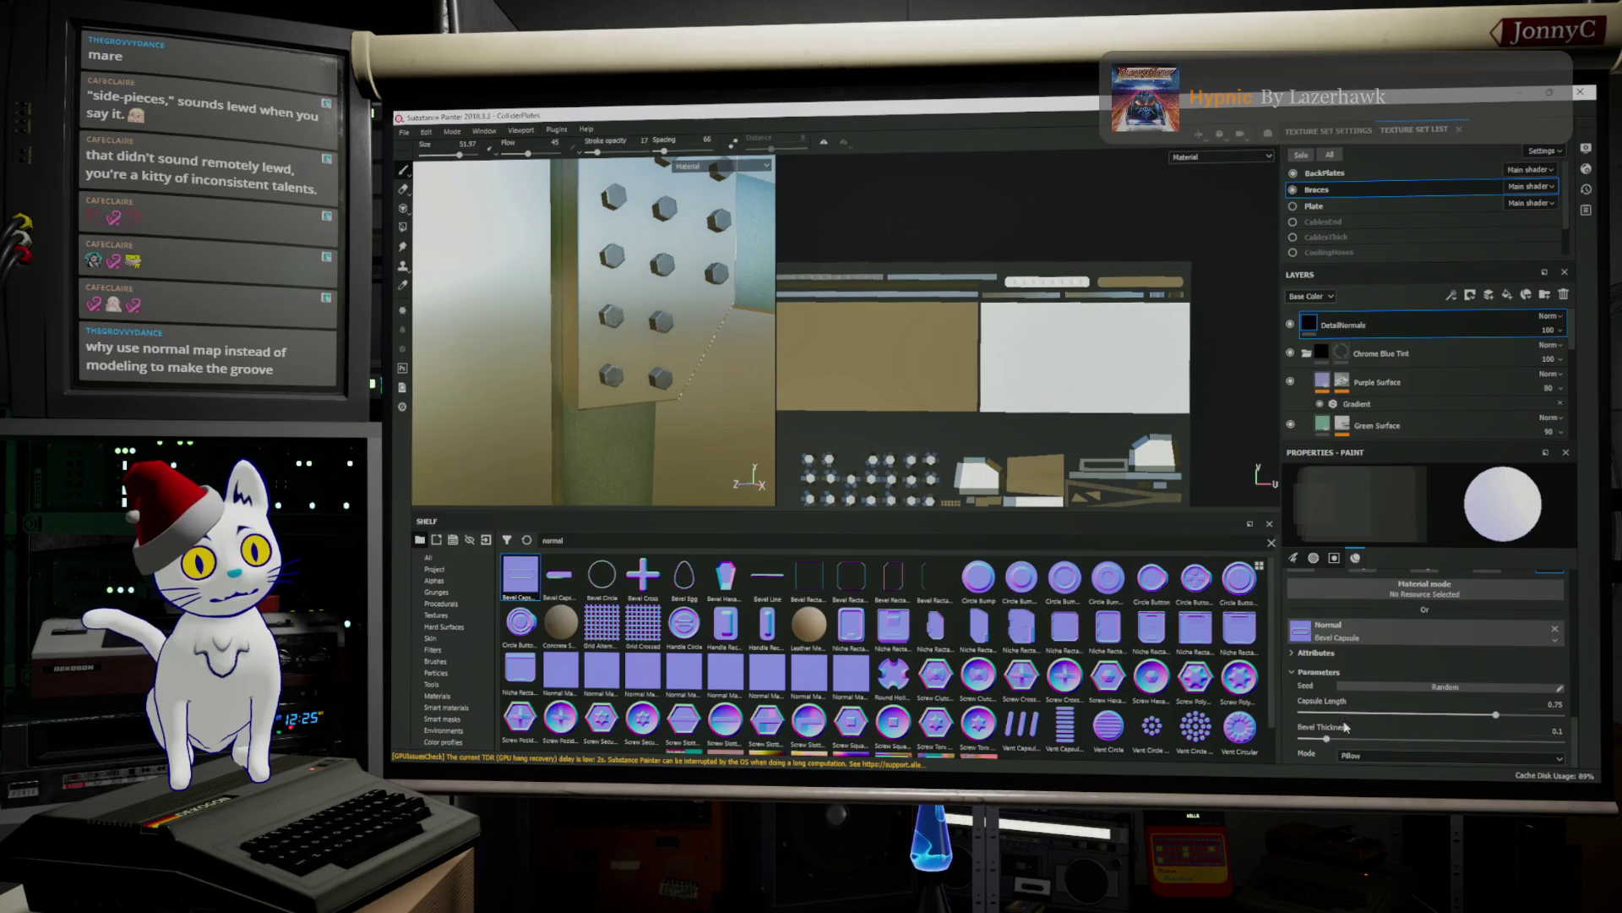
{"action": "left_click_drag", "start_coordinate": [1328, 739], "coordinate": [1319, 741]}
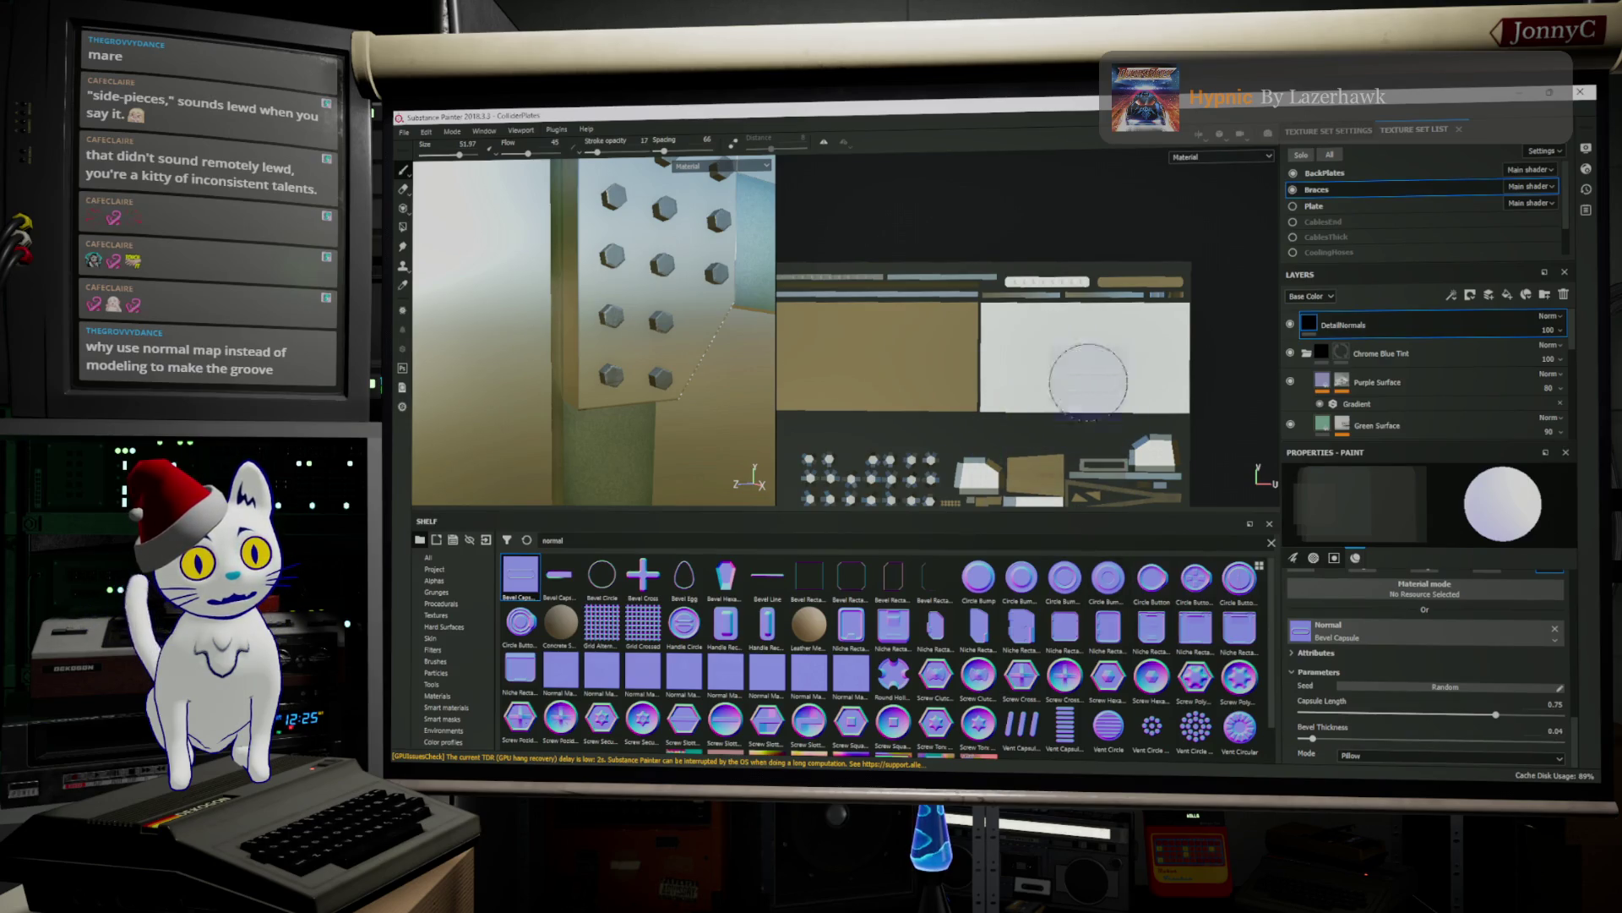
{"action": "left_click", "coordinate": [1315, 741]}
{"action": "left_click_drag", "start_coordinate": [1315, 741], "coordinate": [1299, 741]}
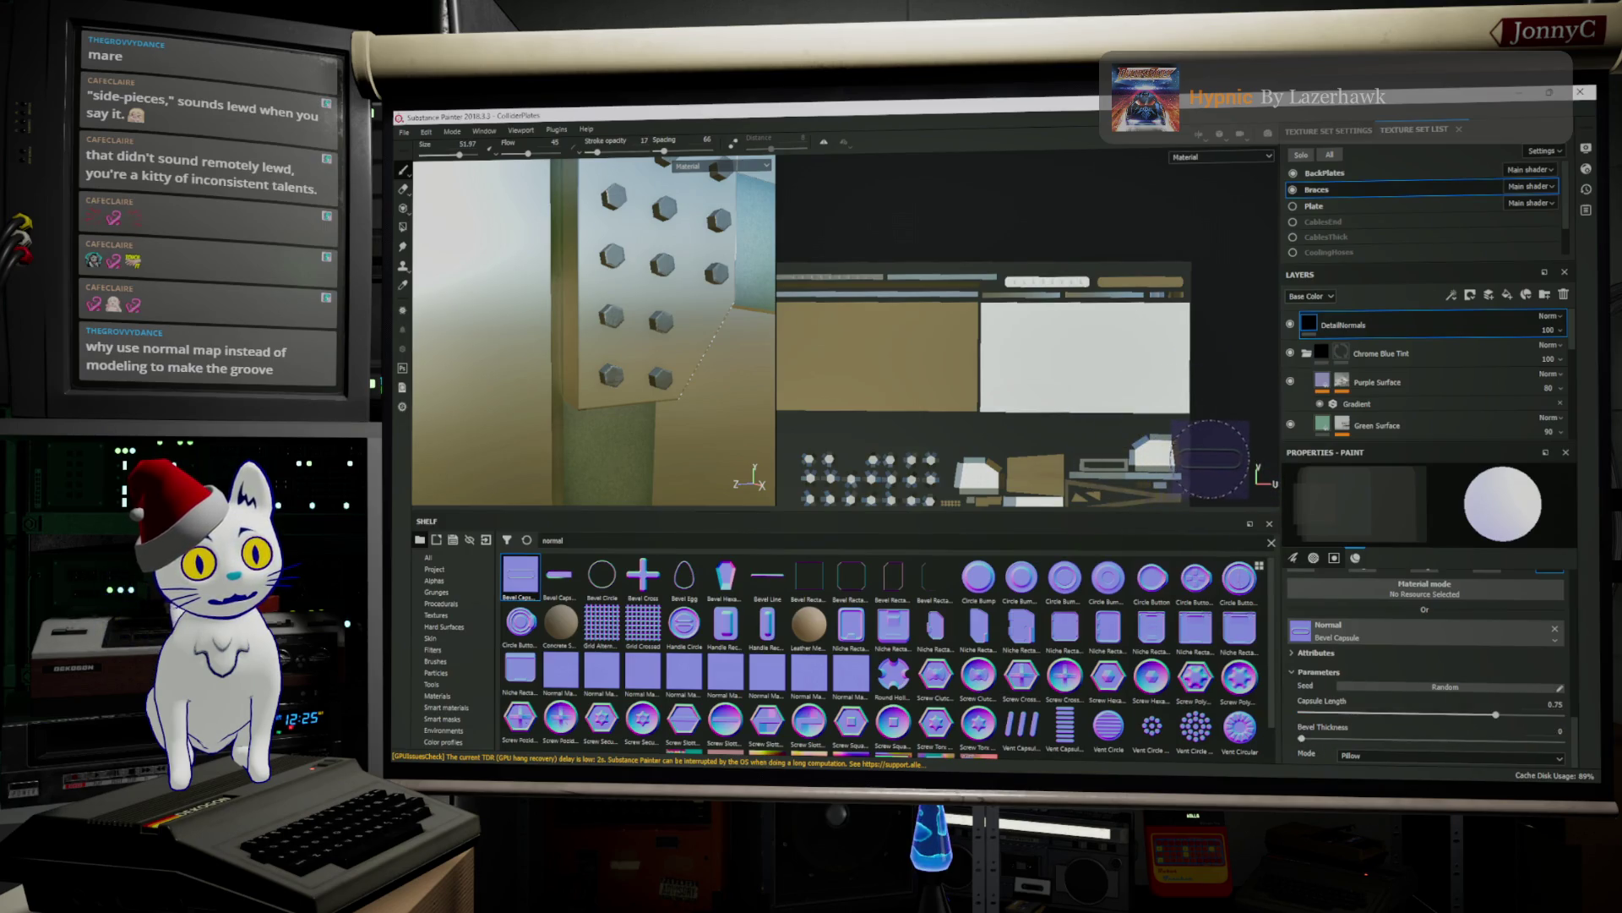
{"action": "scroll", "coordinate": [1115, 380], "scroll_direction": "up", "scroll_amount": 5}
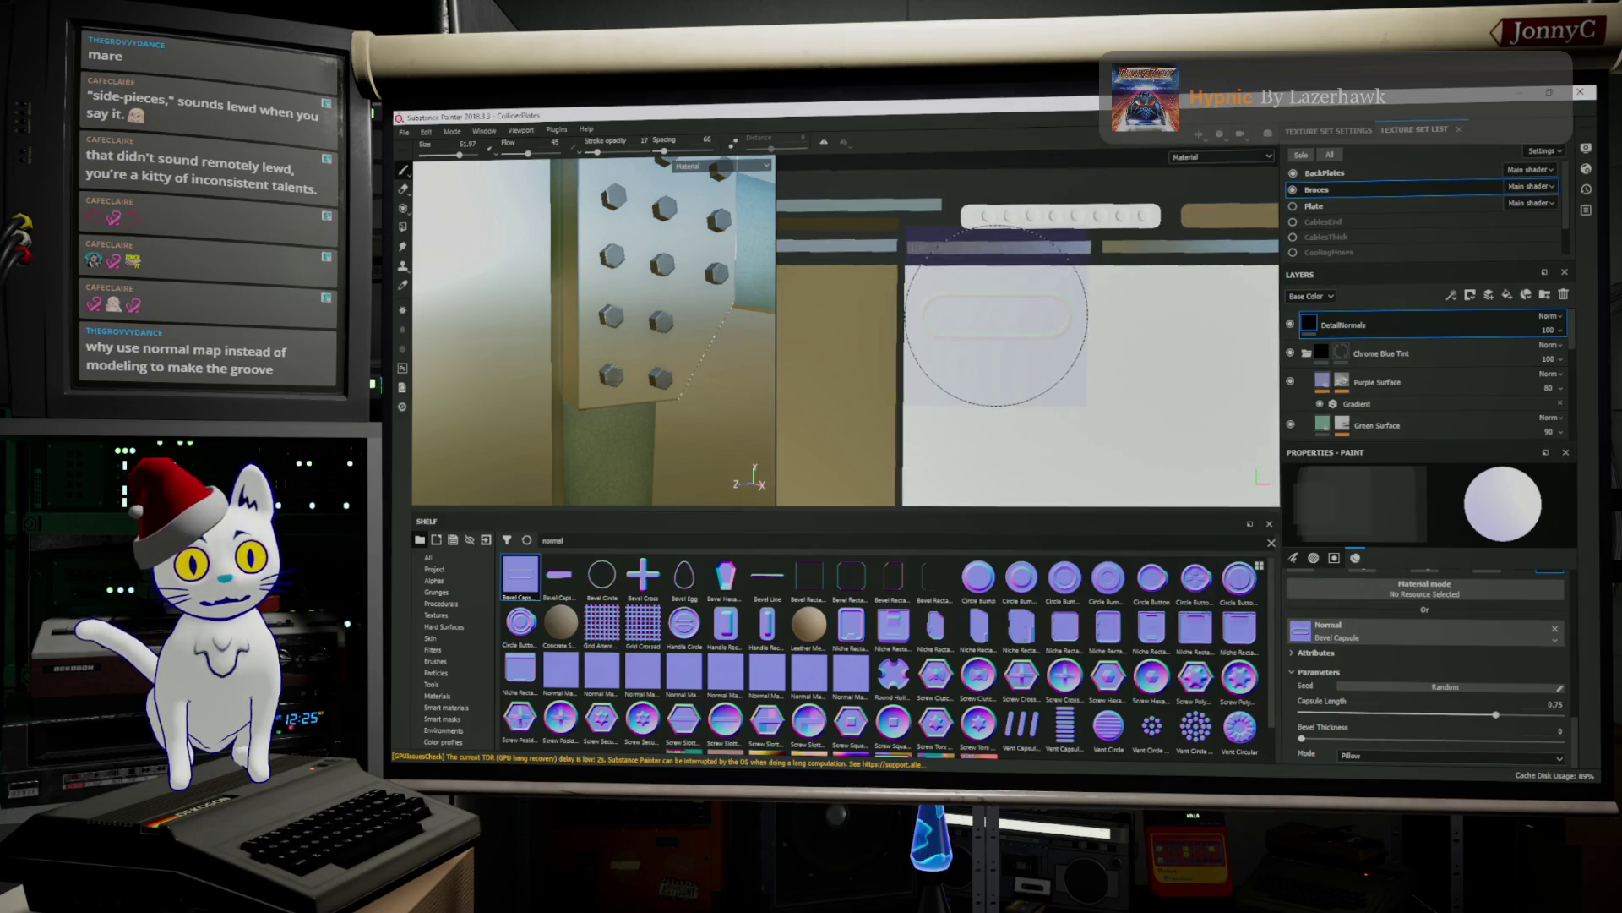
{"action": "left_click", "coordinate": [996, 315]}
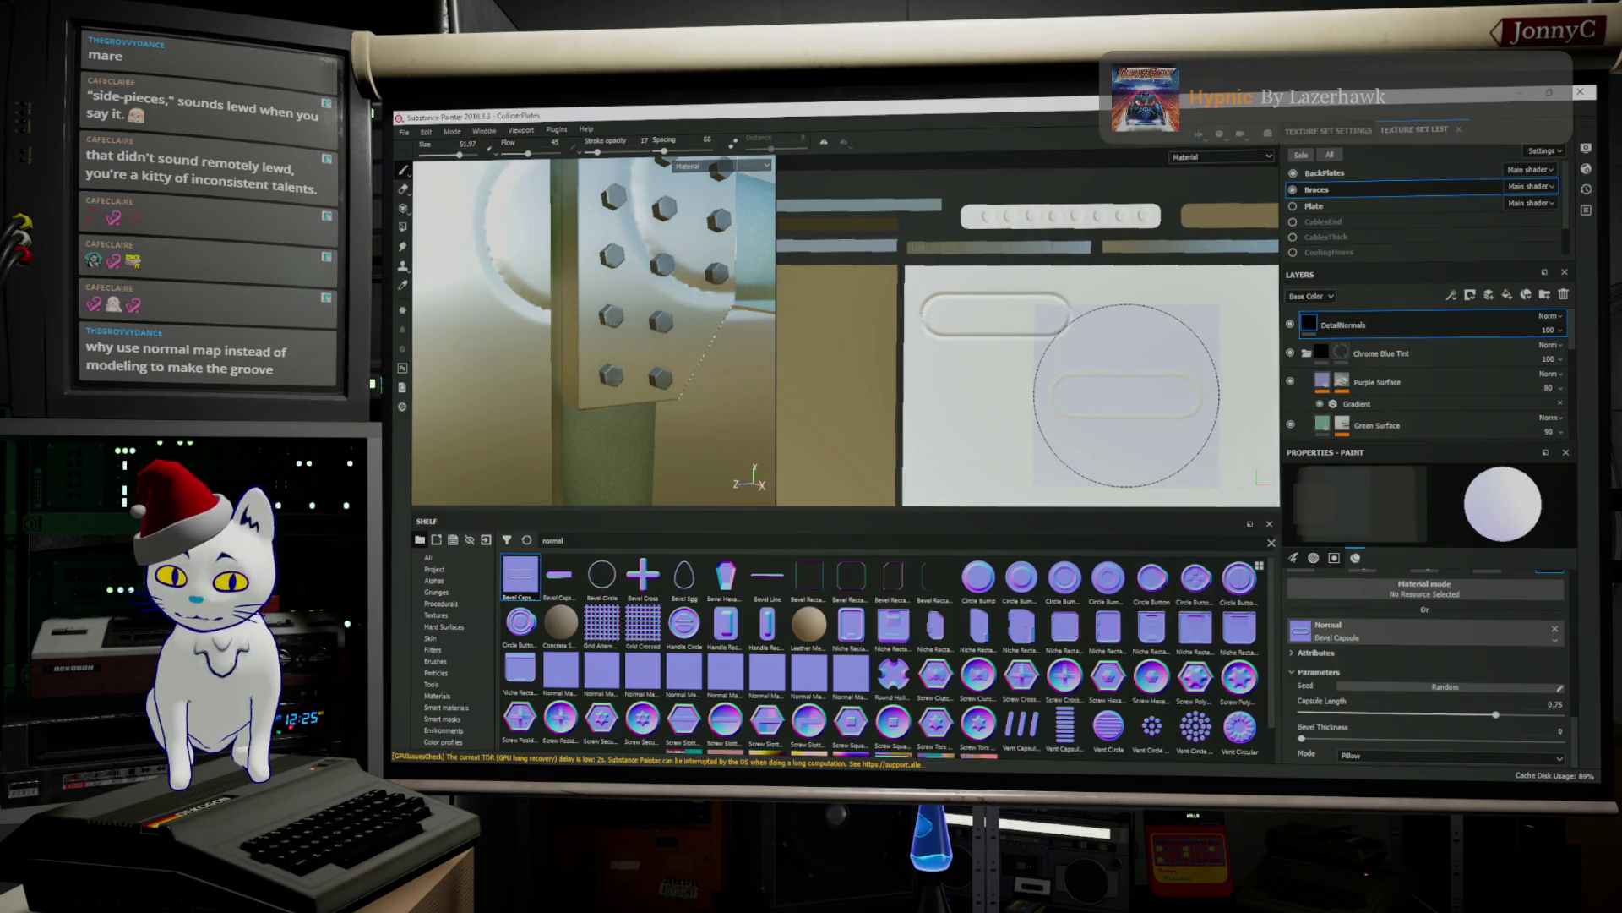
{"action": "key", "text": "ctrl+z"}
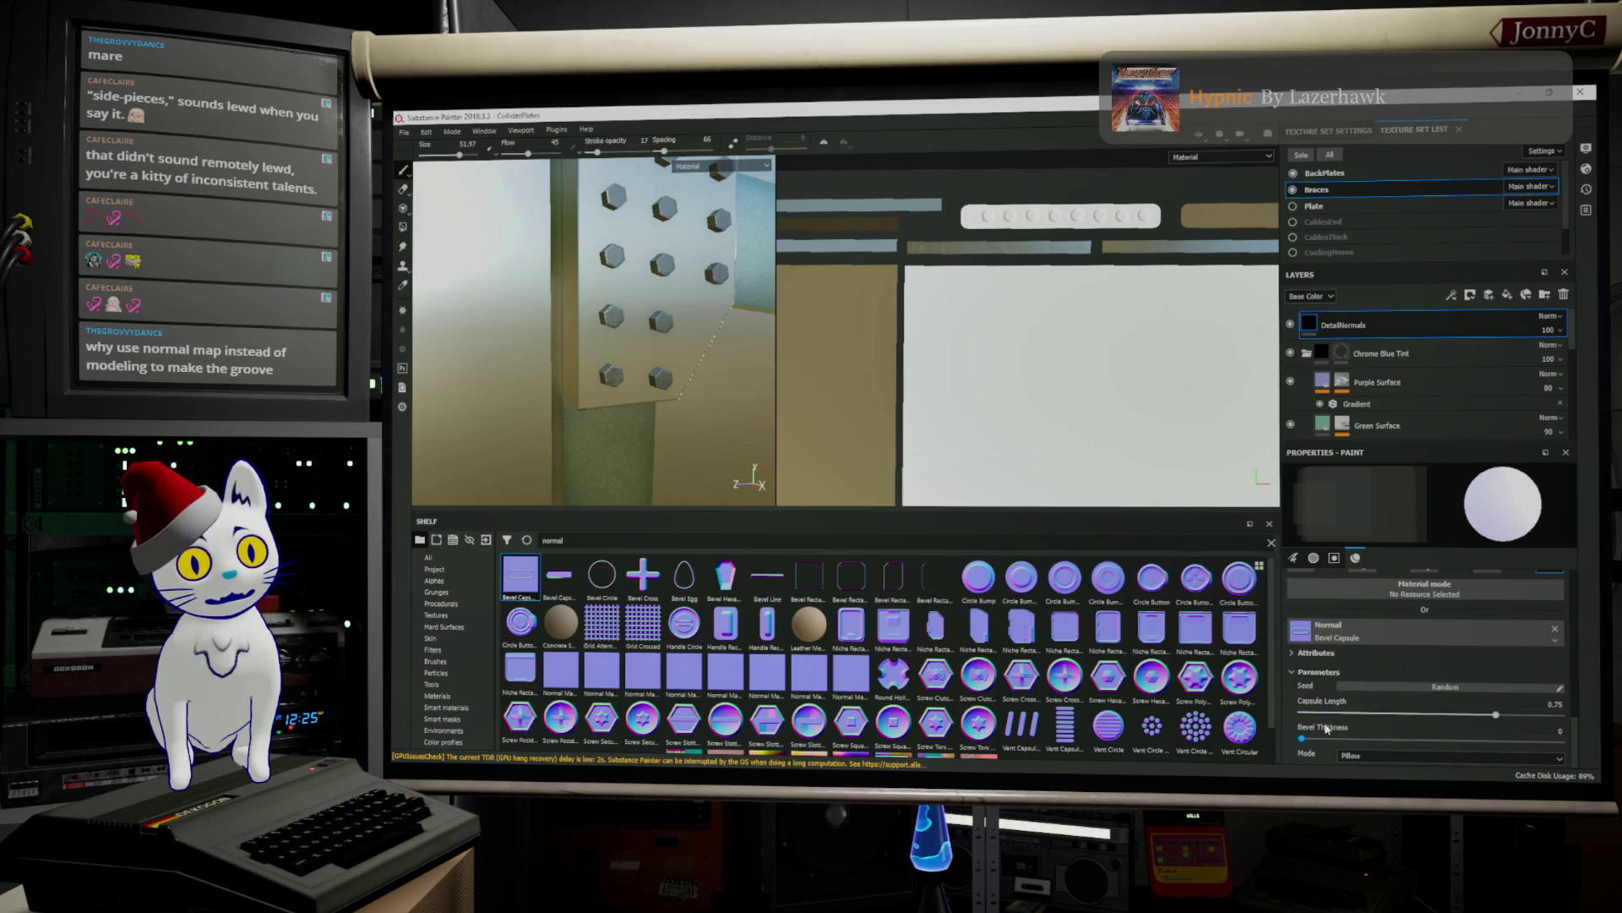
{"action": "left_click_drag", "start_coordinate": [1308, 732], "coordinate": [1595, 752]}
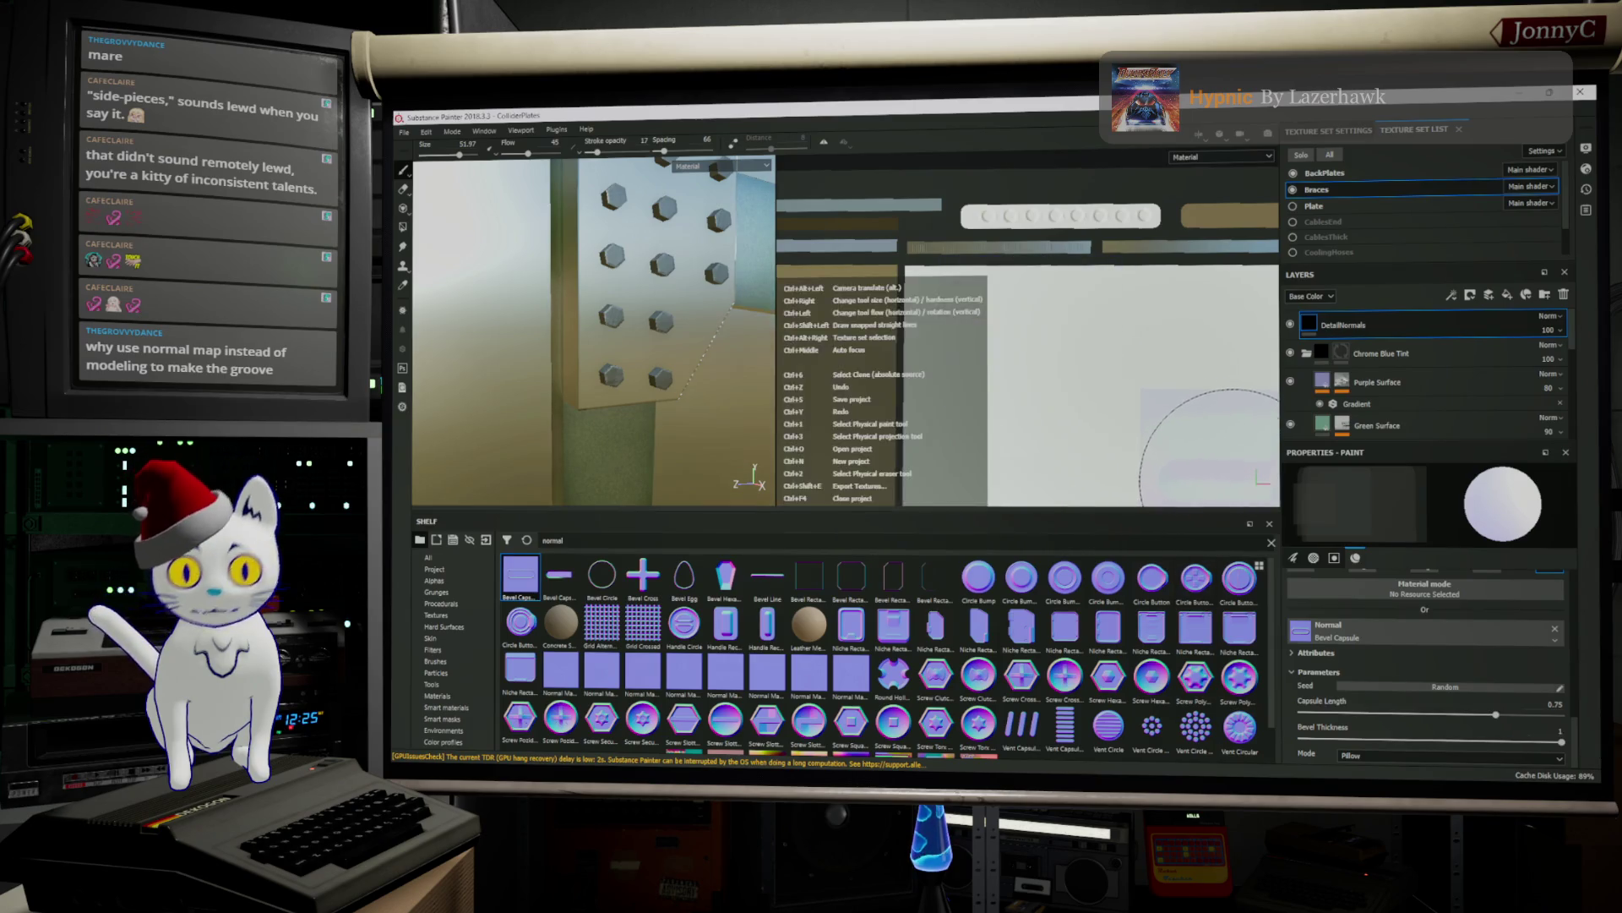
{"action": "left_click_drag", "start_coordinate": [1404, 739], "coordinate": [1312, 738]}
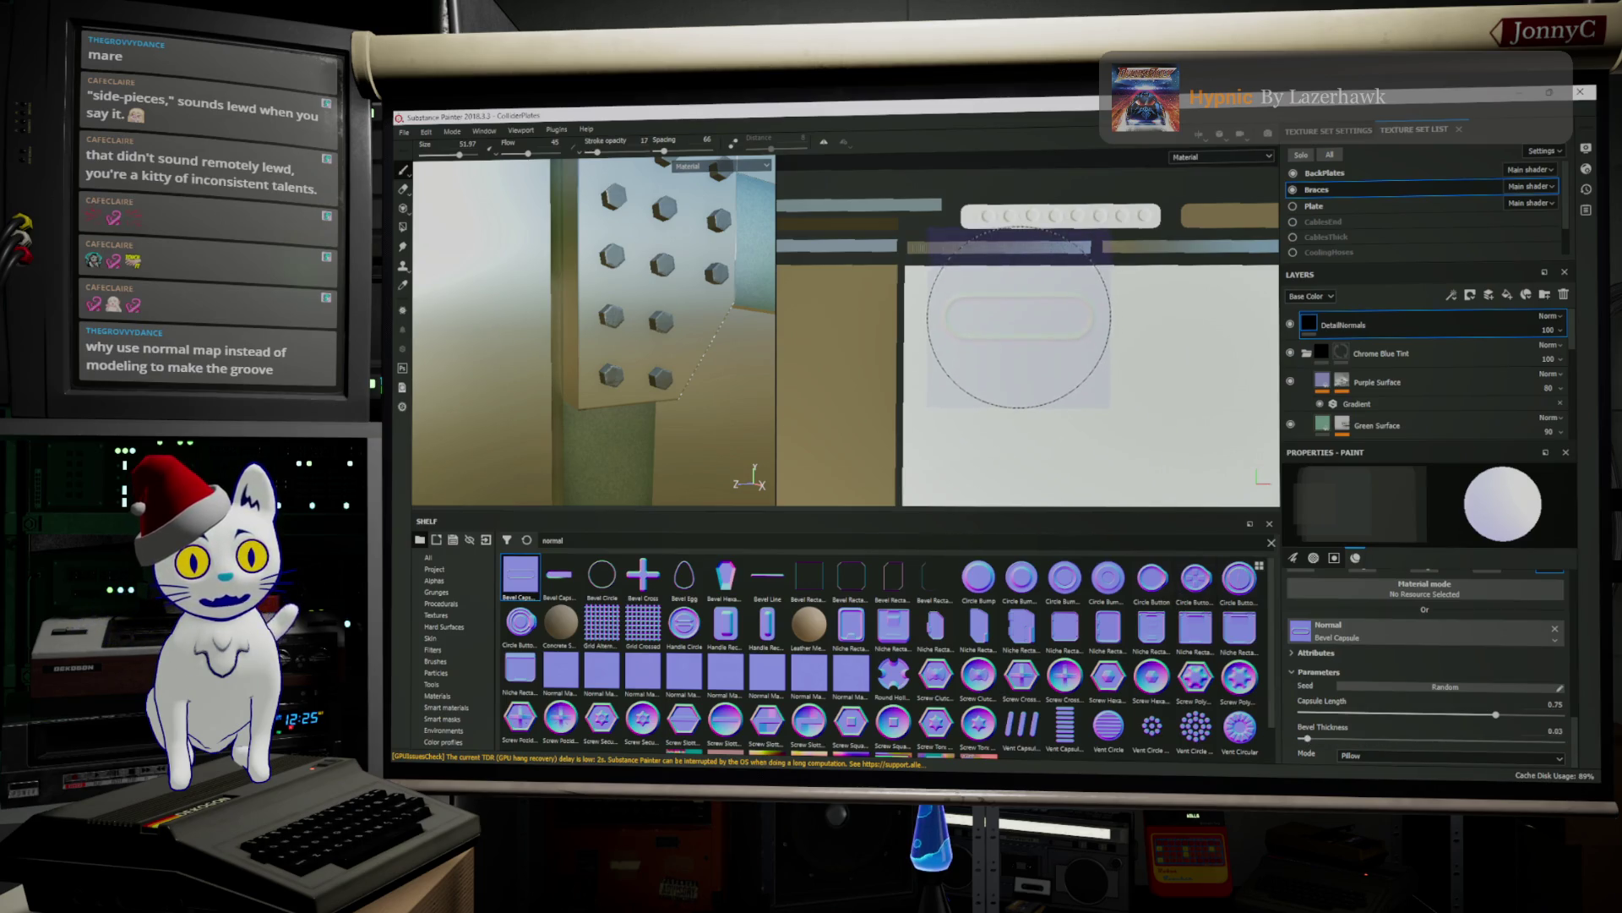
Stamp a first capsule and extend a straight row of capsules downward
{"action": "scroll", "coordinate": [1006, 317], "scroll_direction": "down", "scroll_amount": 5}
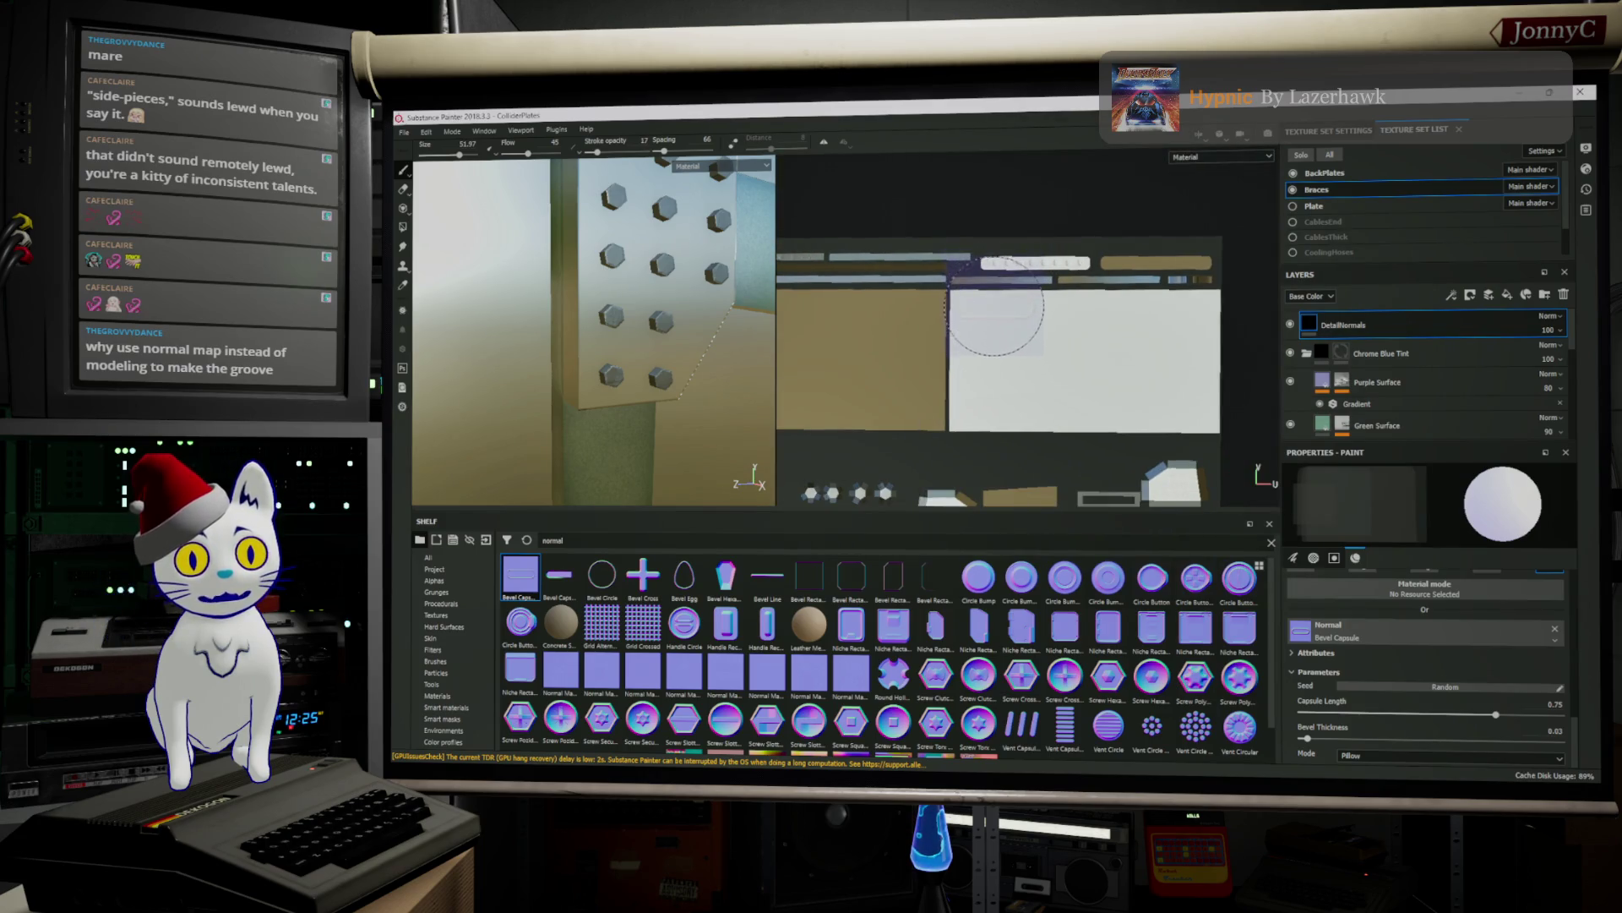
{"action": "left_click", "coordinate": [1002, 313]}
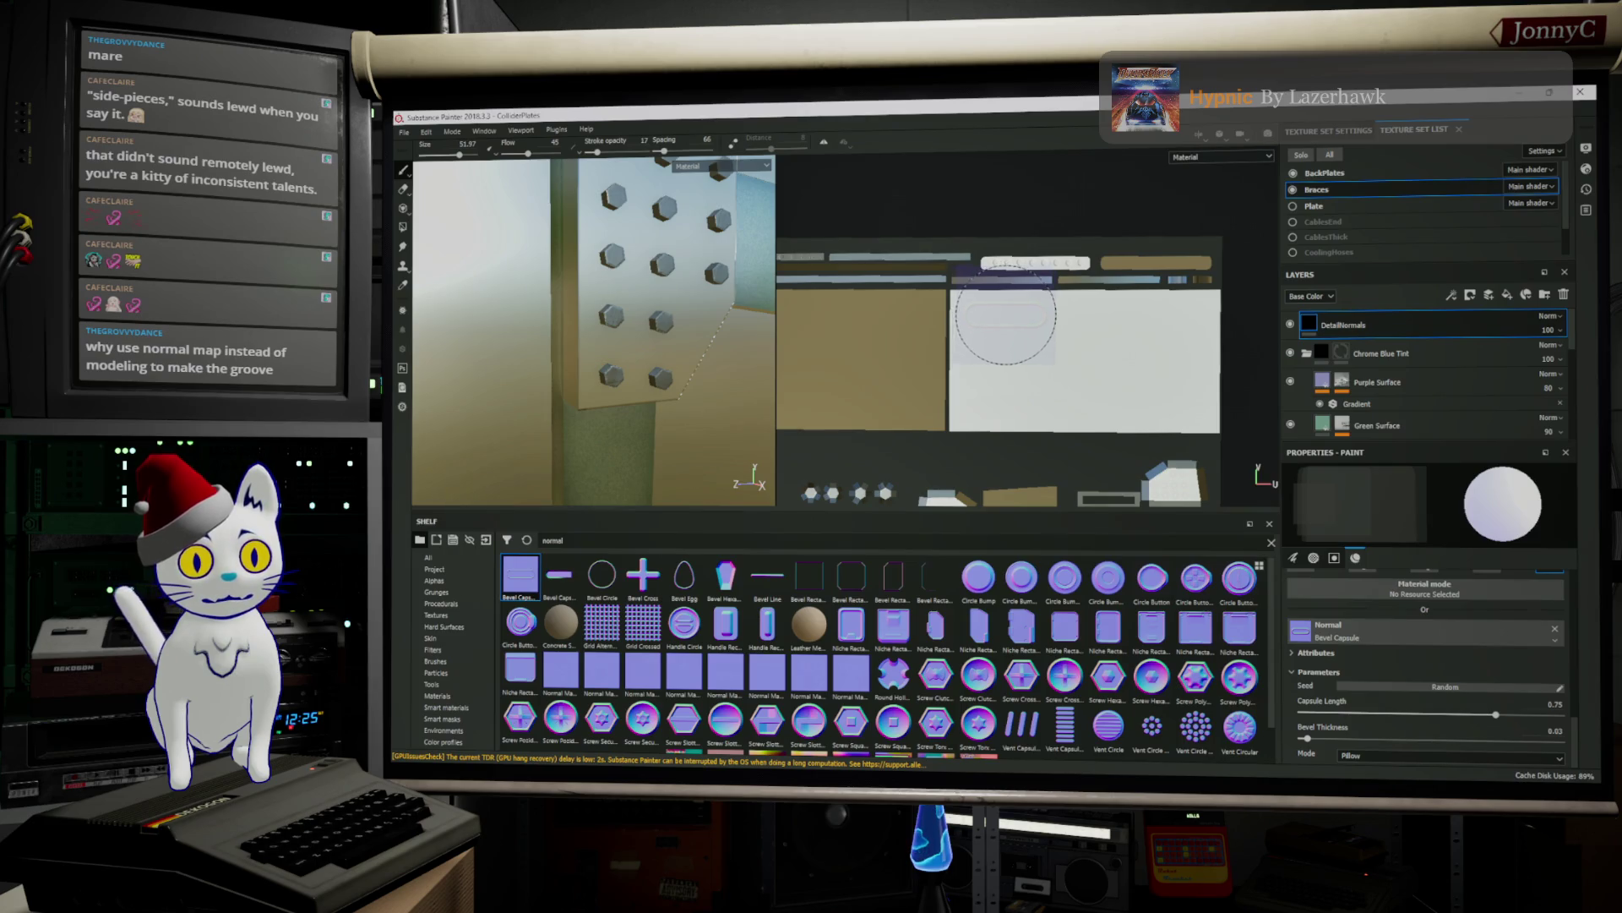
{"action": "key", "text": "shift"}
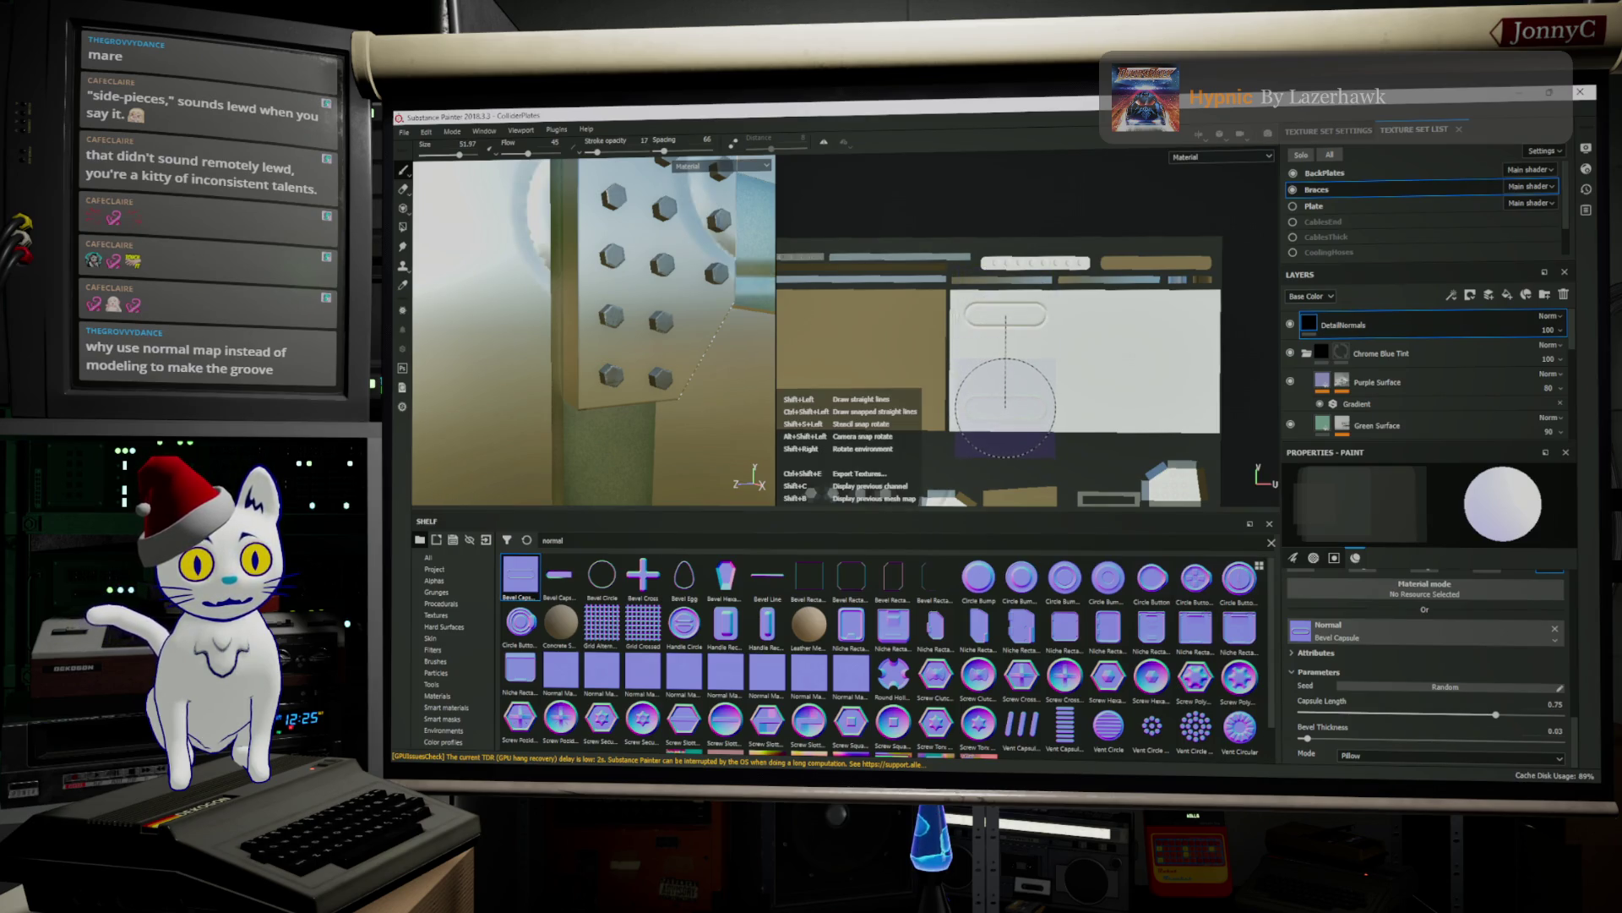
{"action": "left_click", "coordinate": [1006, 415], "text": "shift"}
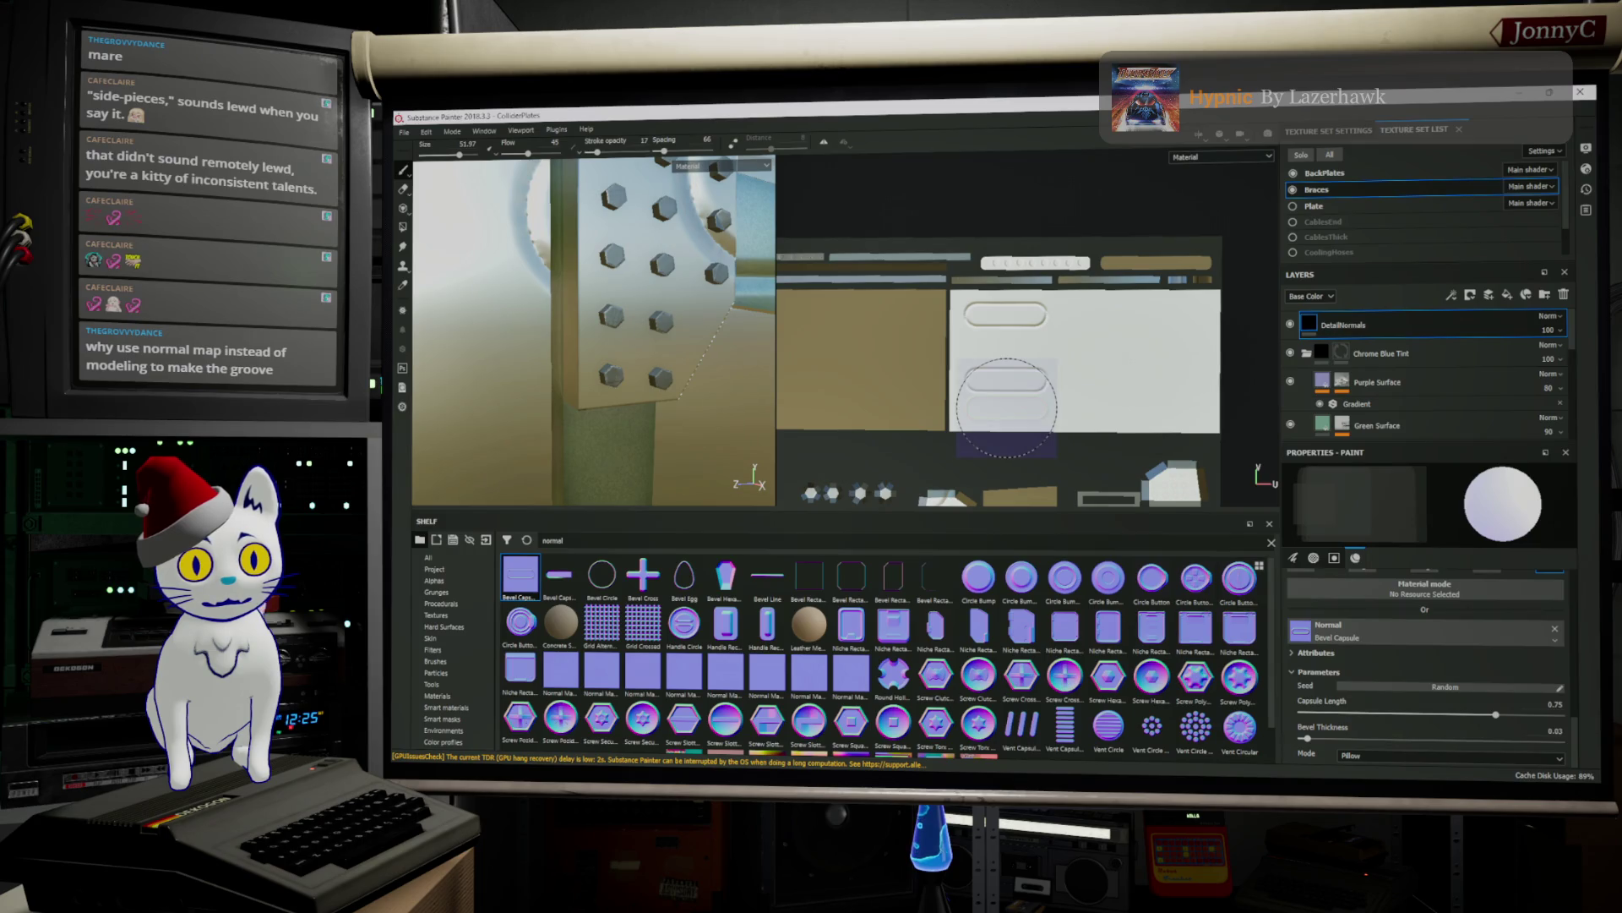
{"action": "scroll", "coordinate": [1382, 649], "scroll_direction": "up", "scroll_amount": 5}
{"action": "scroll", "coordinate": [1385, 649], "scroll_direction": "up", "scroll_amount": 5}
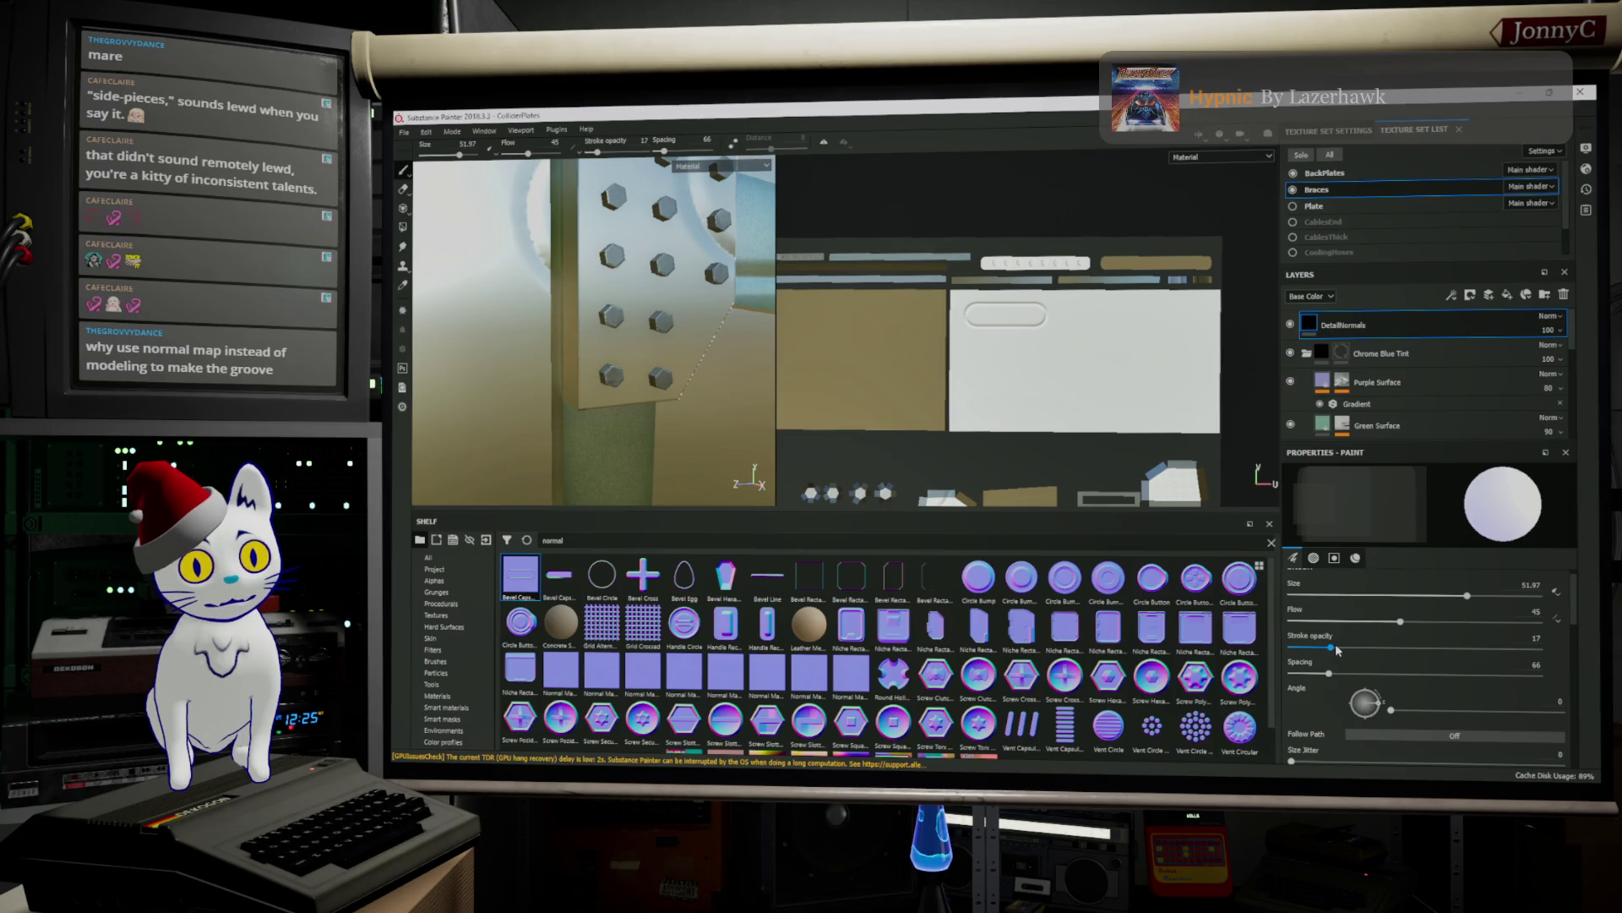
Set spacing to 43 and stamp a straight vertical row of three capsule grooves
{"action": "left_click_drag", "start_coordinate": [1331, 674], "coordinate": [1315, 675]}
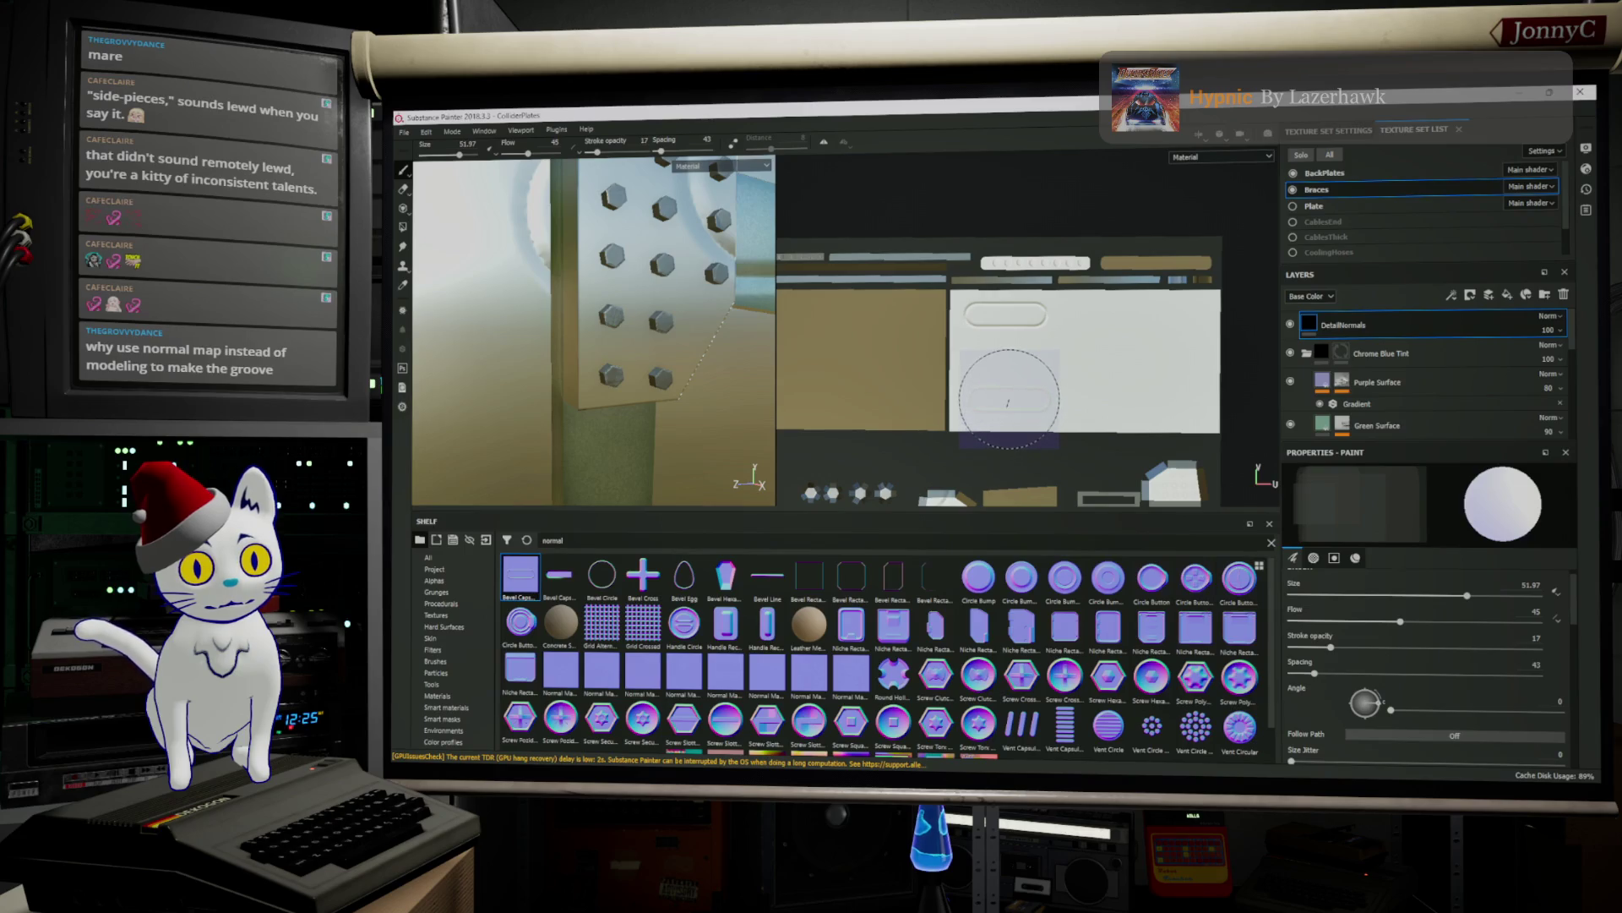
{"action": "key", "text": "shift"}
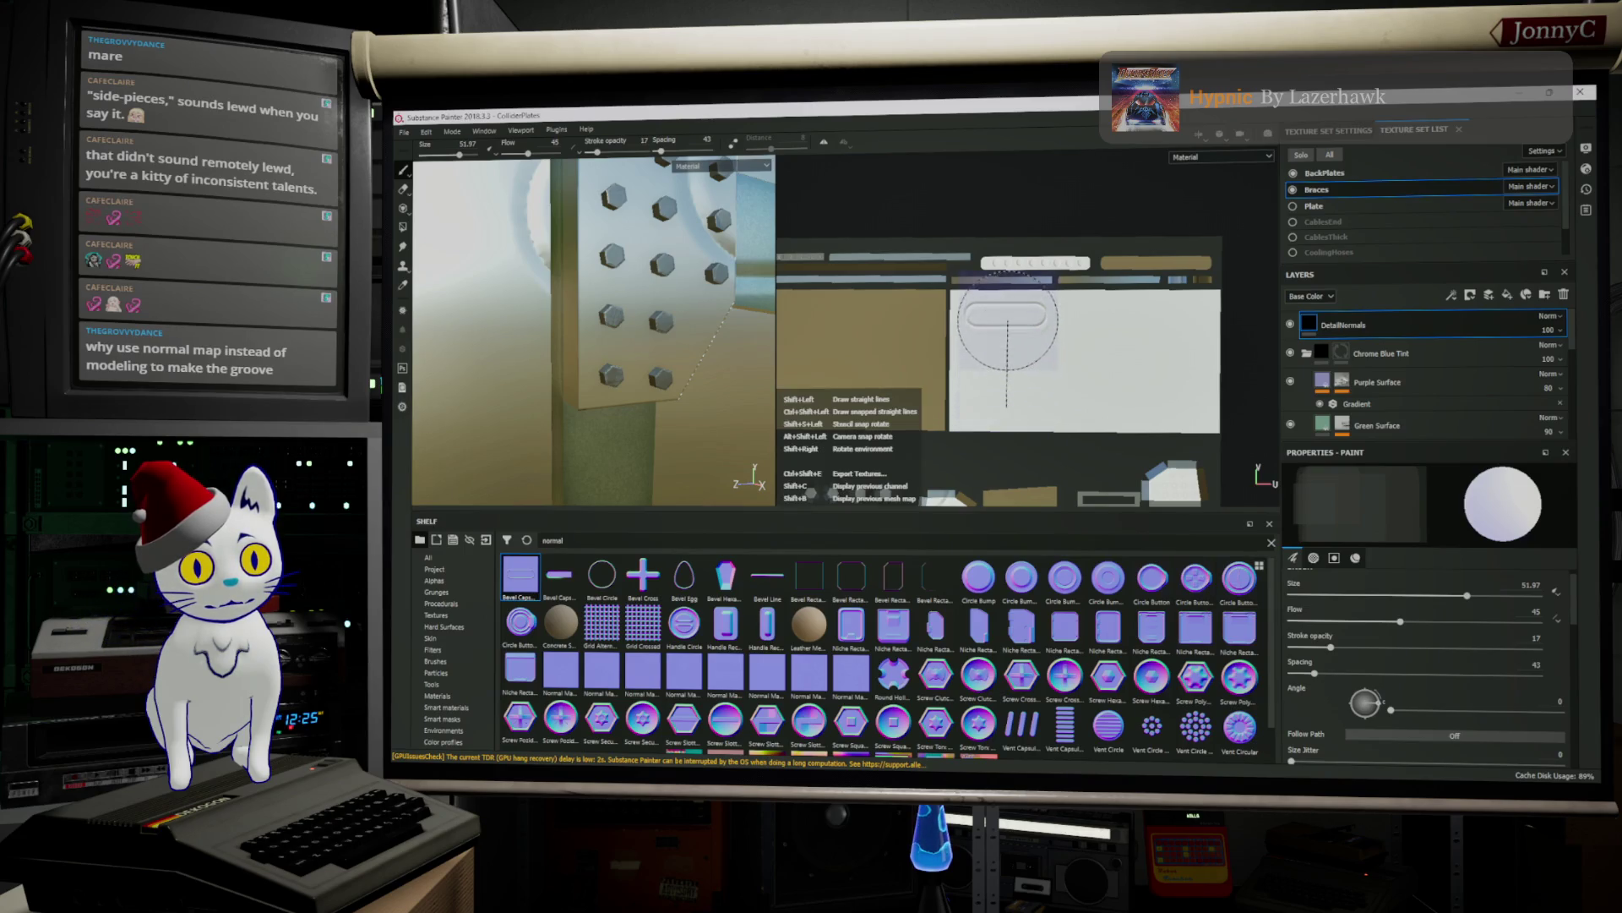
{"action": "left_click", "coordinate": [1002, 313], "text": "shift"}
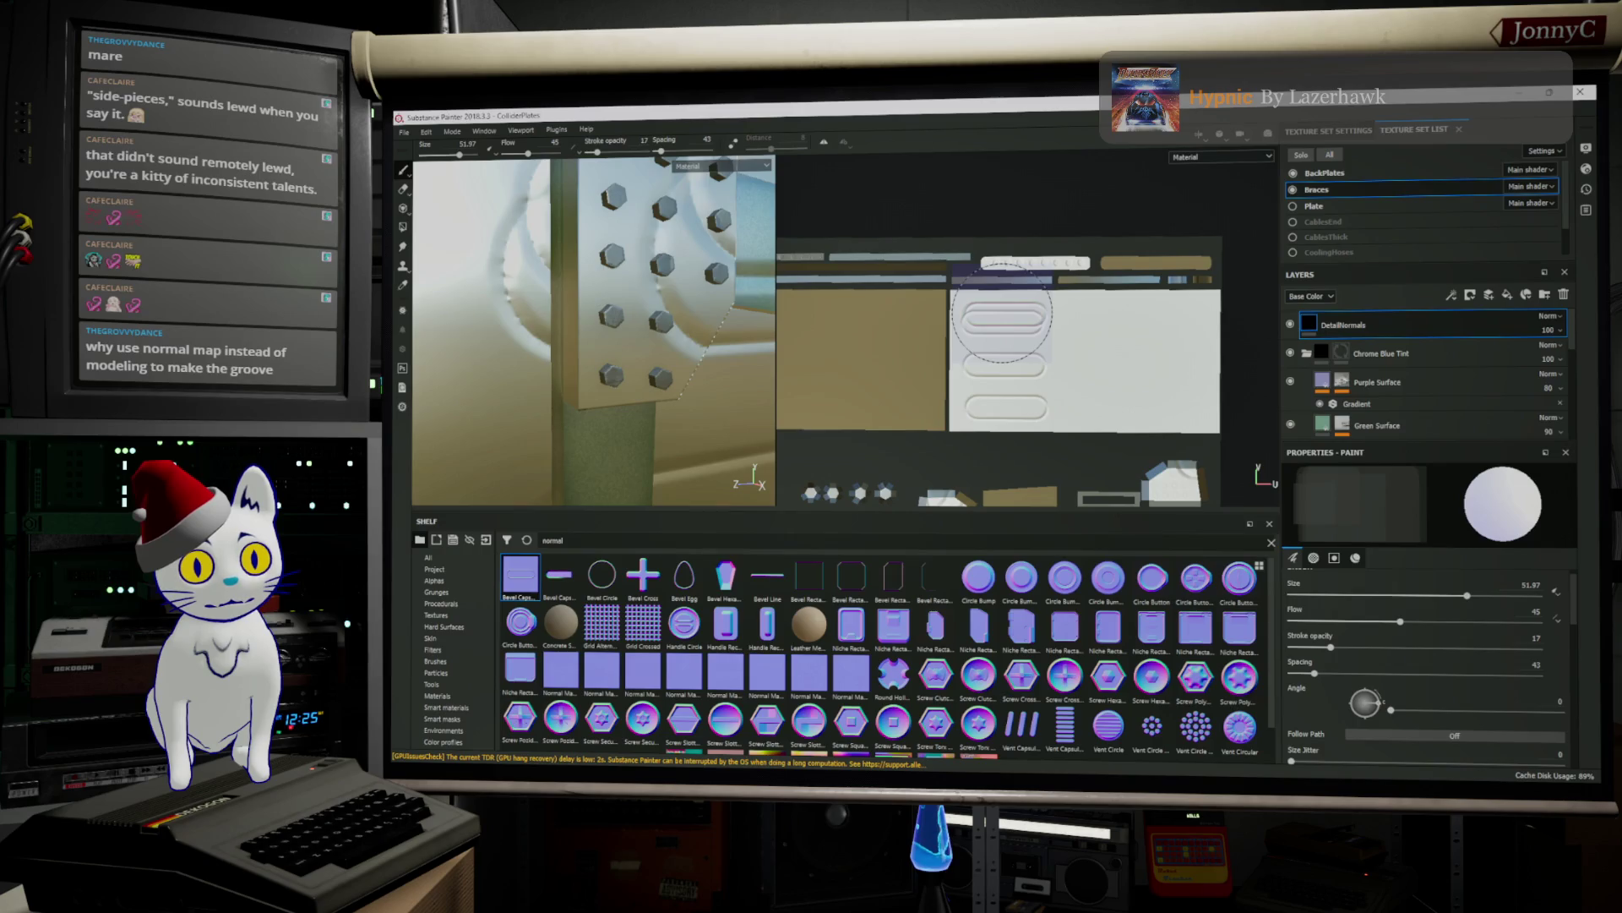
{"action": "key", "text": "ctrl+z"}
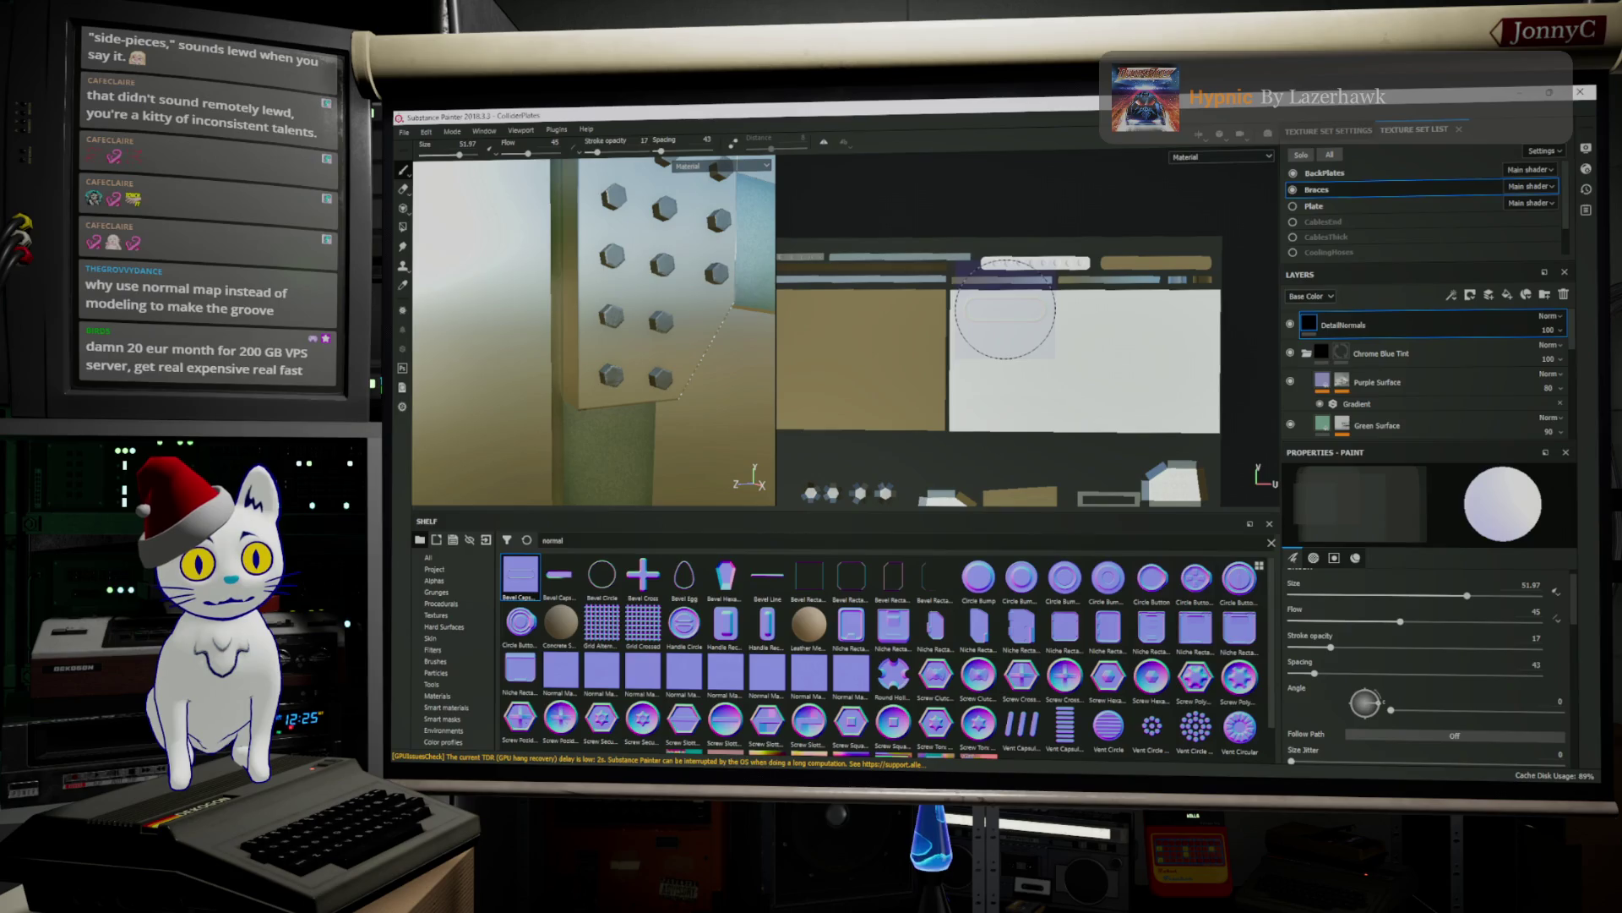
{"action": "key", "text": "shift"}
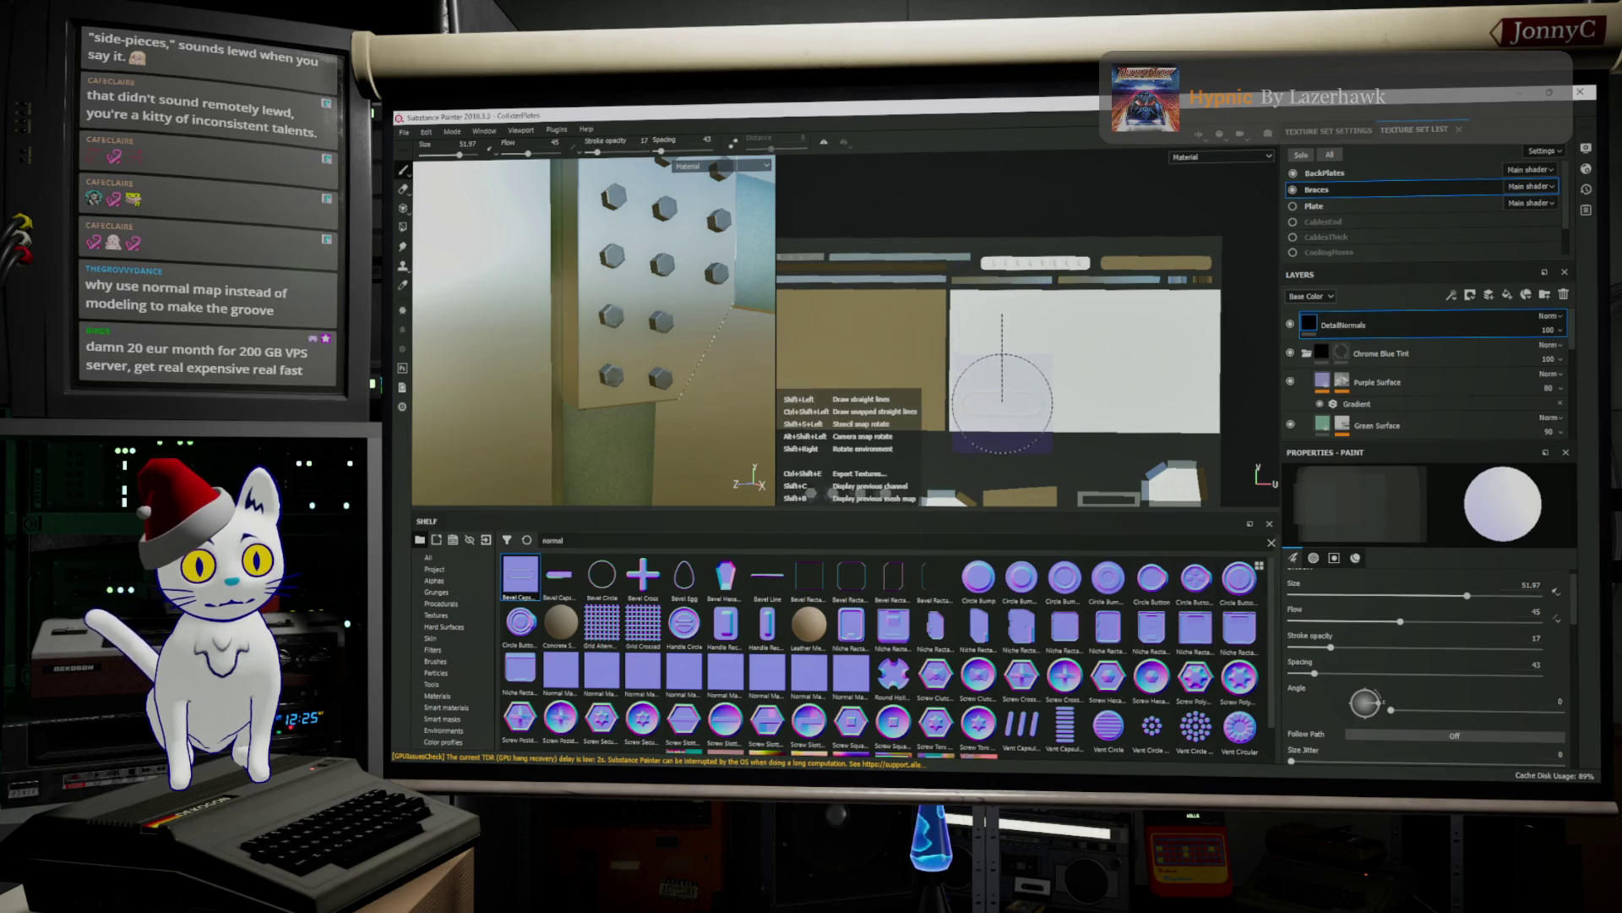
{"action": "left_click", "coordinate": [1004, 405], "text": "shift"}
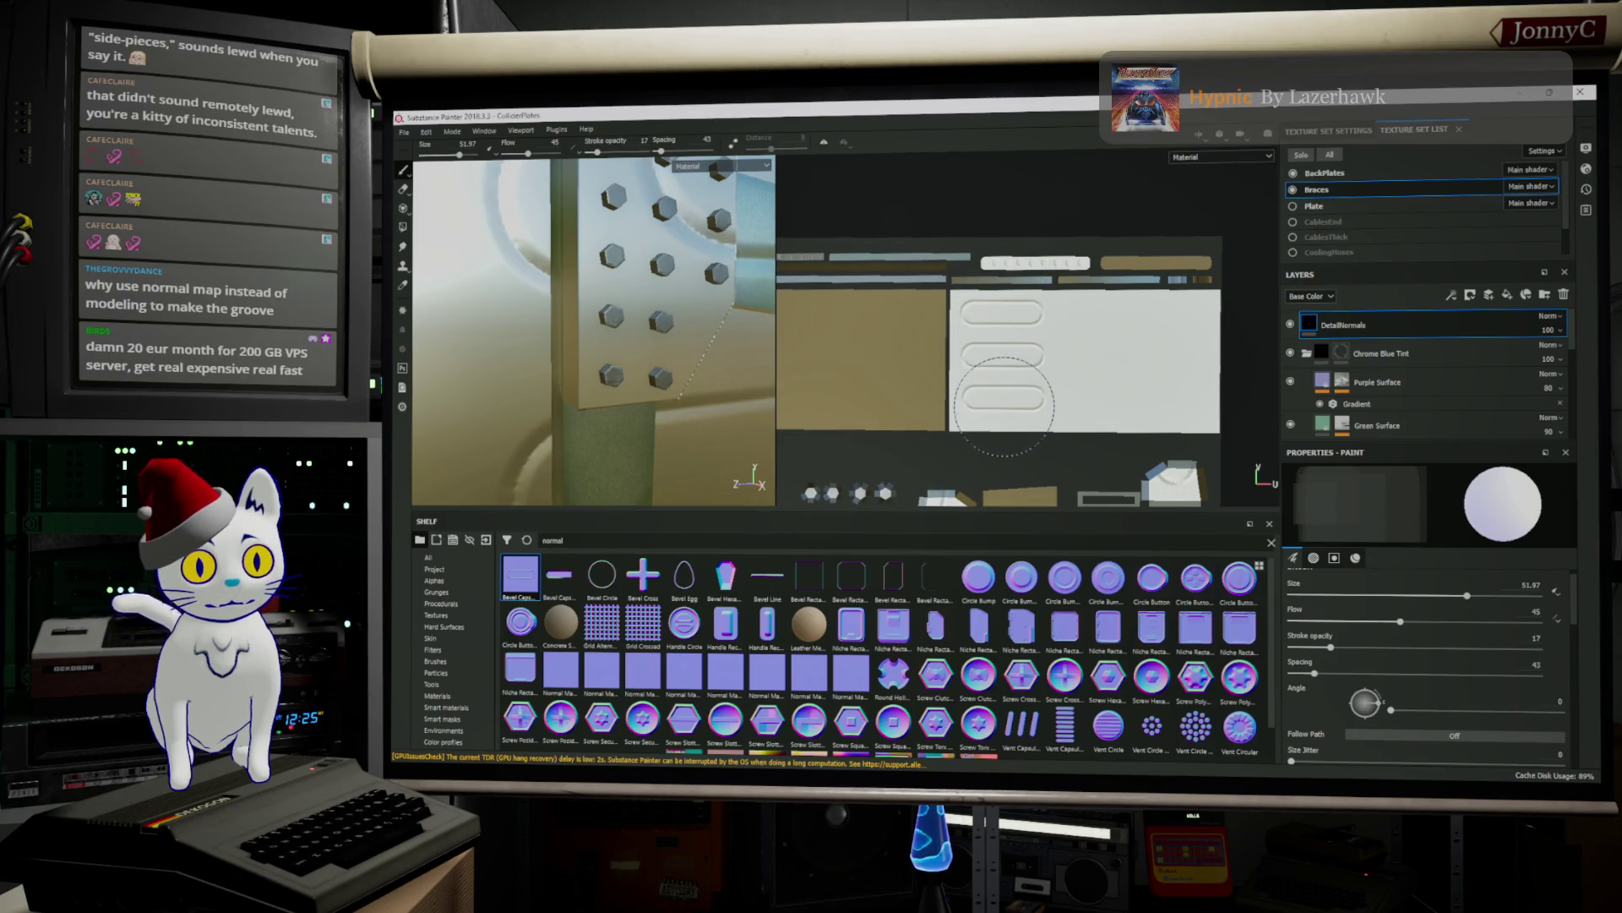
{"action": "key", "text": "f"}
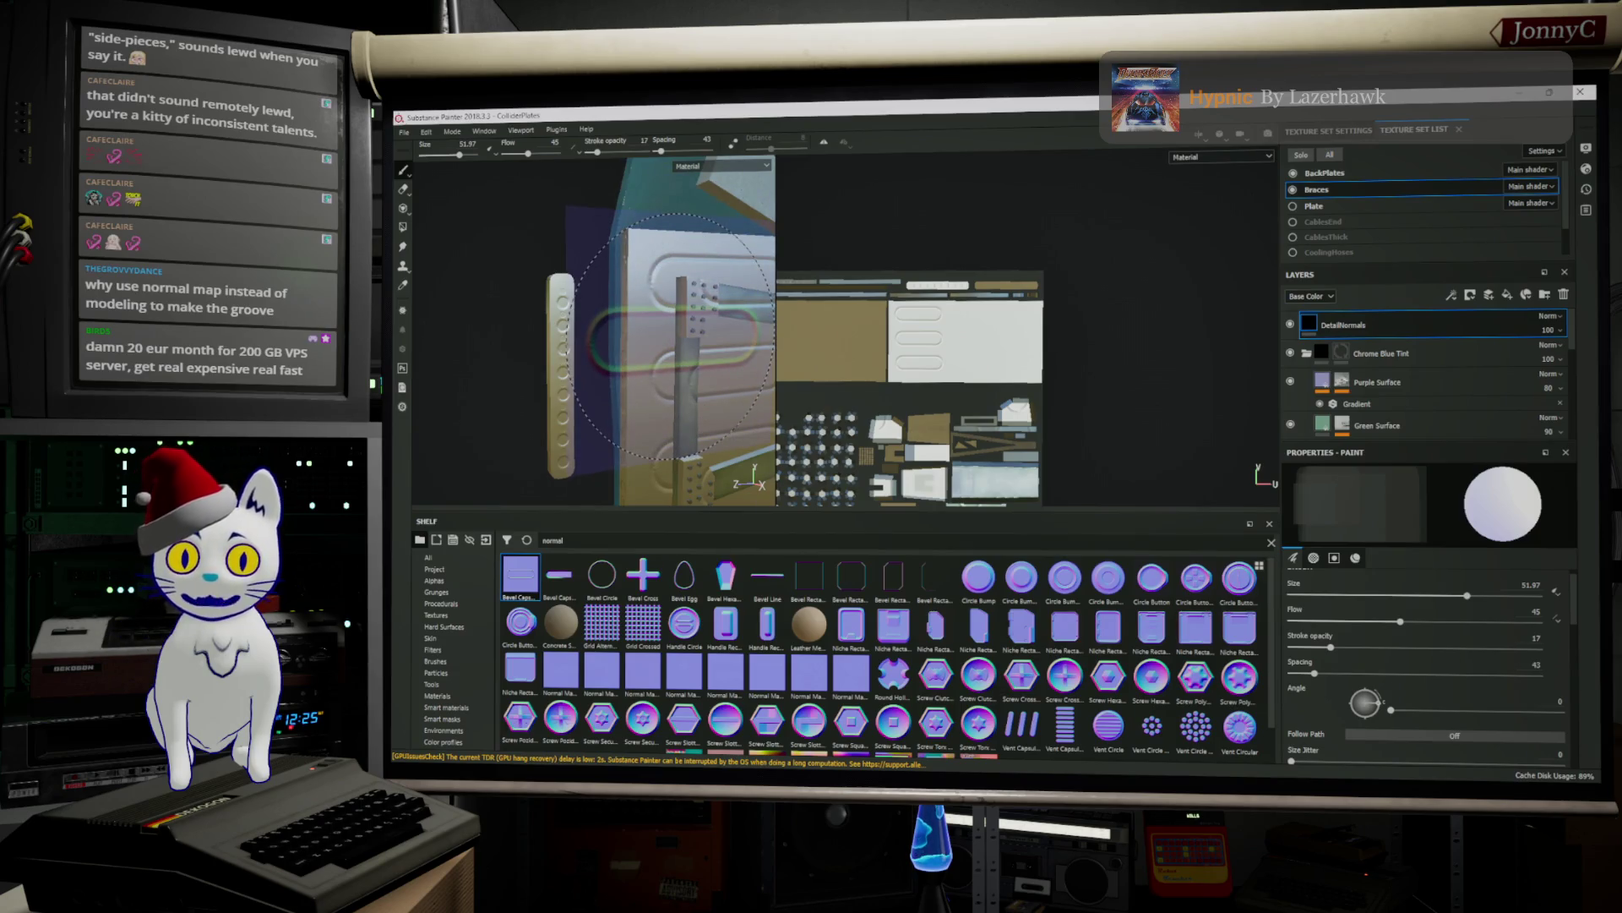
Move to another brace panel and test a single capsule stamp, then undo it
{"action": "key", "text": "f"}
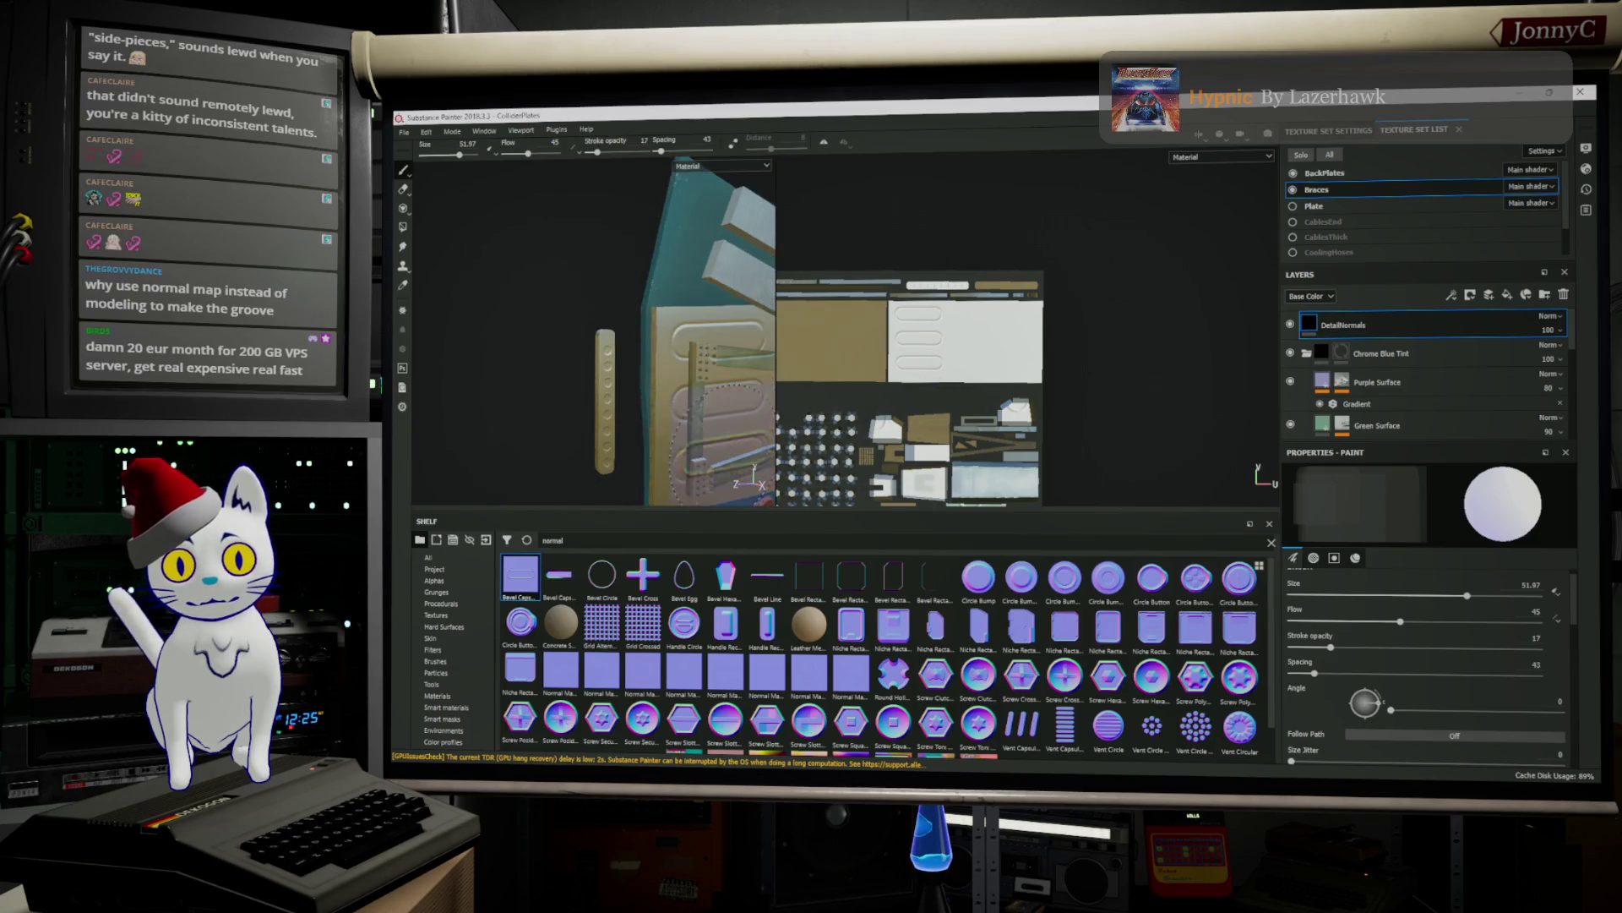
{"action": "left_click_drag", "start_coordinate": [722, 414], "coordinate": [709, 325], "text": "alt"}
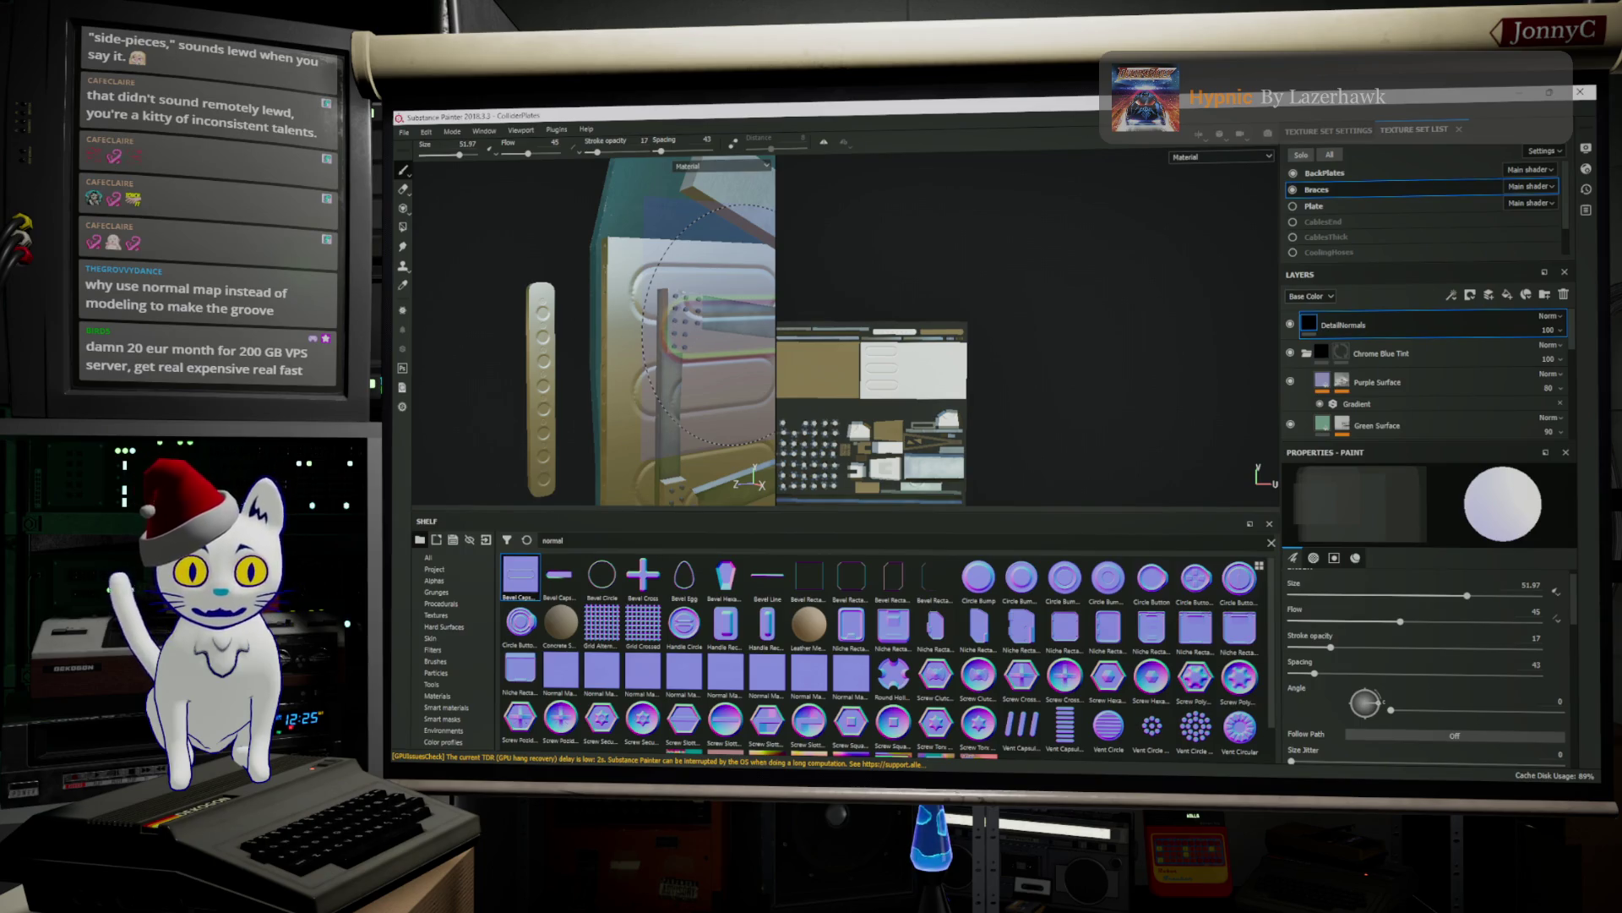
{"action": "scroll", "coordinate": [866, 355], "scroll_direction": "down", "scroll_amount": 1}
{"action": "scroll", "coordinate": [866, 355], "scroll_direction": "up", "scroll_amount": 3}
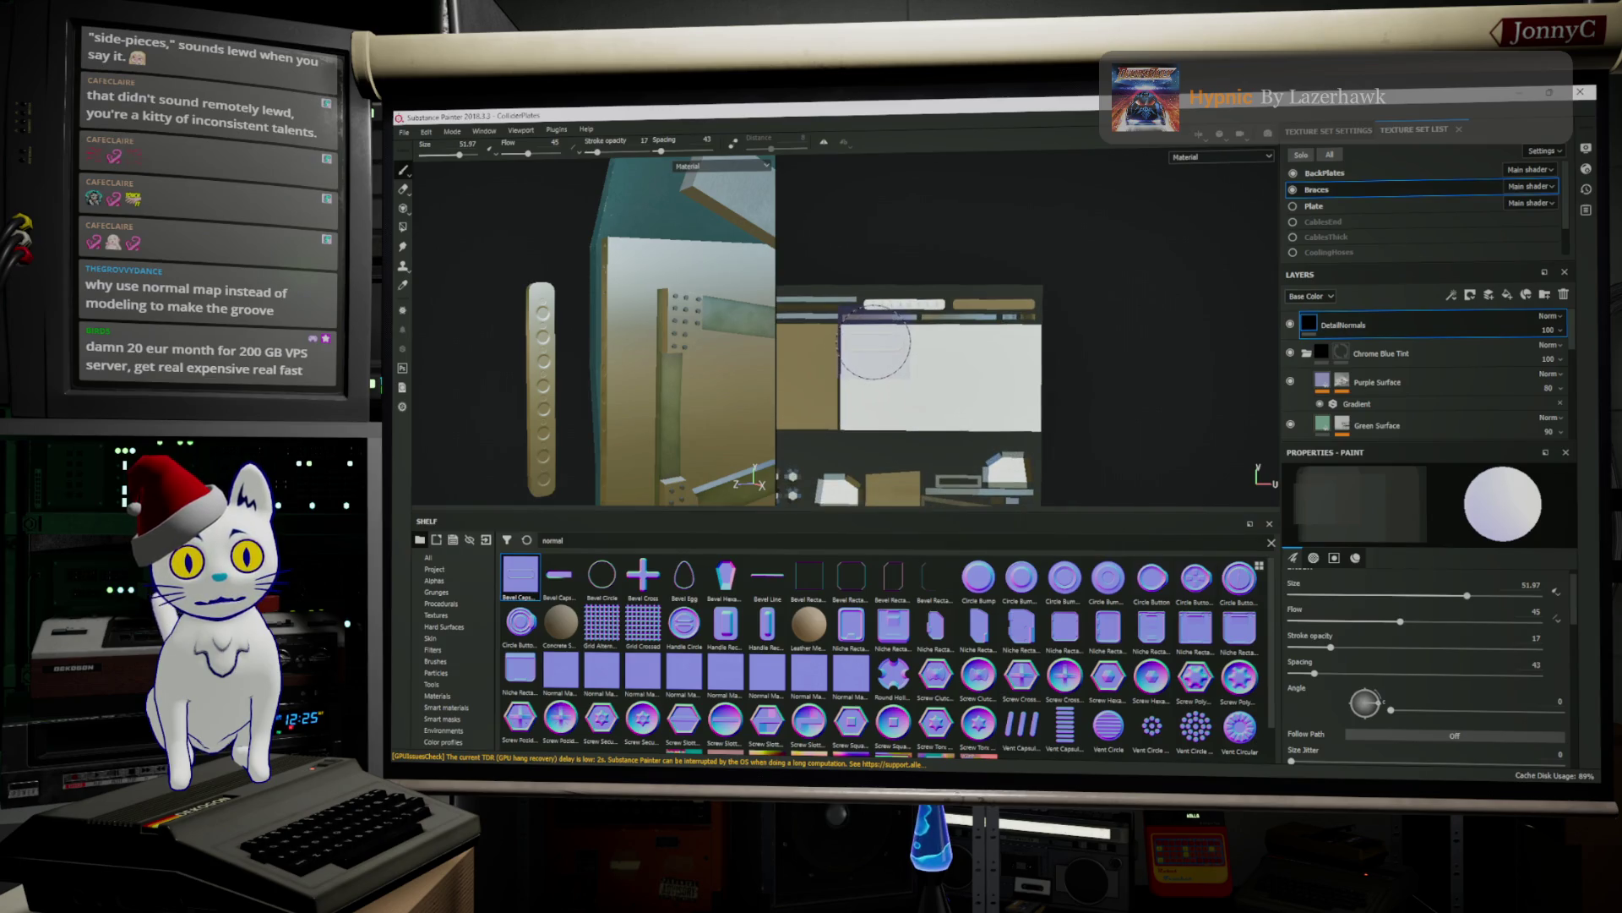
{"action": "left_click", "coordinate": [876, 339]}
{"action": "key", "text": "ctrl+z"}
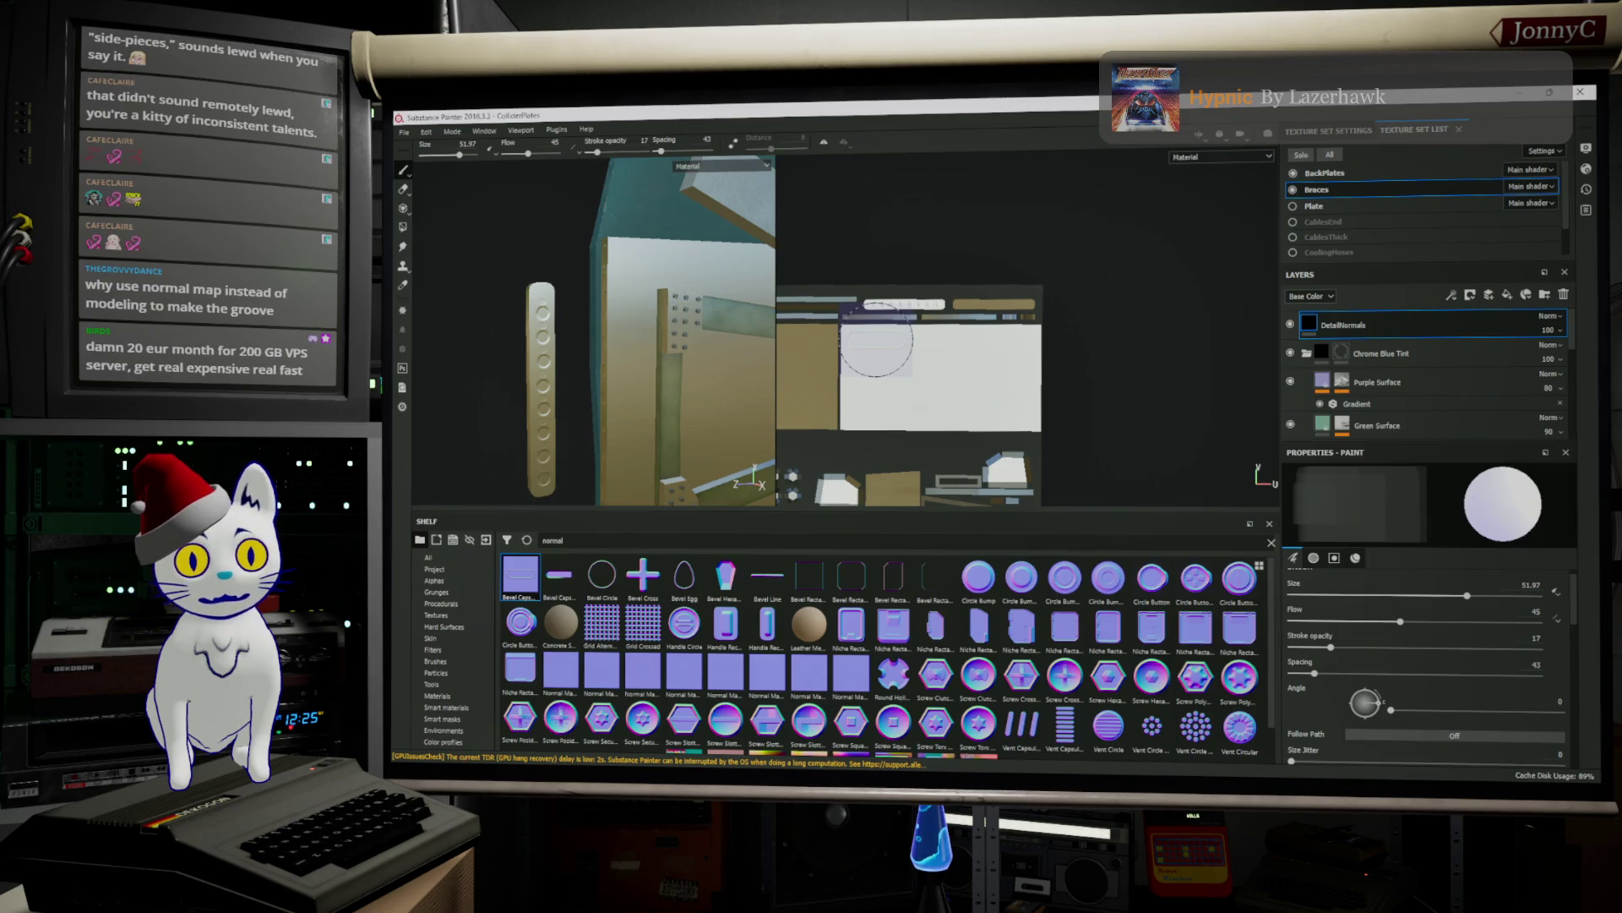
Stamp a vertical line of three capsule grooves and change brush spacing to 35
{"action": "key", "text": "shift"}
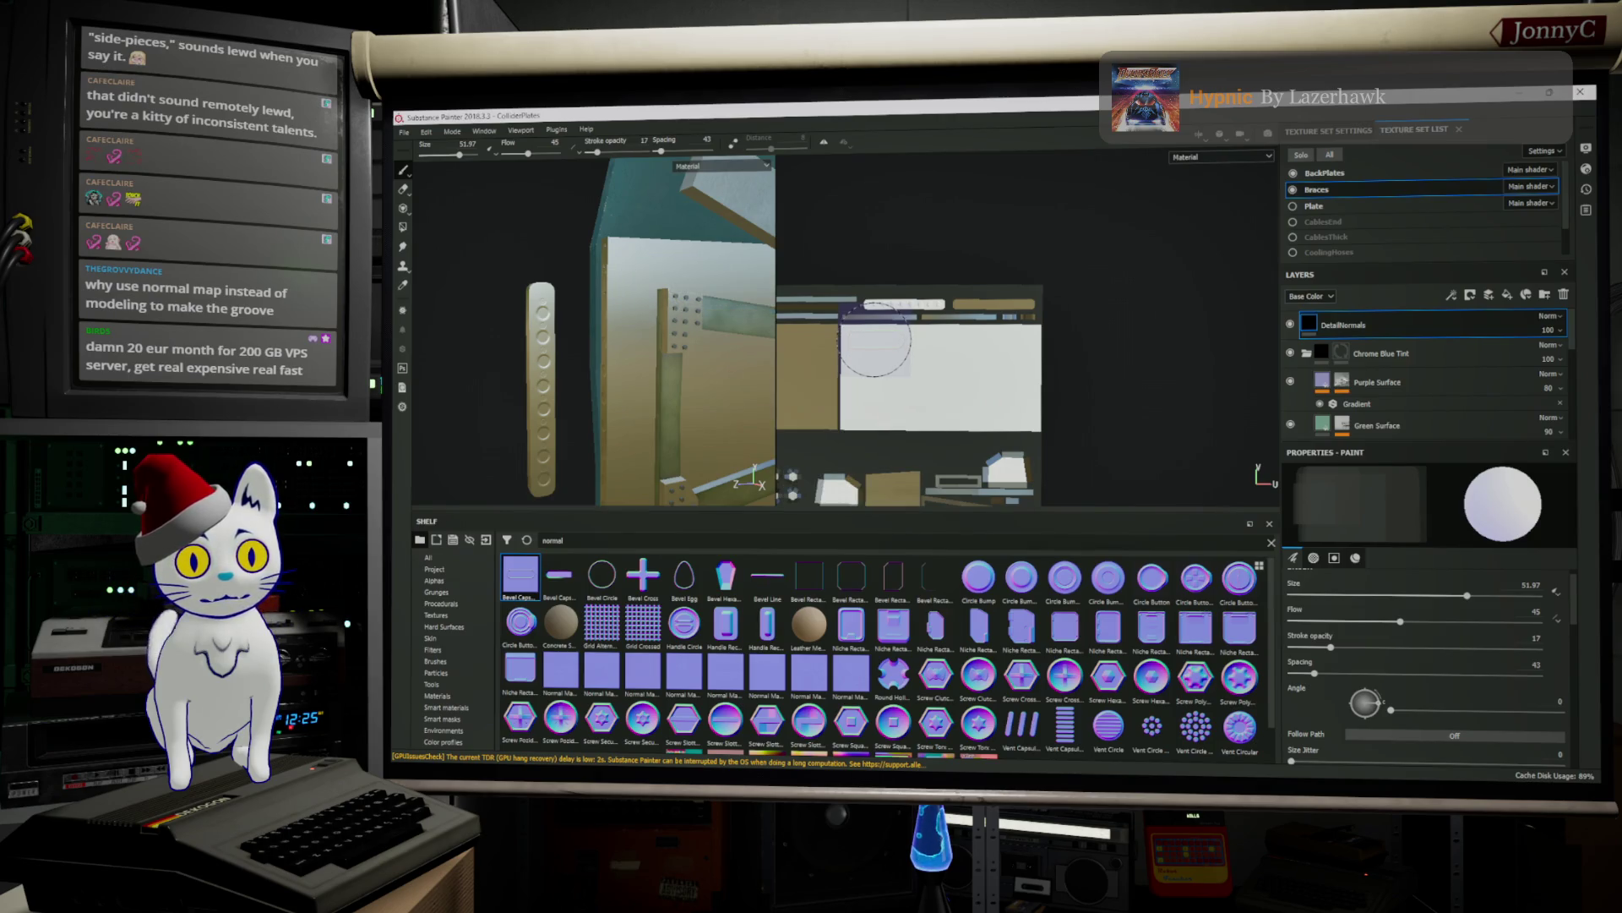
{"action": "key", "text": "shift"}
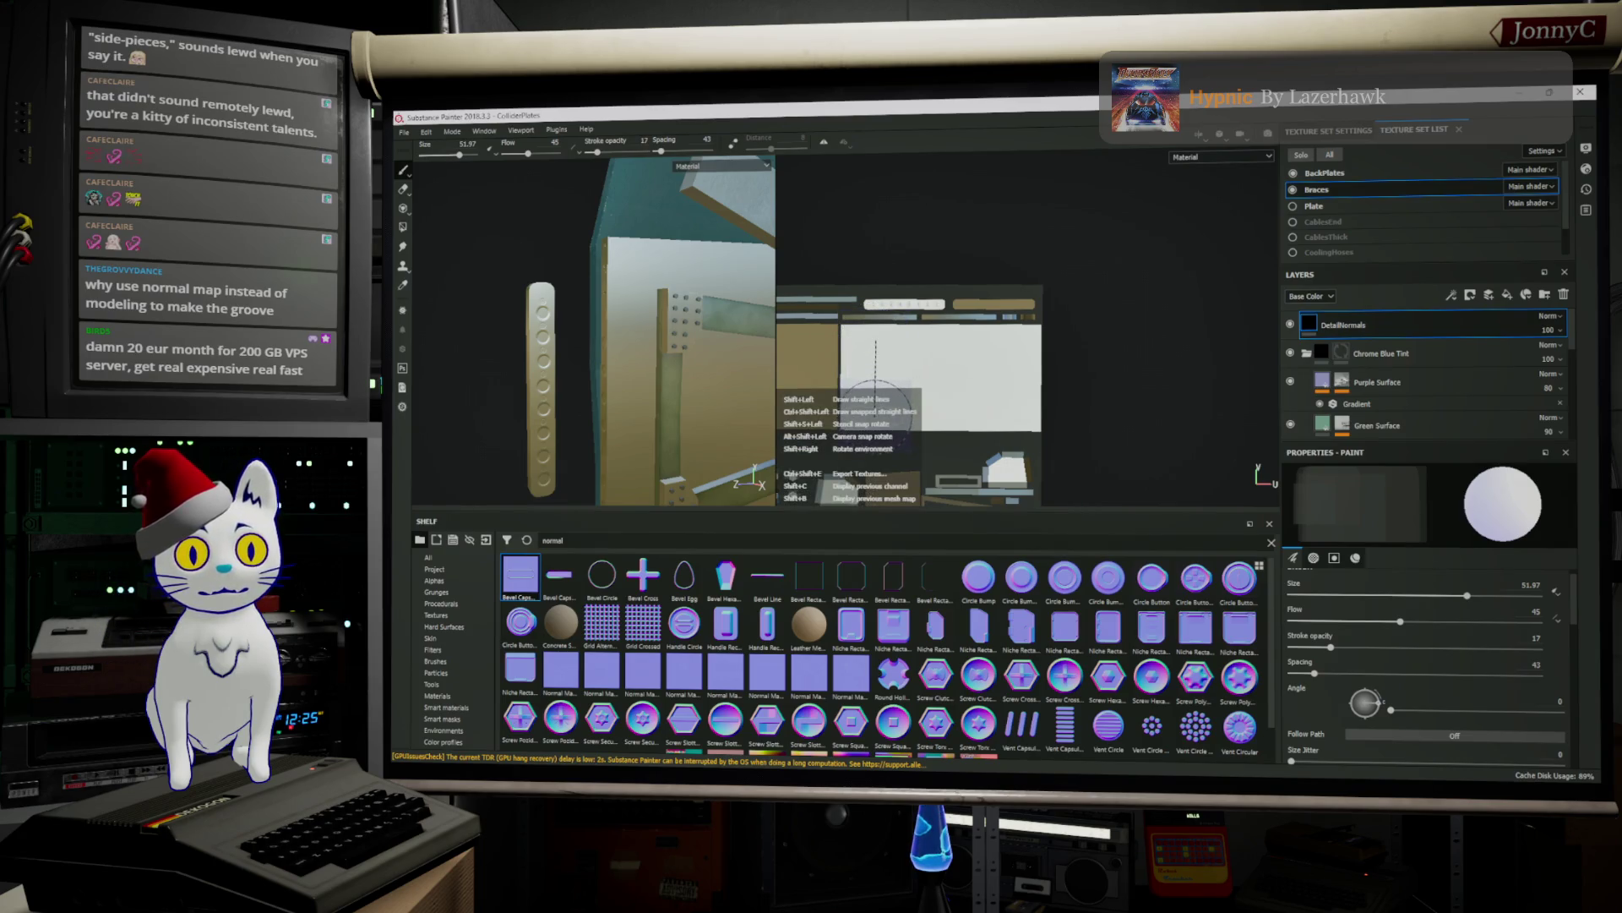
{"action": "key", "text": "shift"}
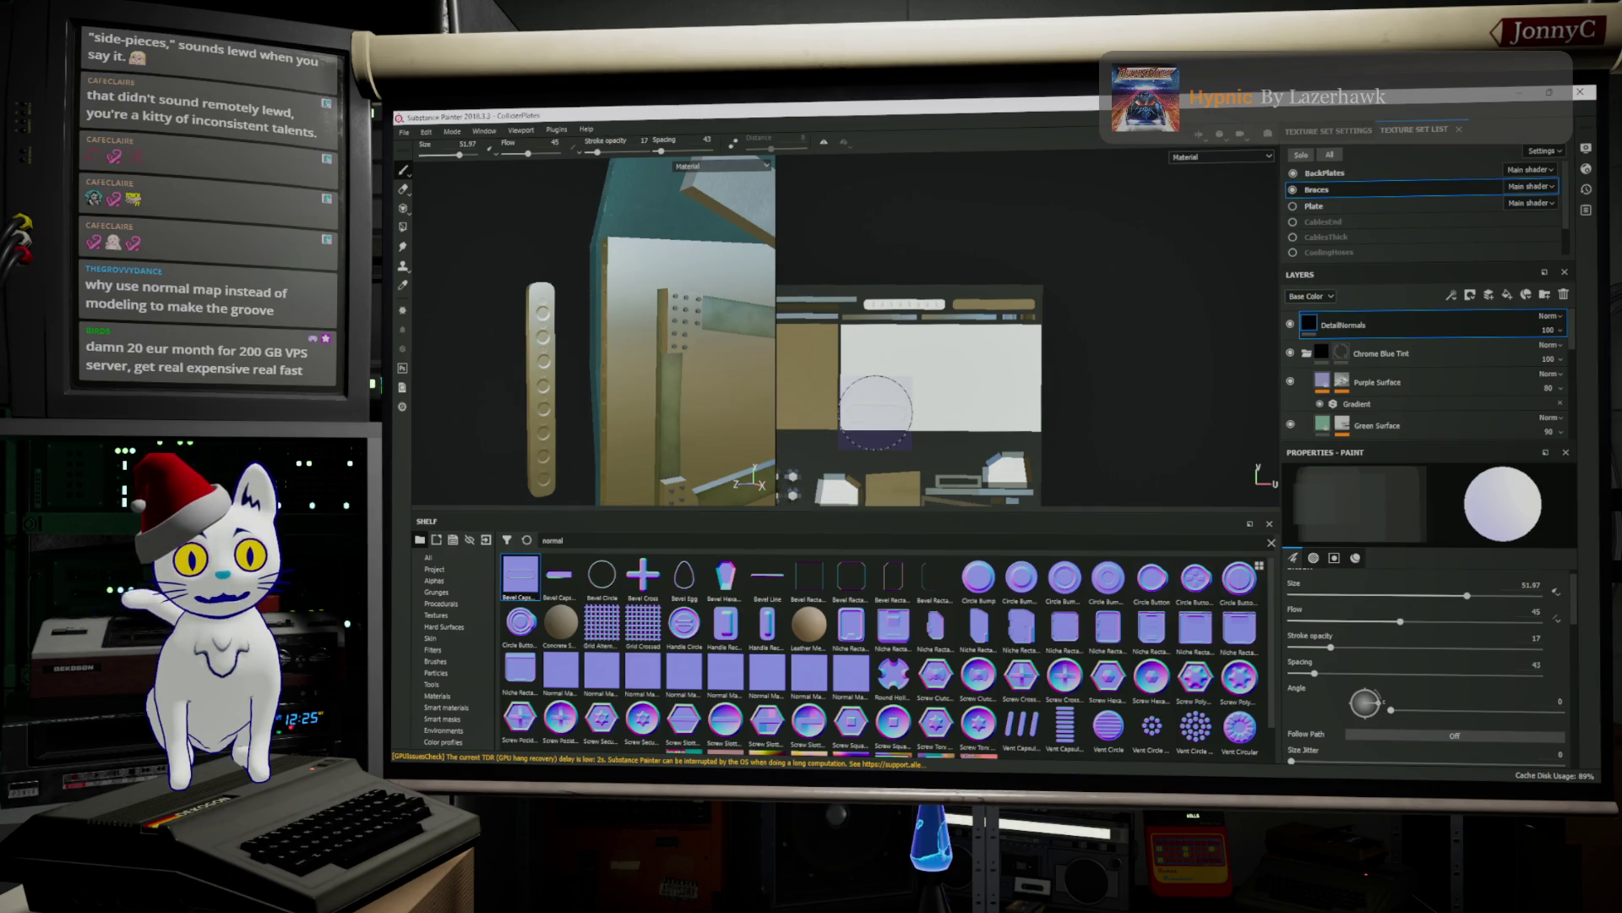
{"action": "key", "text": "shift"}
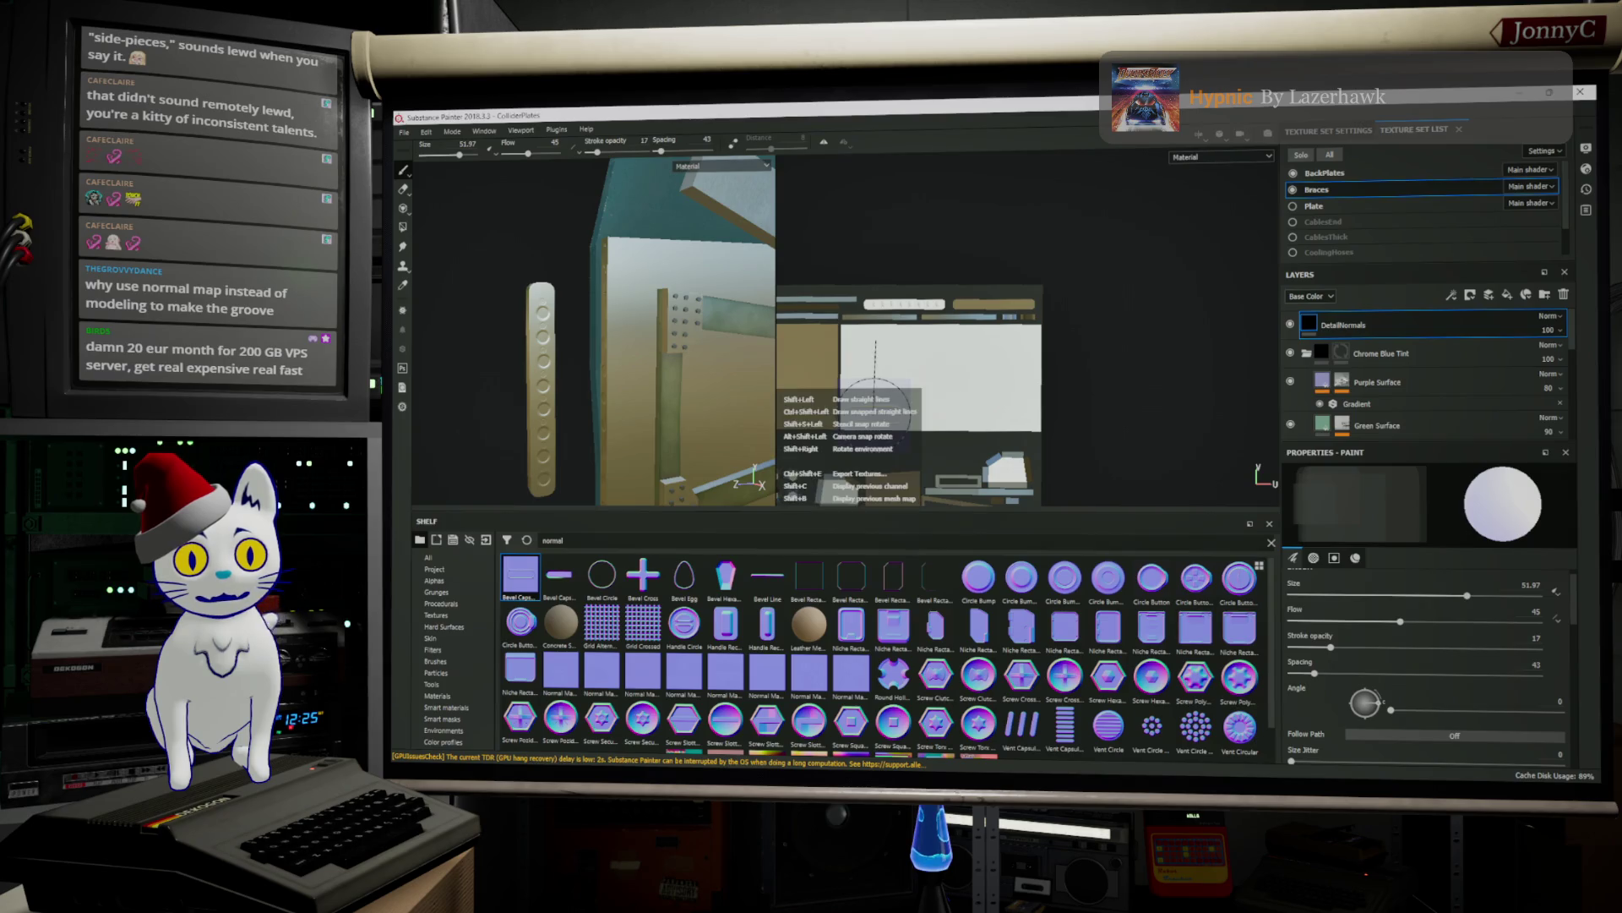
{"action": "left_click", "coordinate": [876, 397], "text": "shift"}
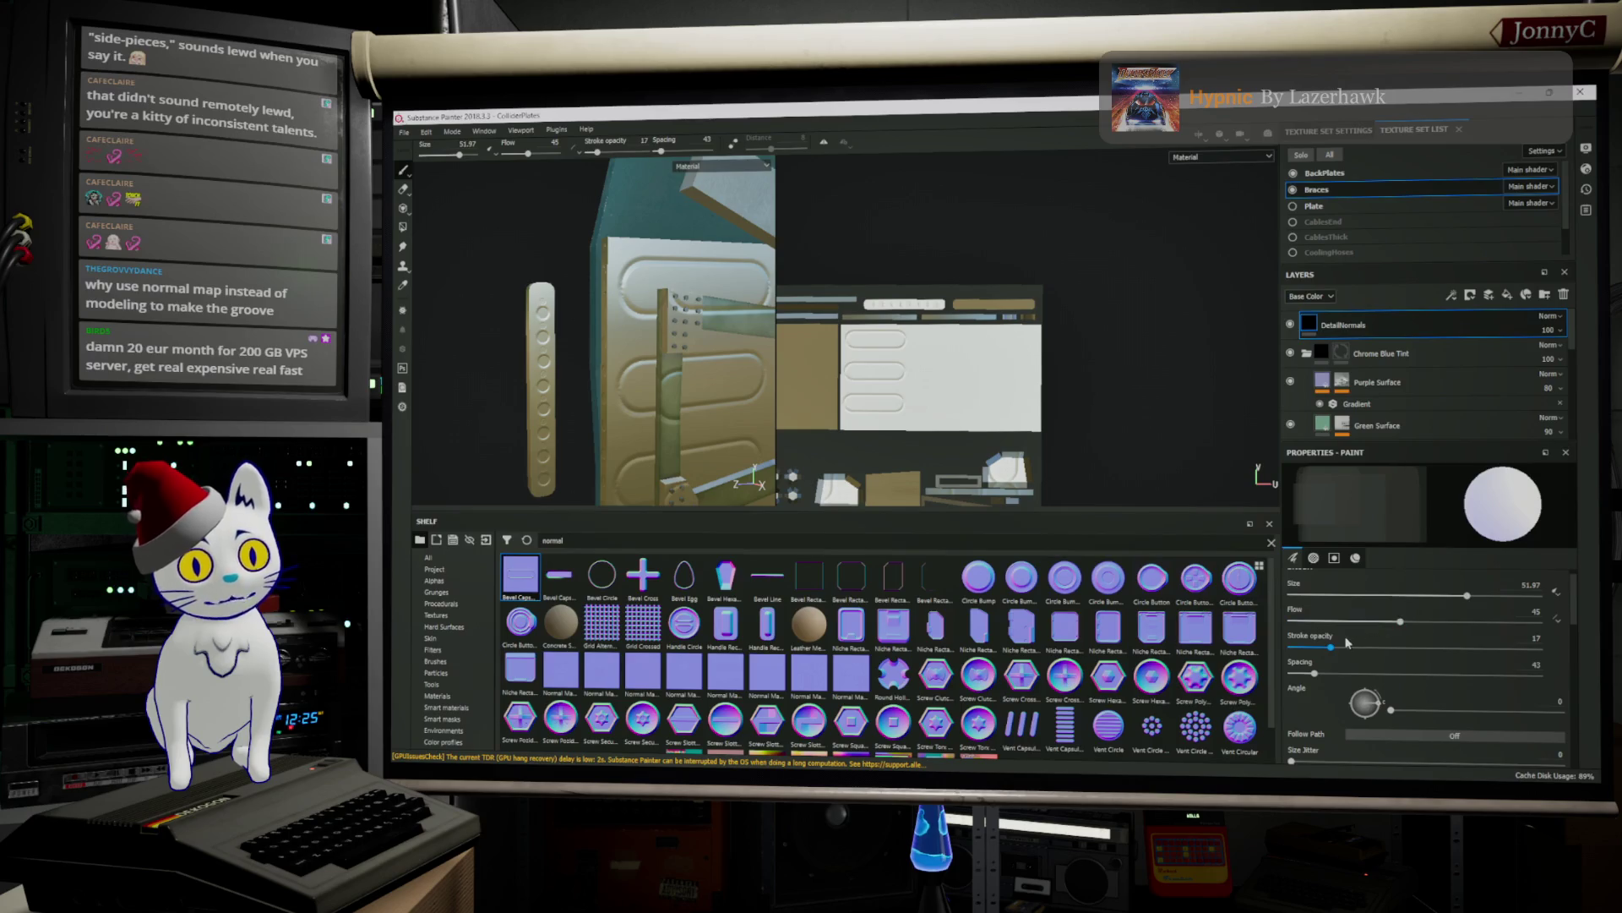
{"action": "left_click_drag", "start_coordinate": [1317, 676], "coordinate": [1312, 674]}
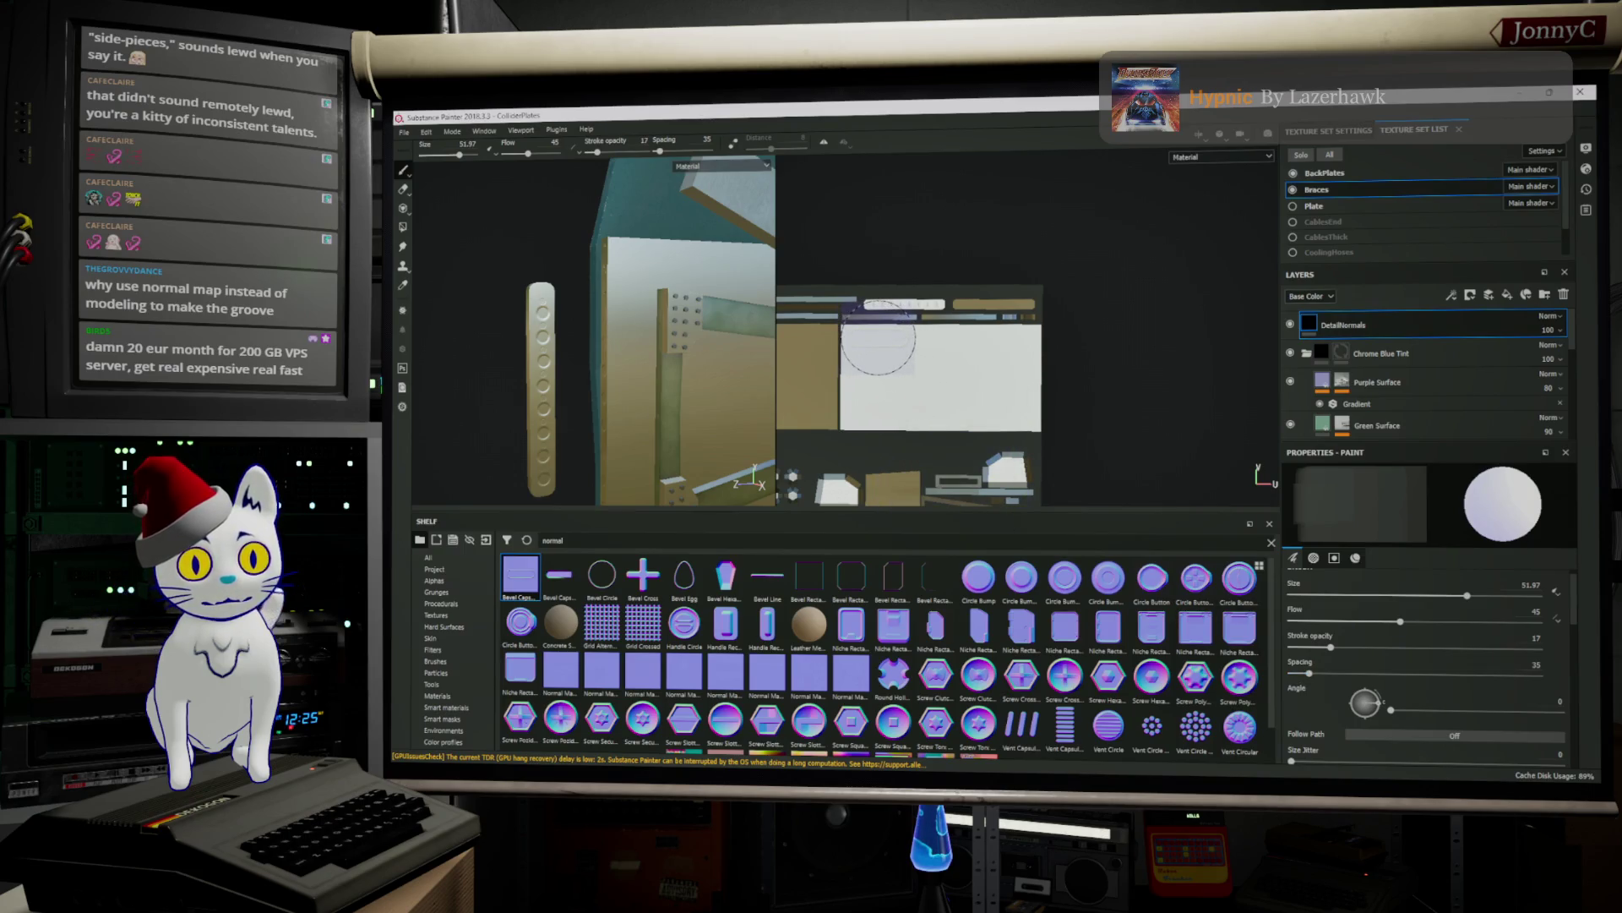
Stamp straight vertical capsule rows while lowering brush spacing to 31, then 26
{"action": "key", "text": "shift"}
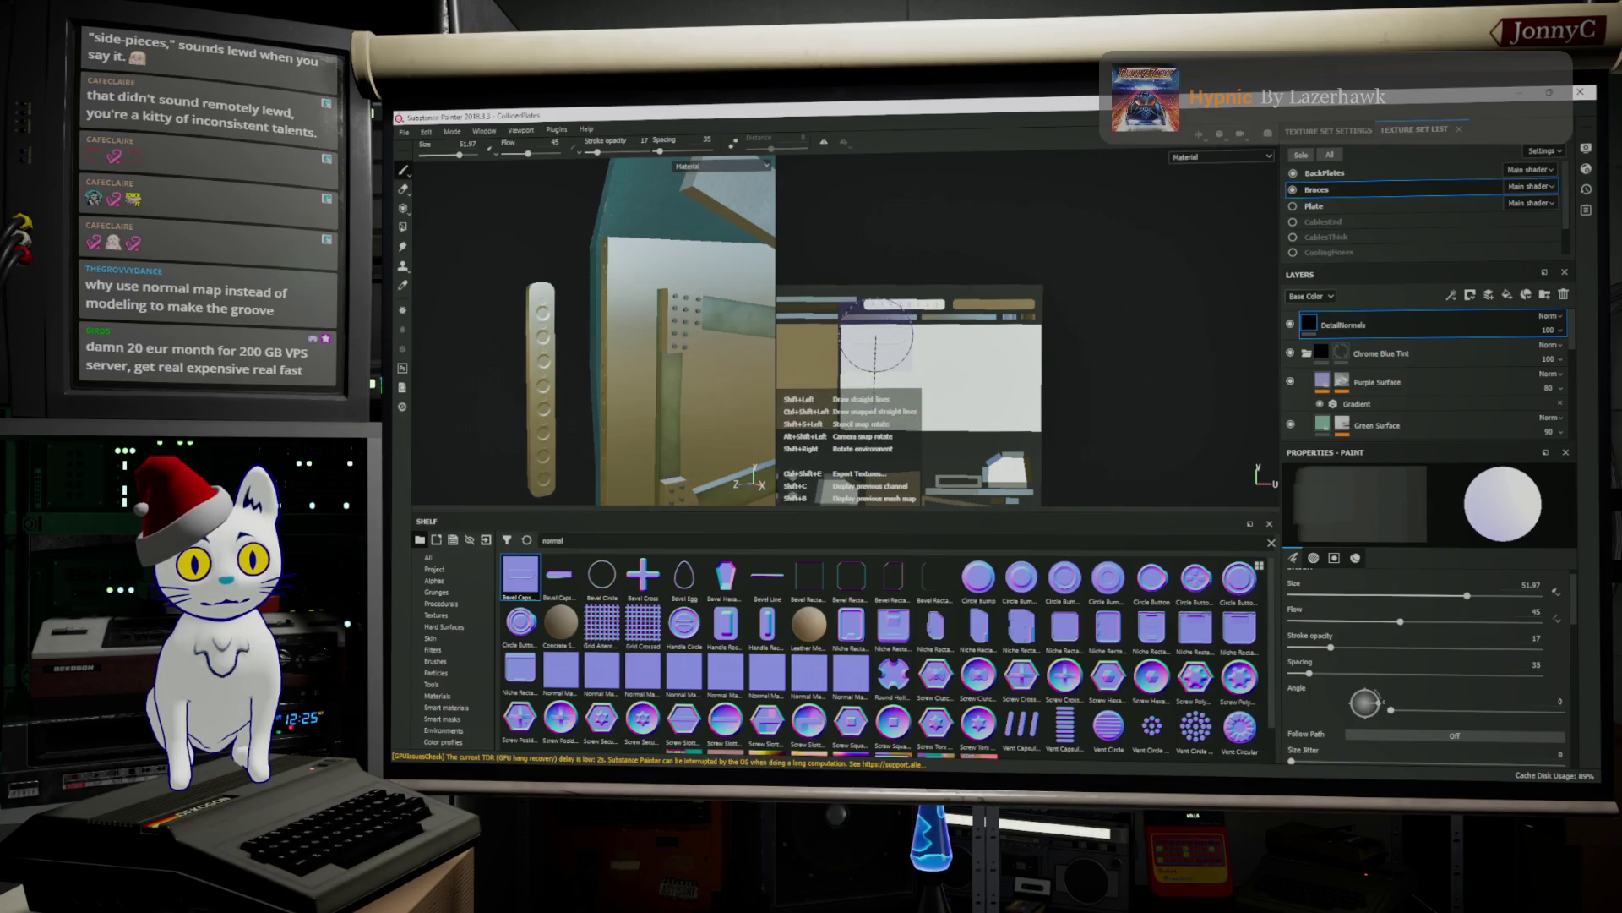
{"action": "left_click_drag", "start_coordinate": [876, 364], "coordinate": [875, 415]}
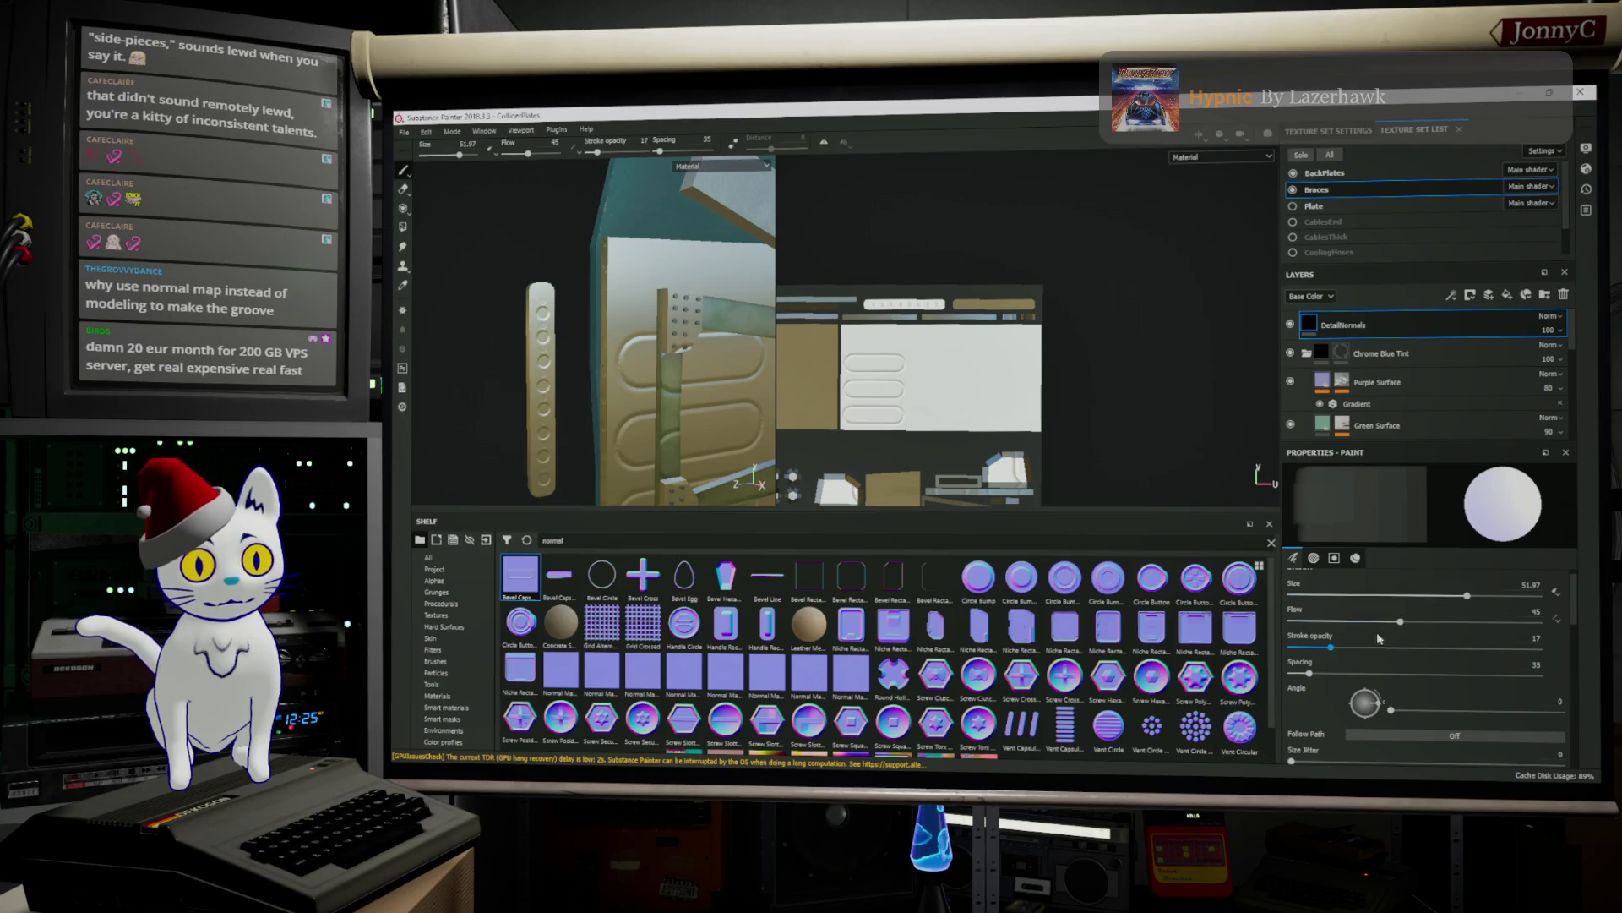
{"action": "left_click", "coordinate": [1308, 674]}
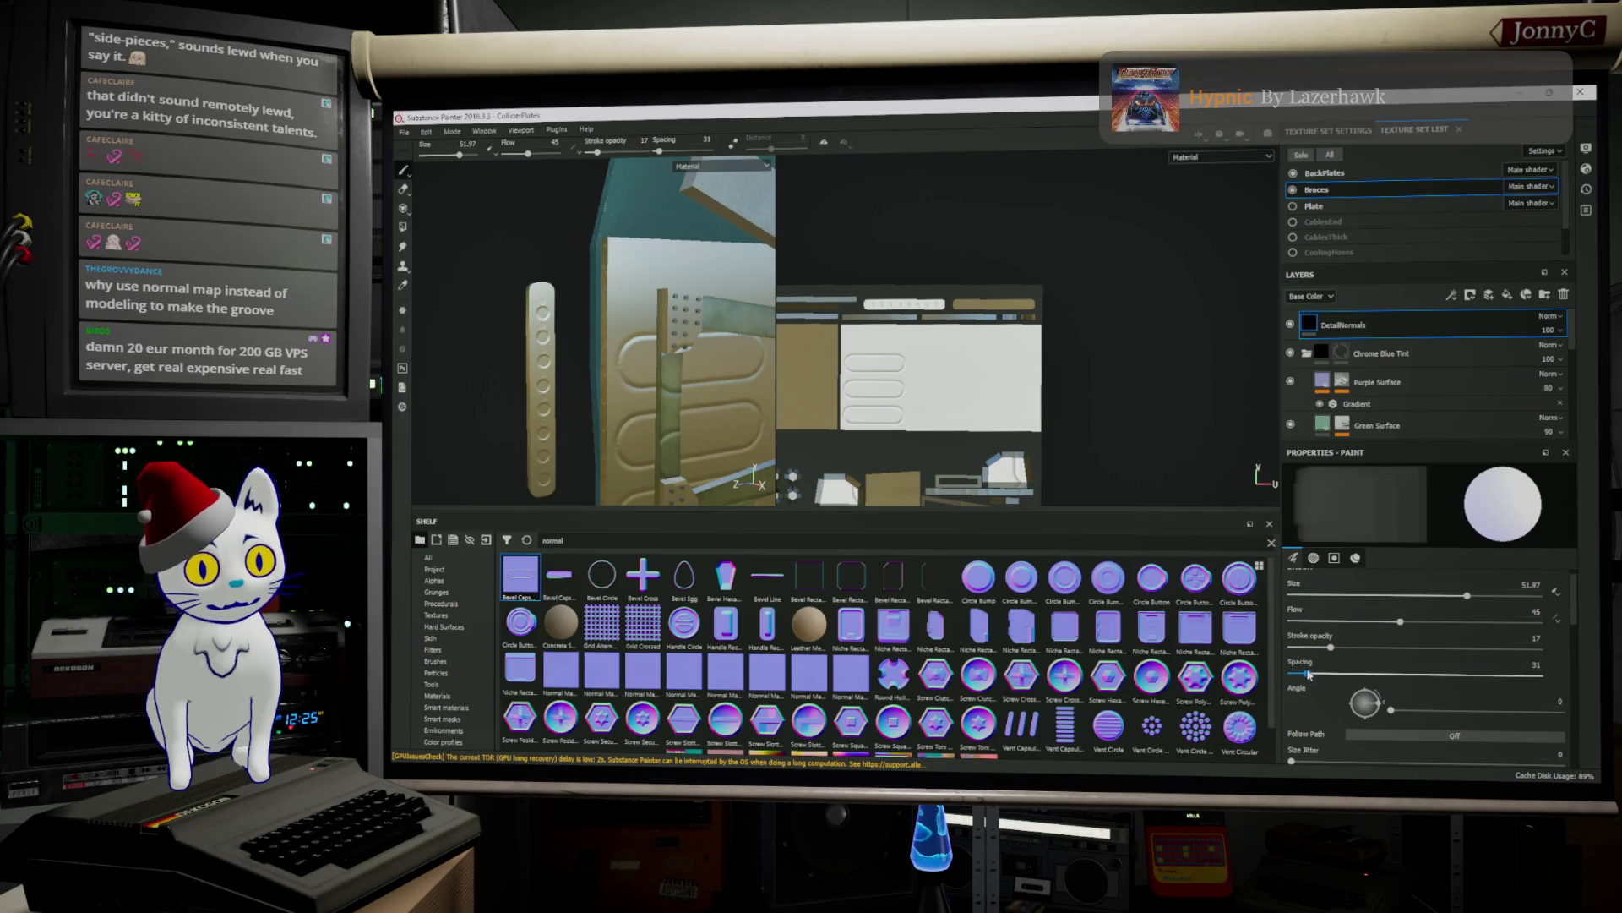
{"action": "key", "text": "ctrl+z"}
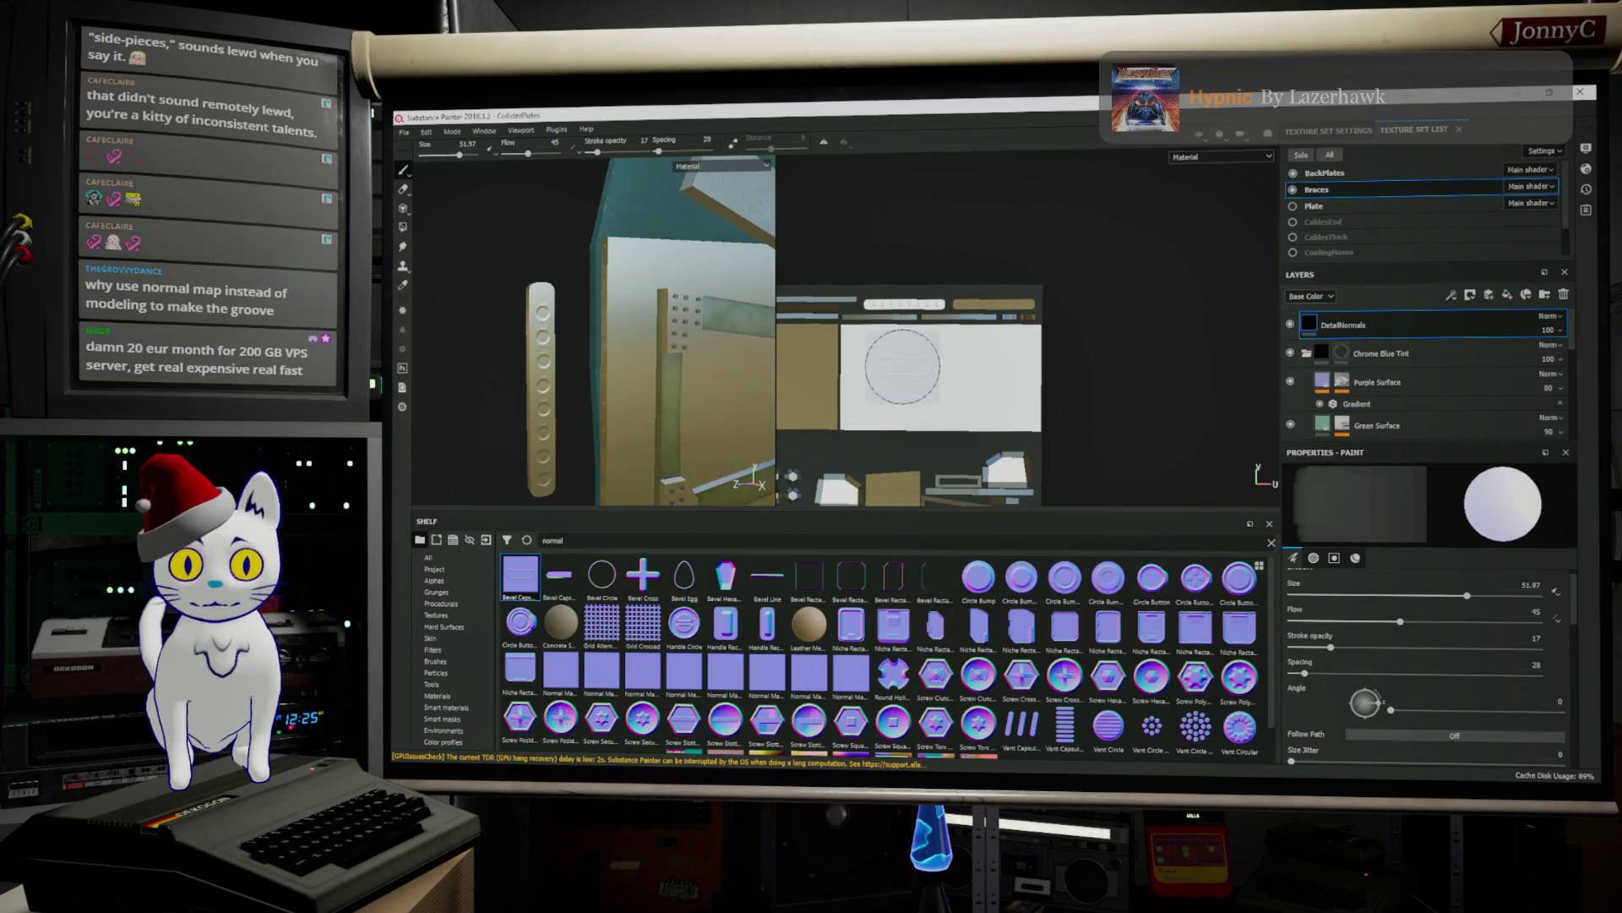
{"action": "key", "text": "shift"}
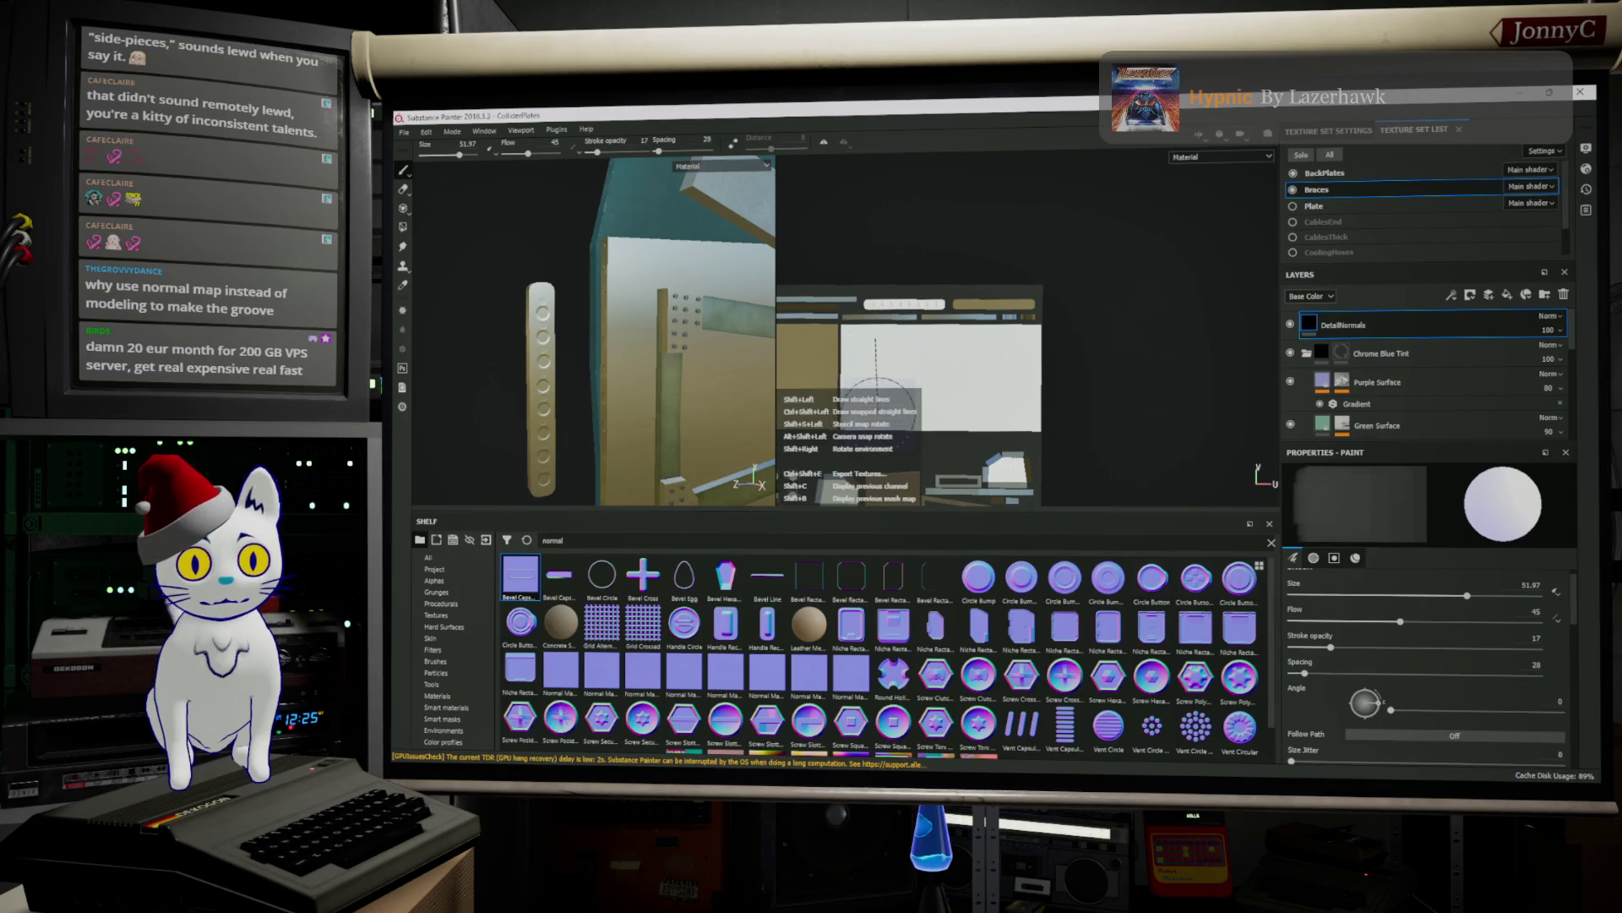
{"action": "left_click", "coordinate": [874, 399], "text": "shift"}
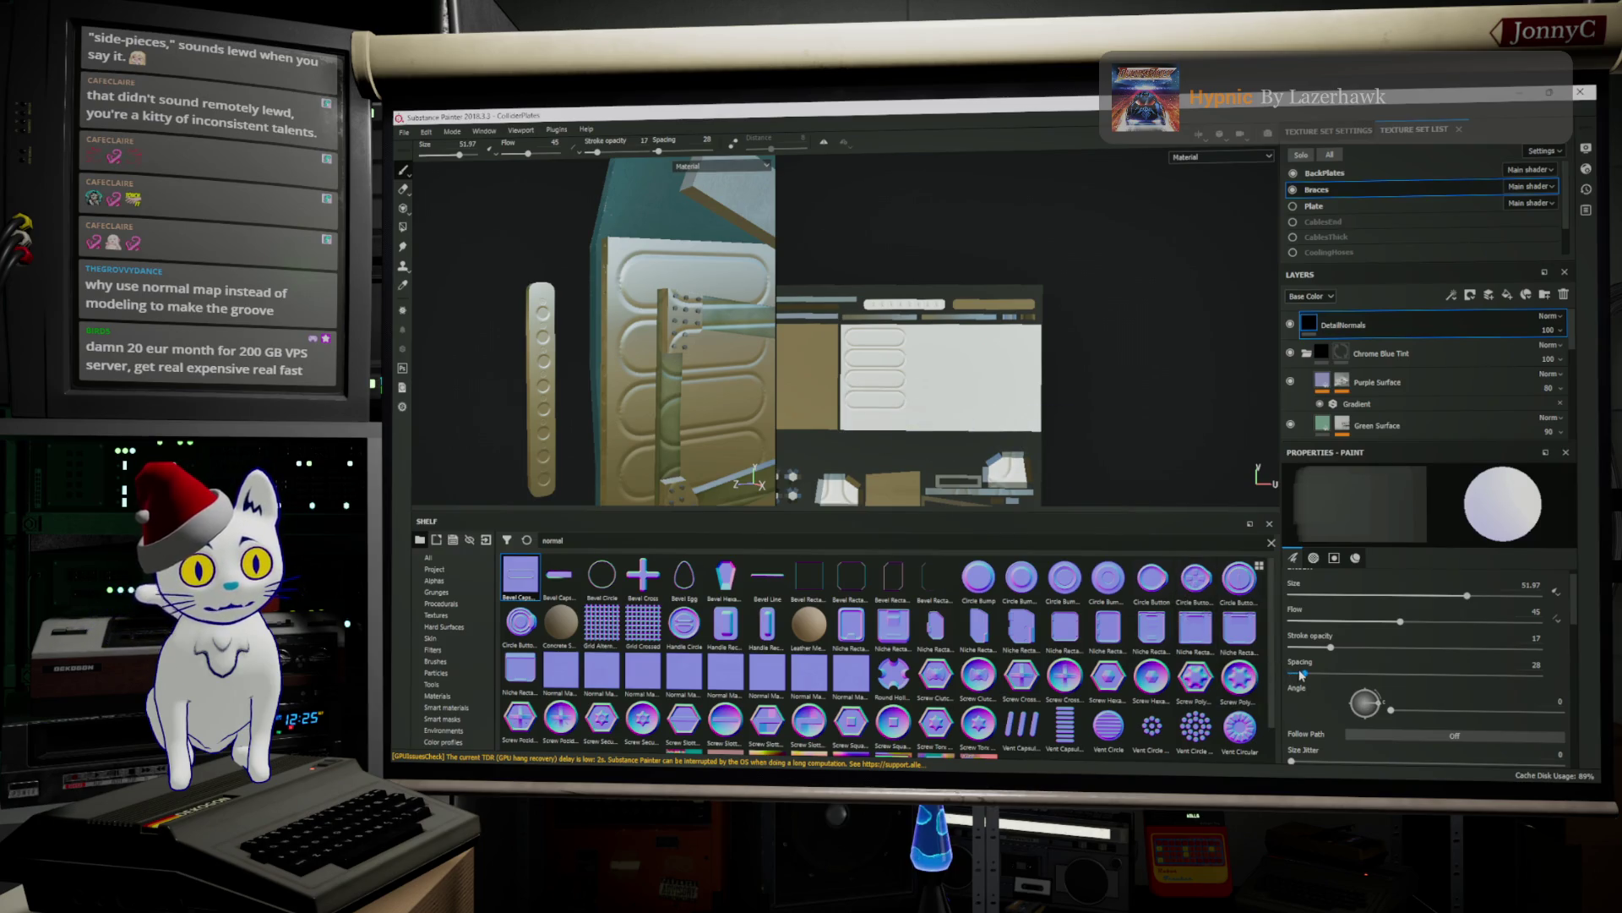
{"action": "left_click_drag", "start_coordinate": [1304, 671], "coordinate": [1307, 676]}
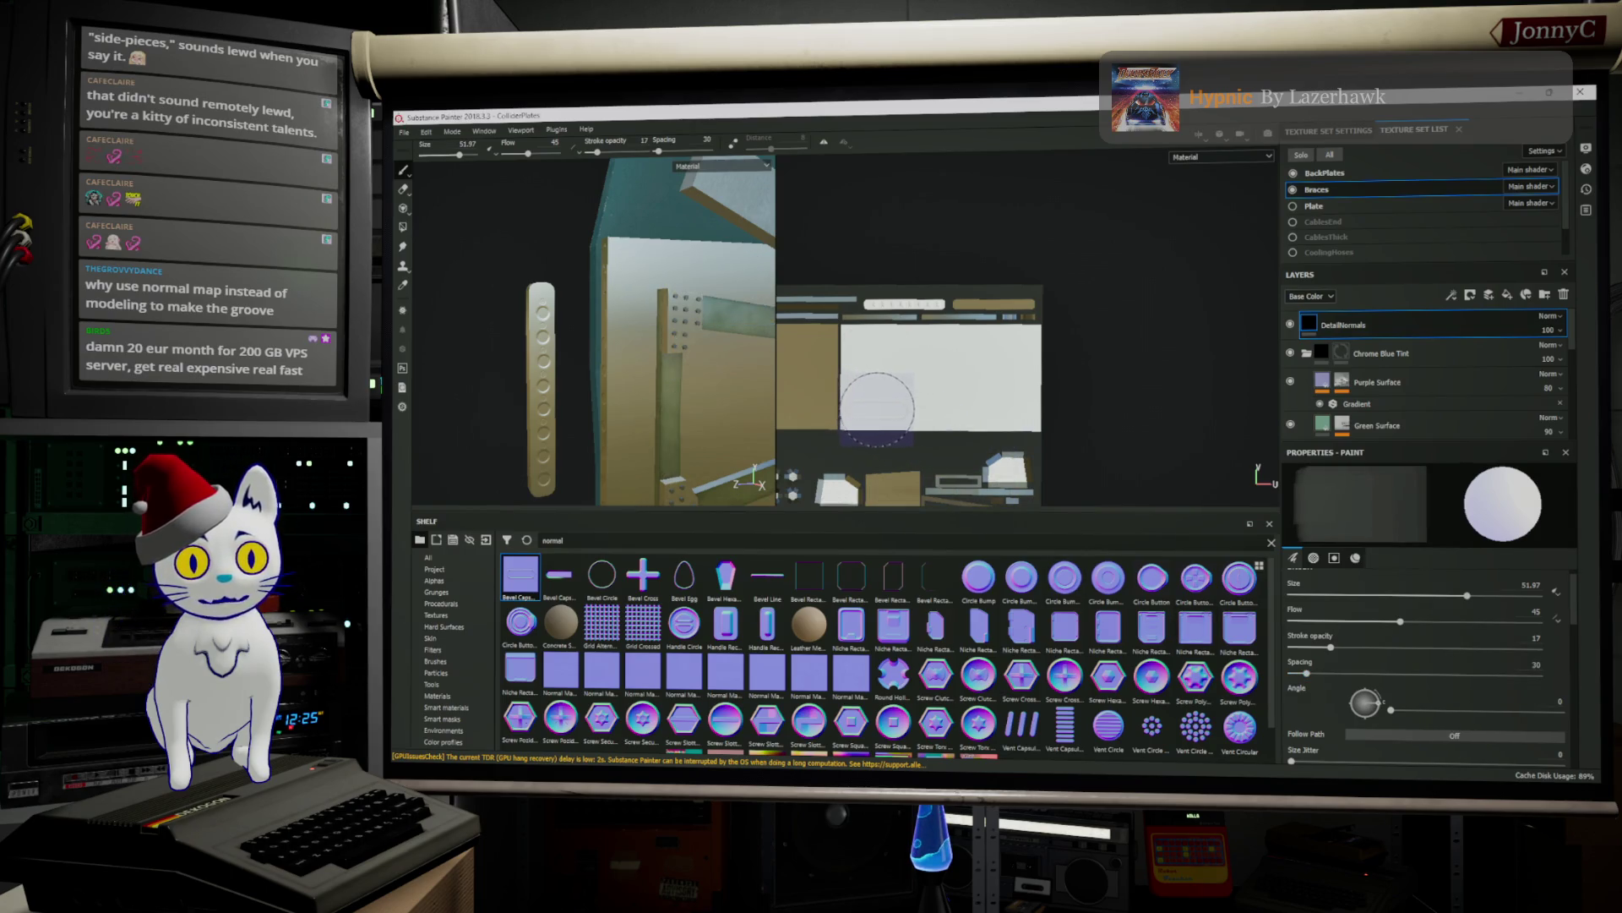
Stamp capsule grooves one by one down the upper panel, undoing misplaced ones
{"action": "key", "text": "shift"}
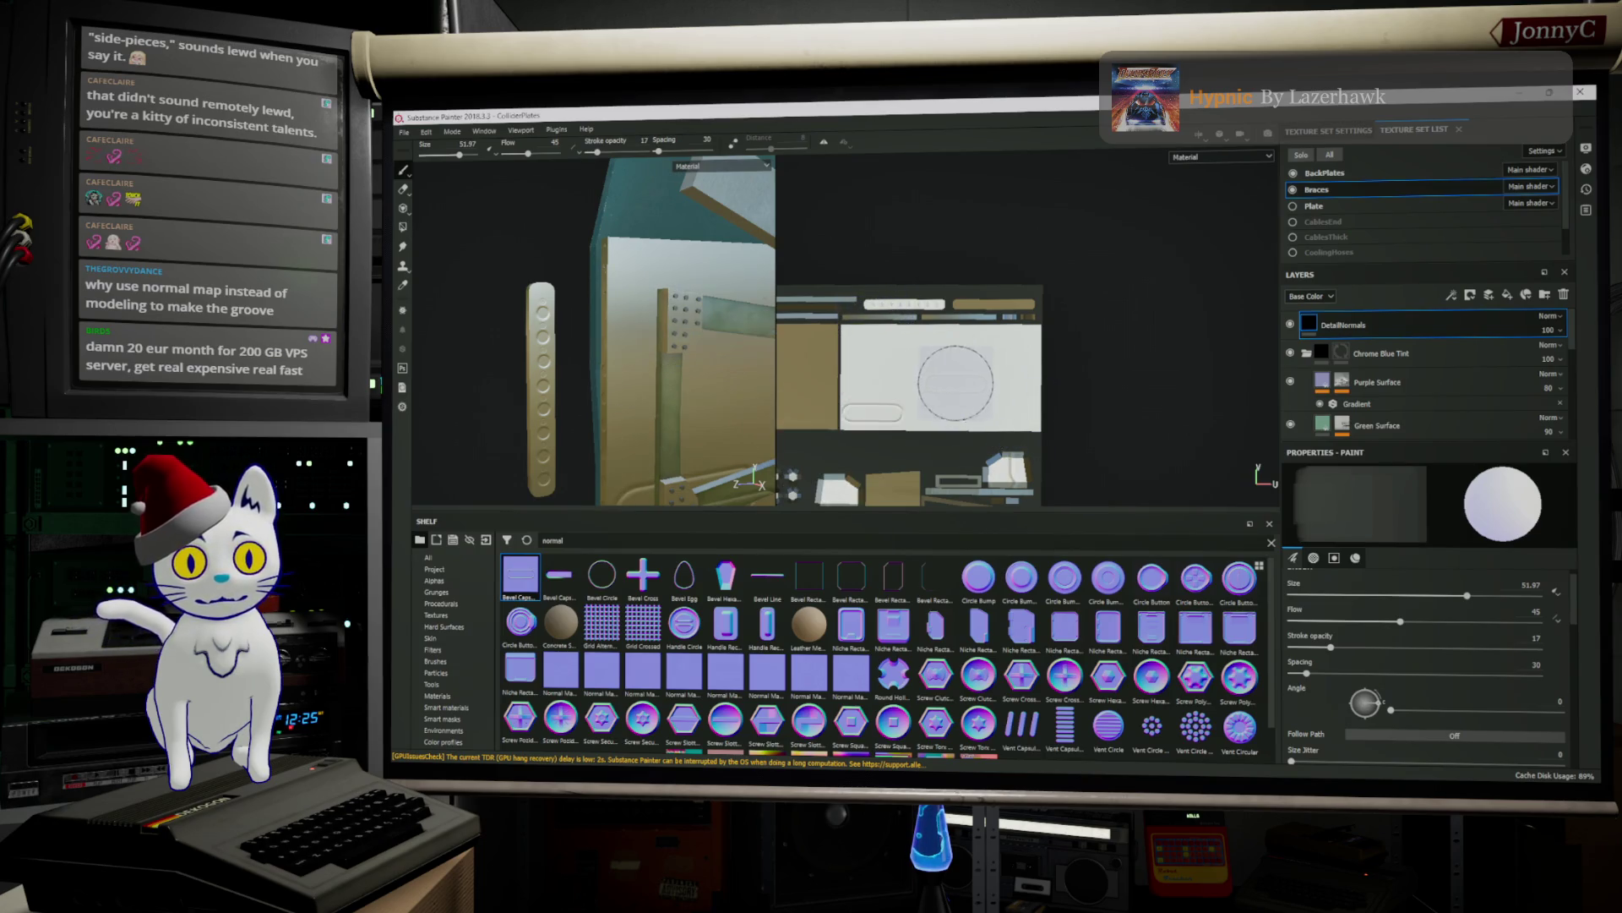
{"action": "scroll", "coordinate": [915, 359], "scroll_direction": "down", "scroll_amount": 2}
{"action": "scroll", "coordinate": [904, 342], "scroll_direction": "up", "scroll_amount": 3}
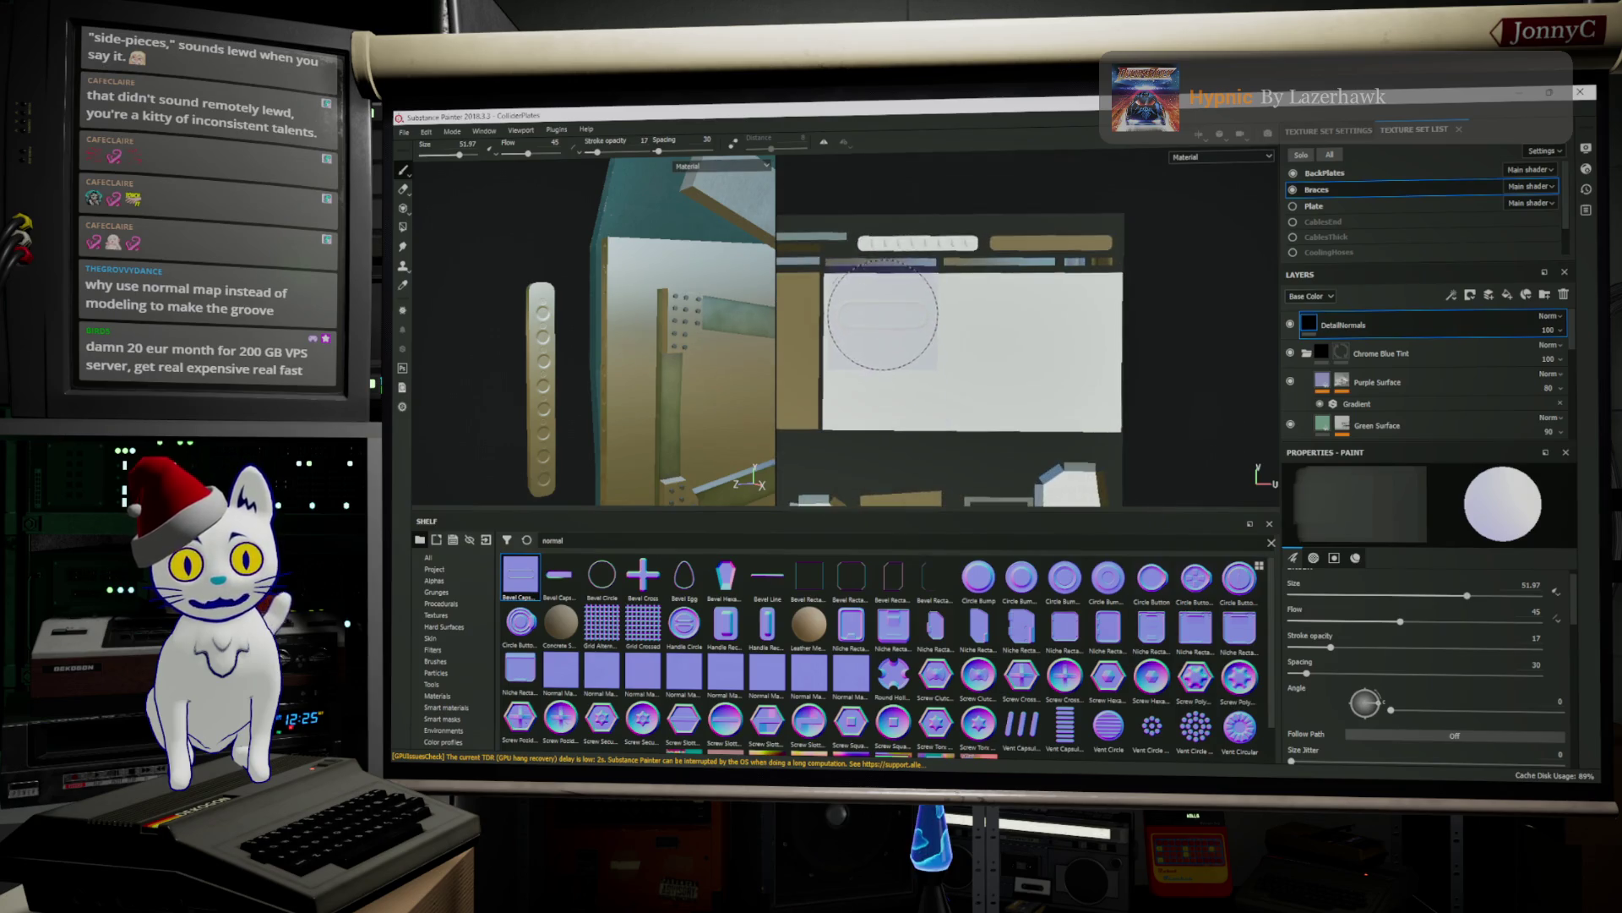
{"action": "left_click", "coordinate": [877, 293]}
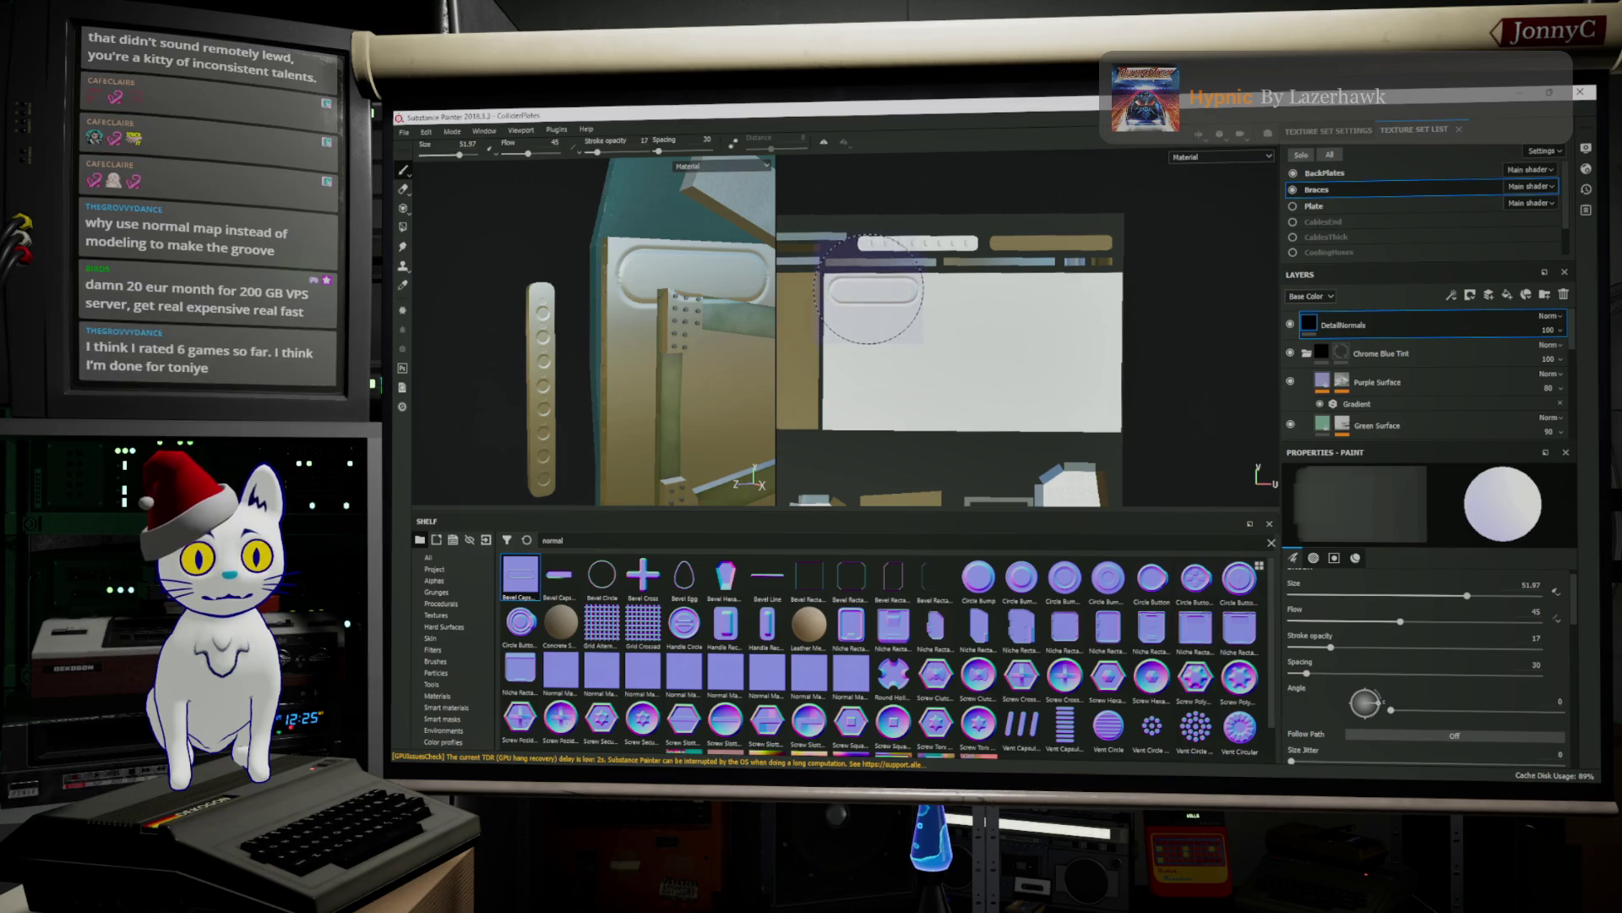
{"action": "key", "text": "ctrl+z"}
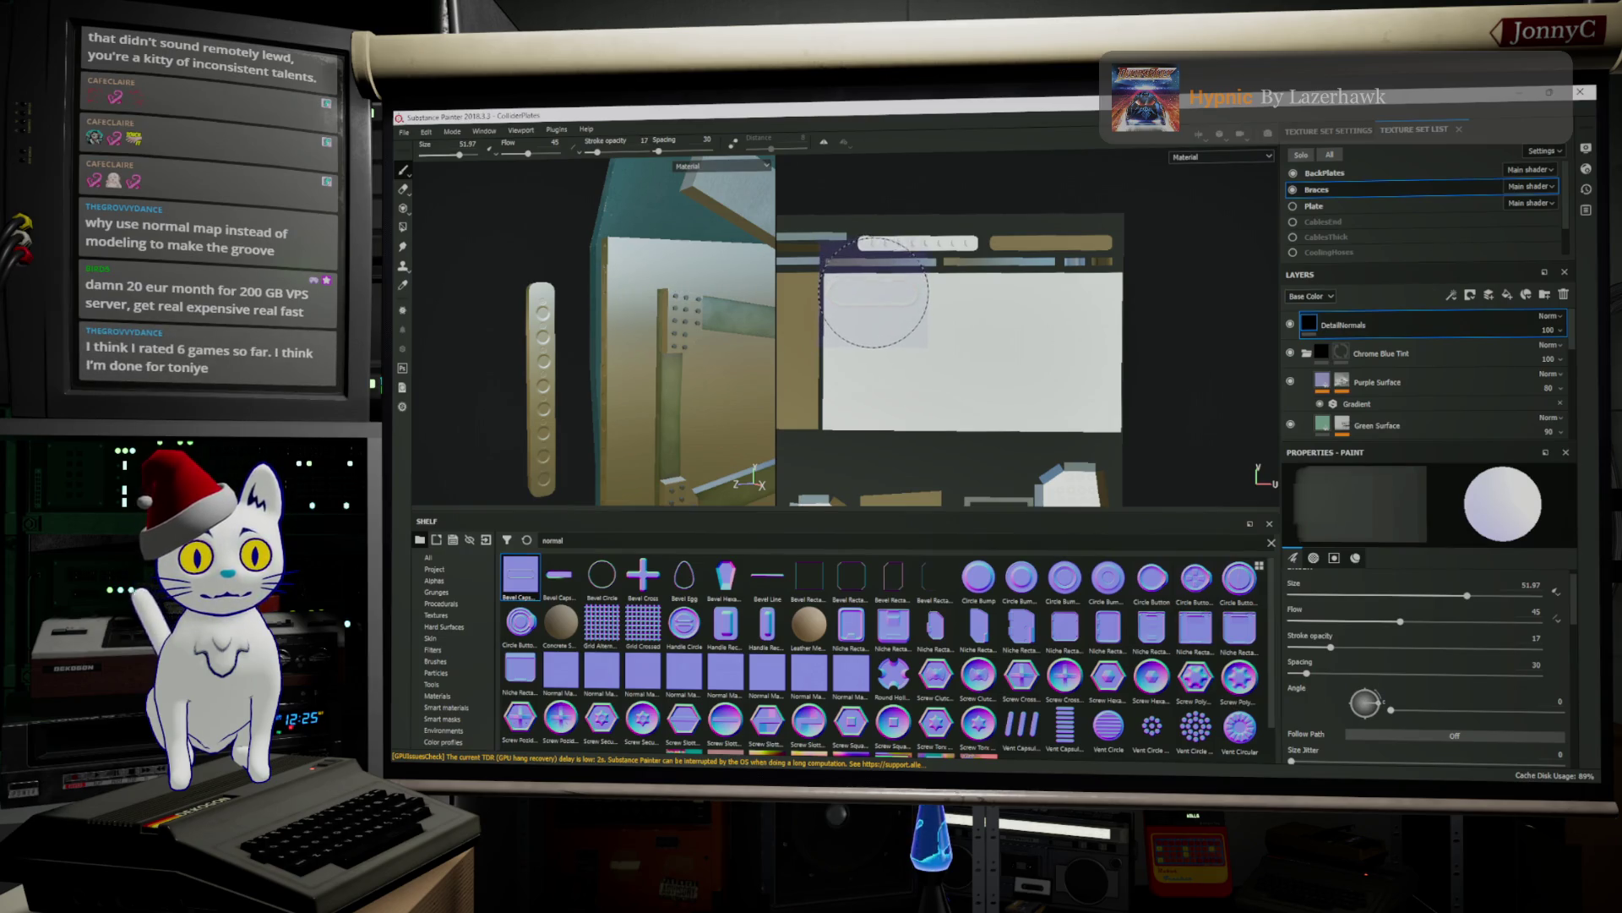
{"action": "left_click", "coordinate": [874, 292]}
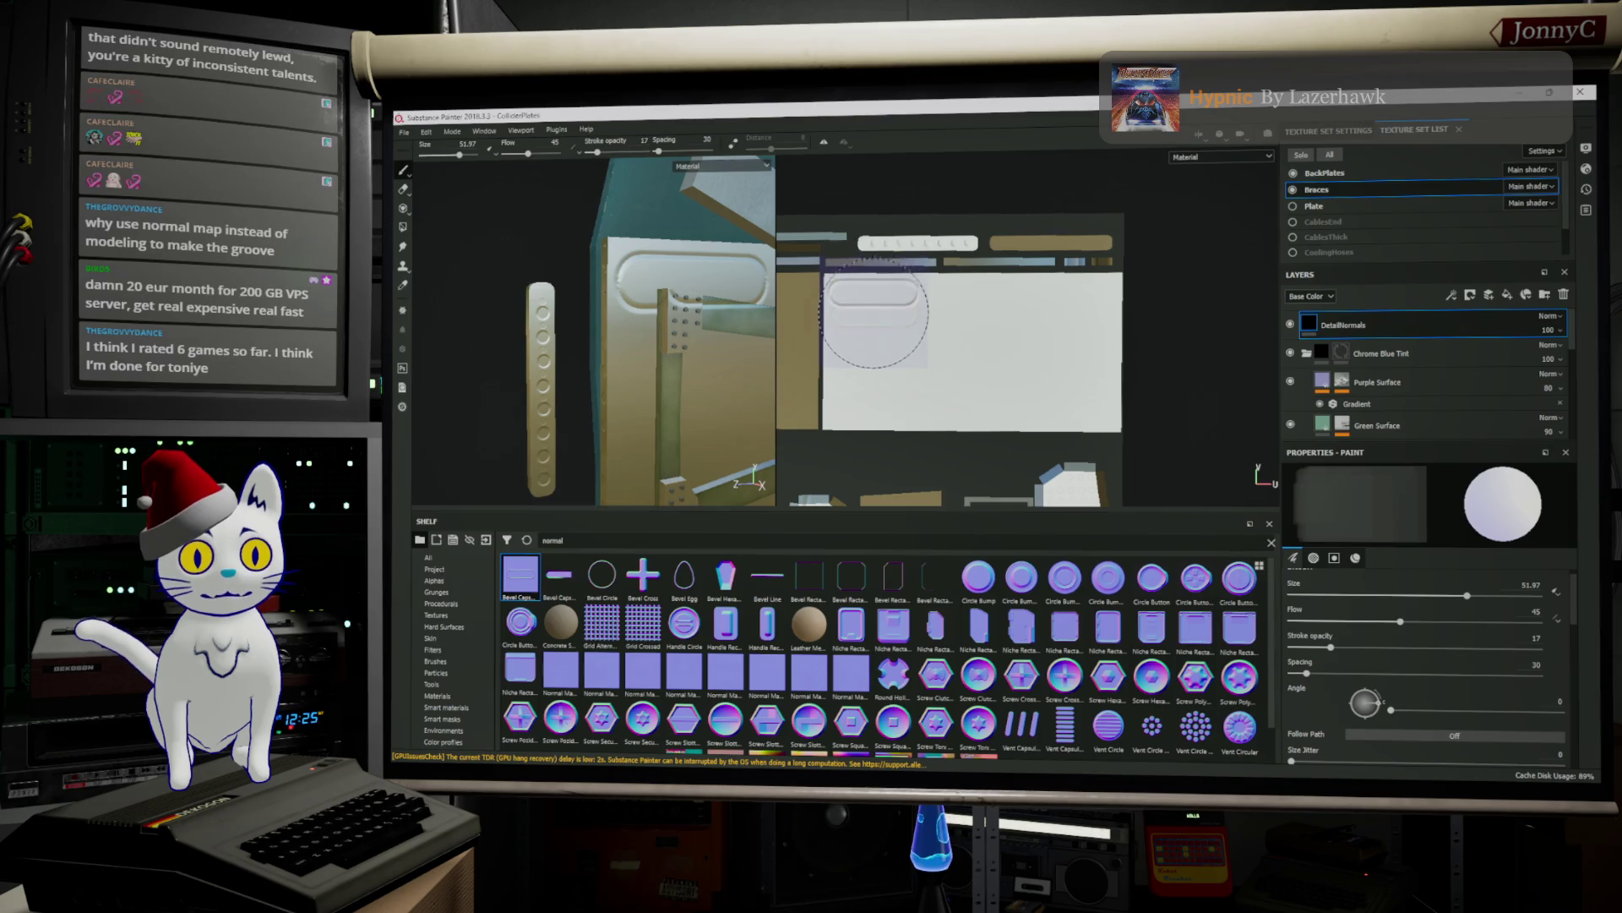
{"action": "left_click", "coordinate": [875, 334]}
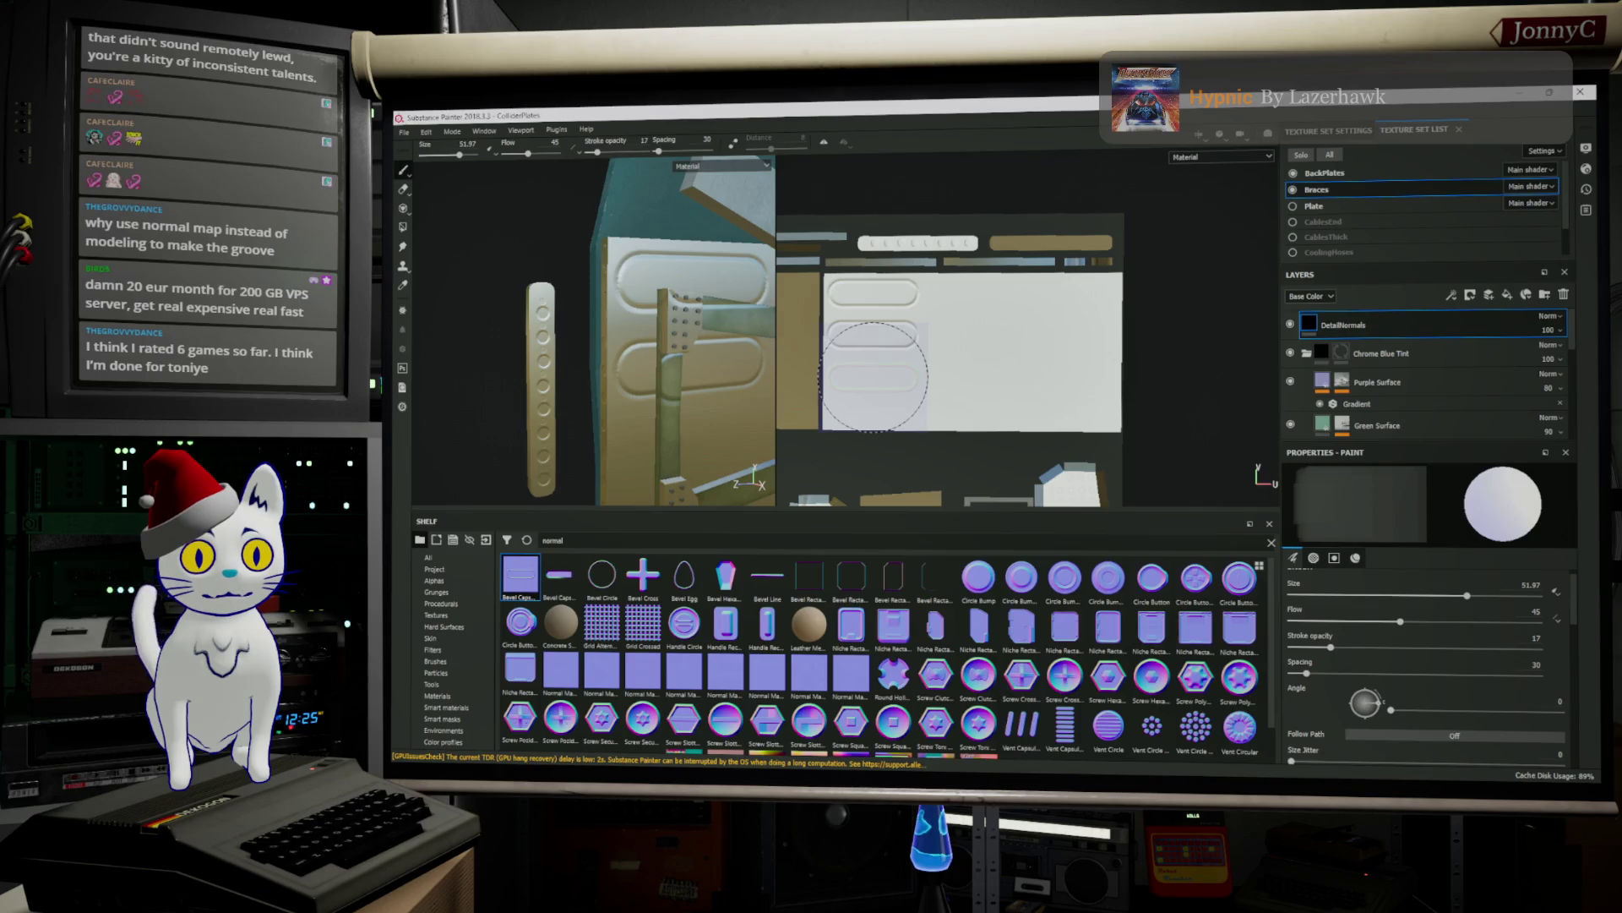
{"action": "left_click", "coordinate": [873, 377]}
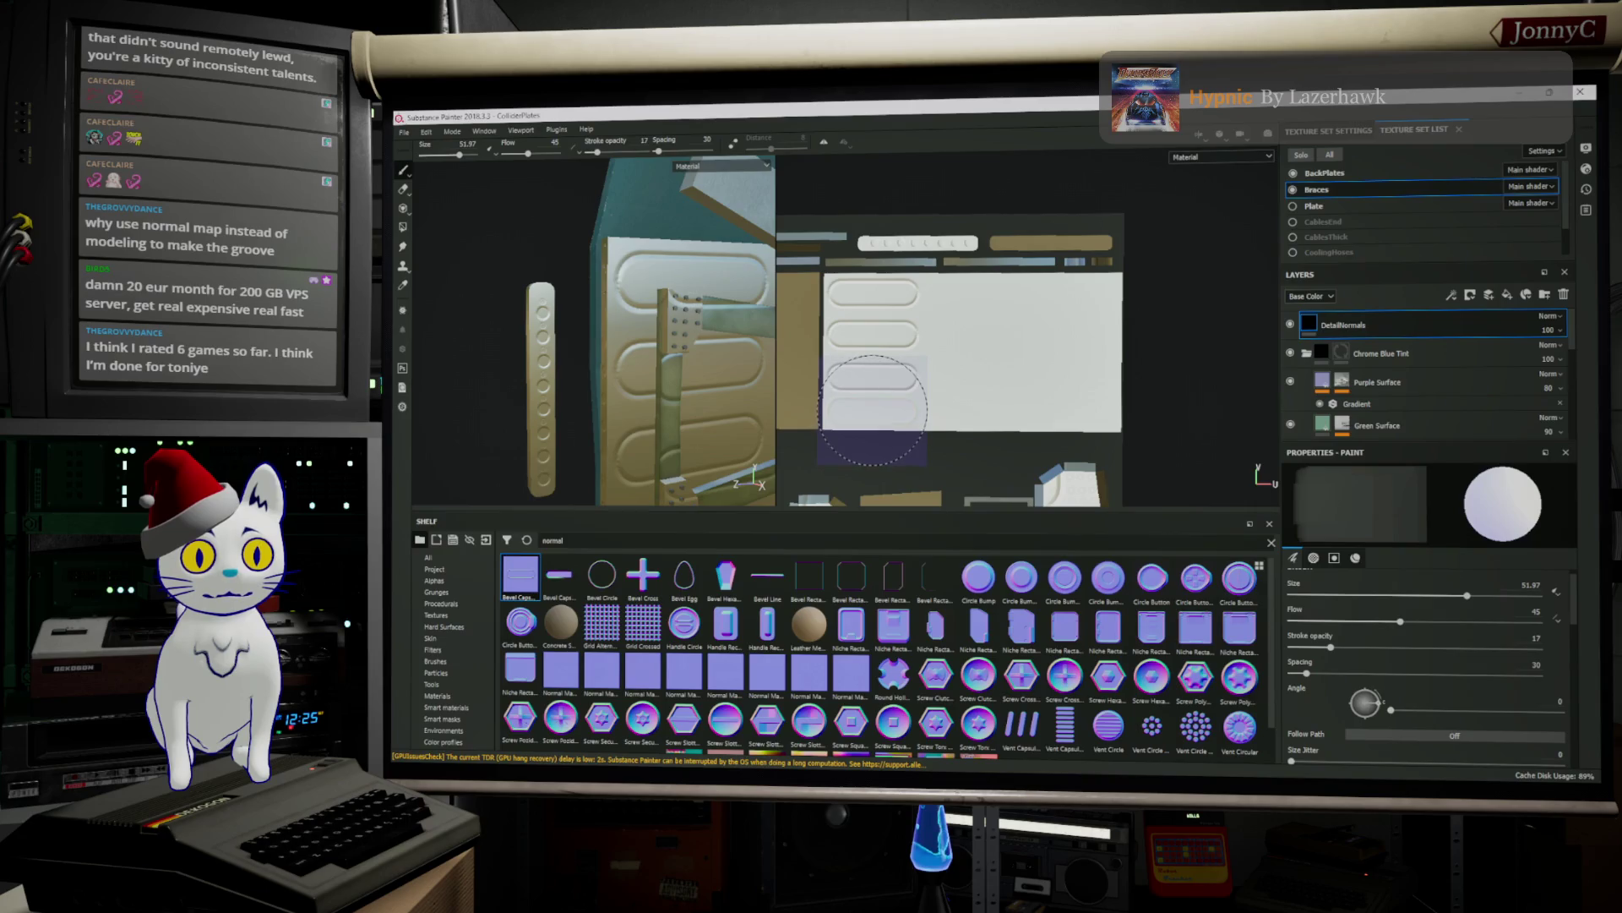
{"action": "key", "text": "ctrl+z"}
{"action": "key", "text": "ctrl+z"}
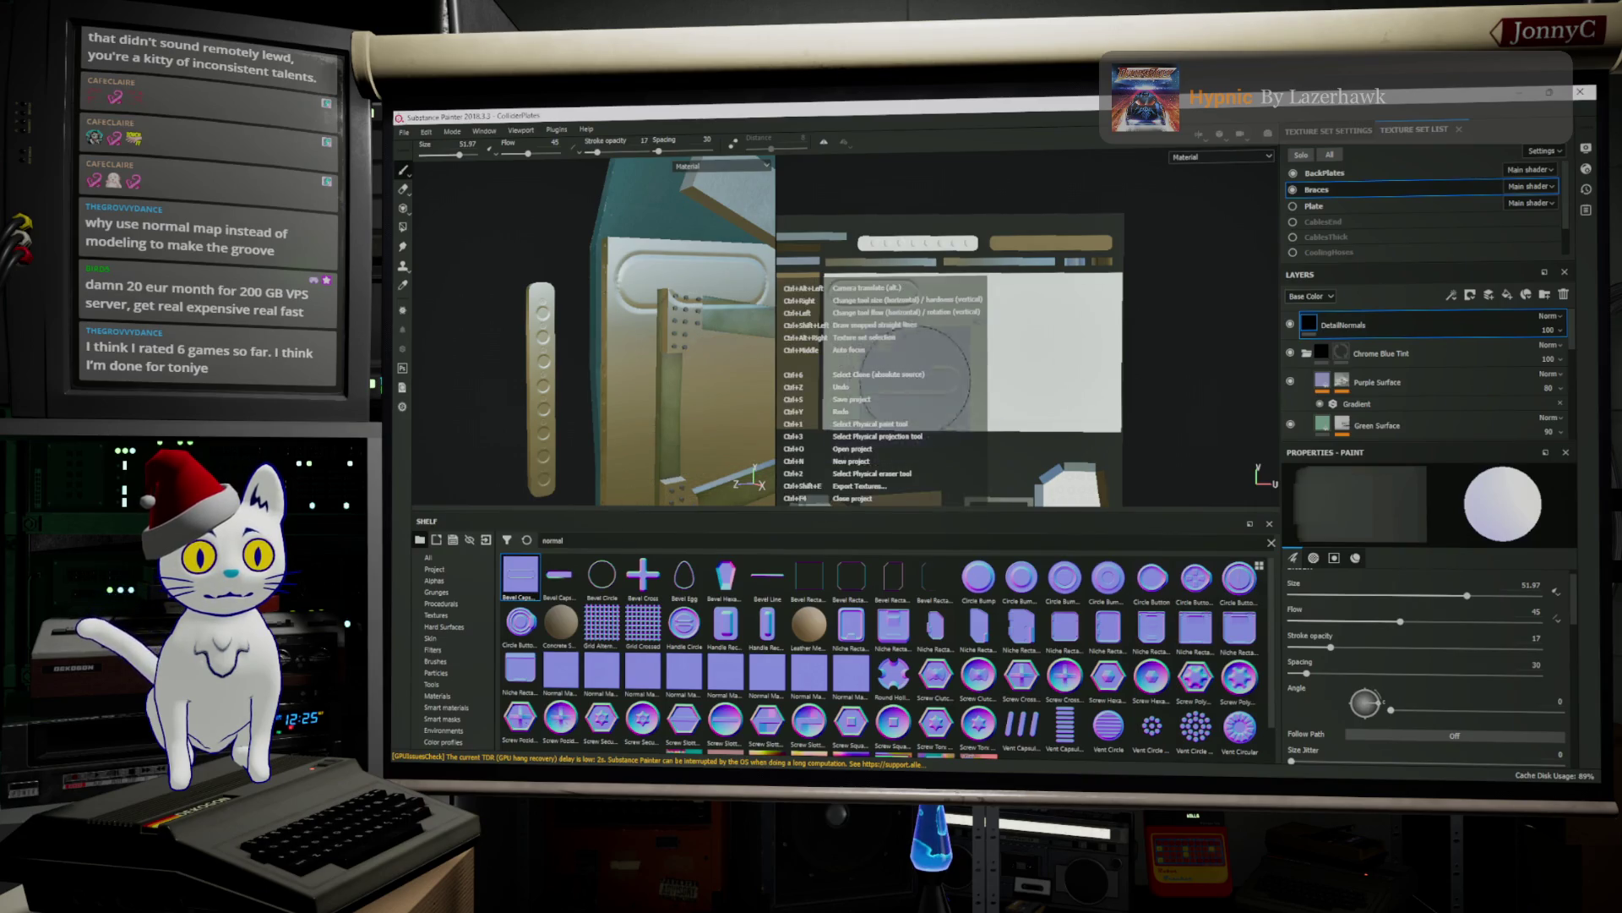
Re-place the lower grooves to finish a neat column of four capsule slots
{"action": "left_click", "coordinate": [874, 331]}
{"action": "left_click", "coordinate": [875, 358]}
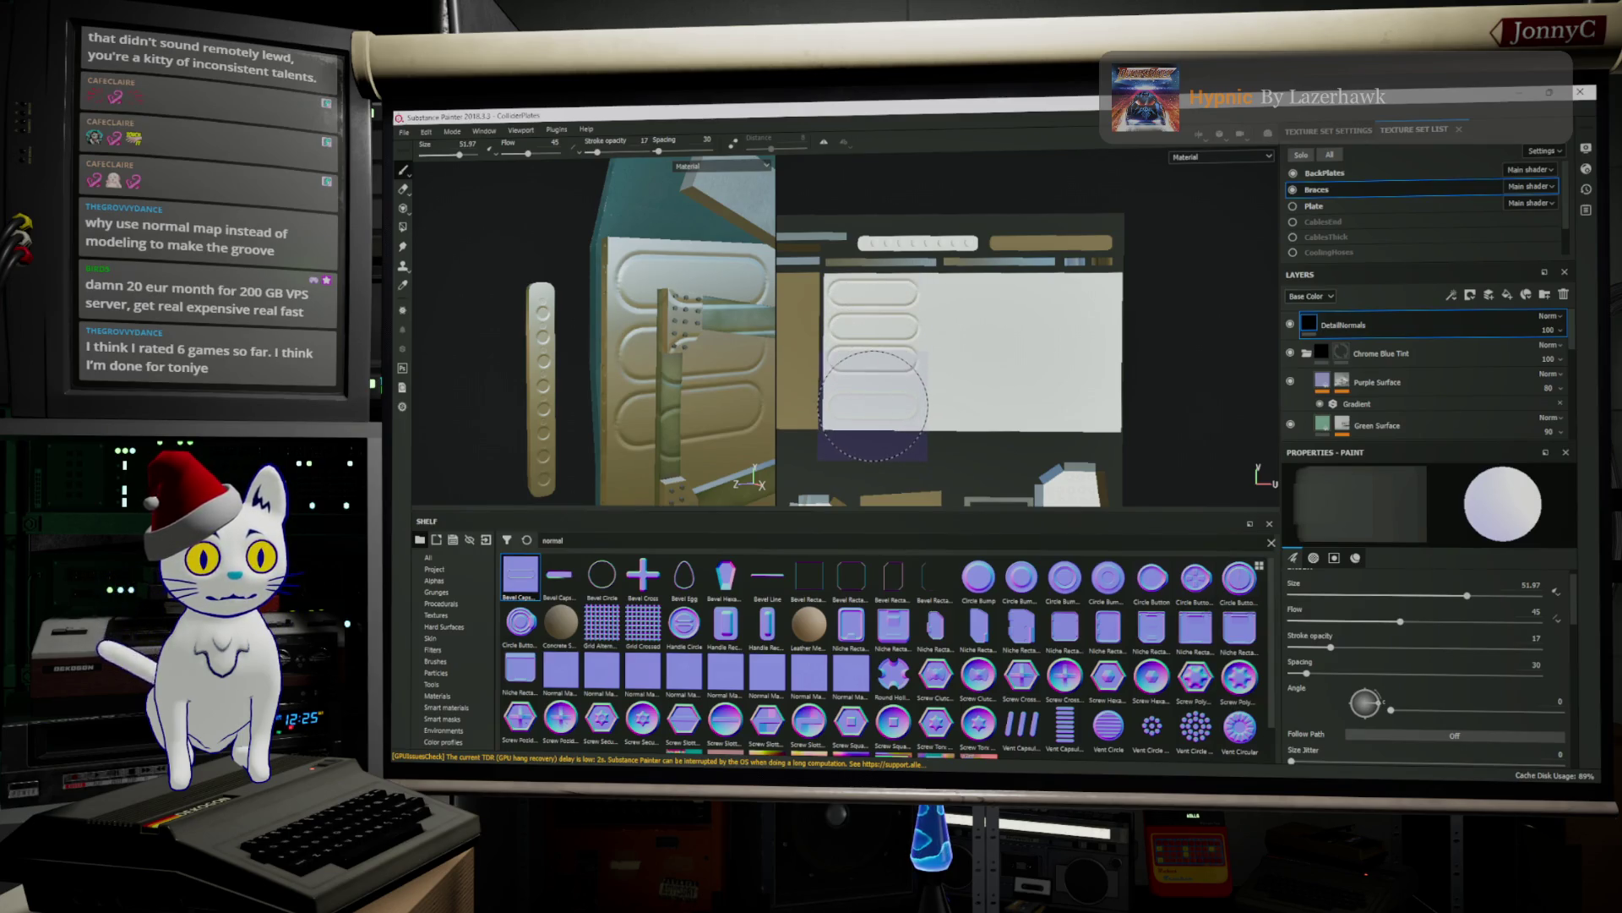
{"action": "key", "text": "ctrl+z"}
{"action": "key", "text": "ctrl+z"}
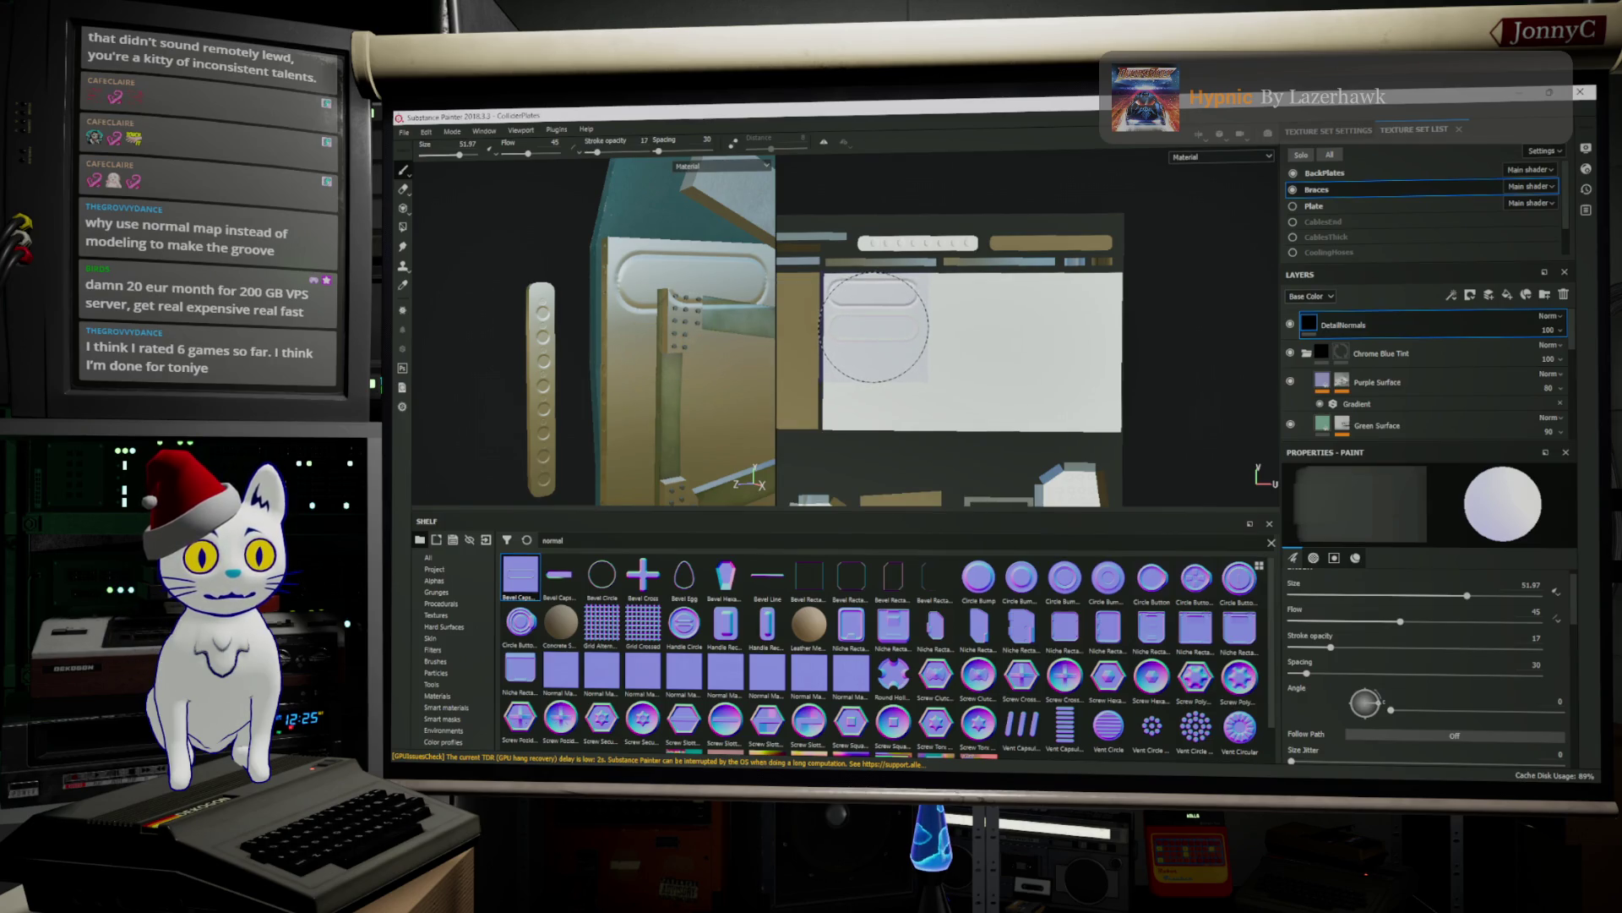
{"action": "left_click", "coordinate": [870, 325]}
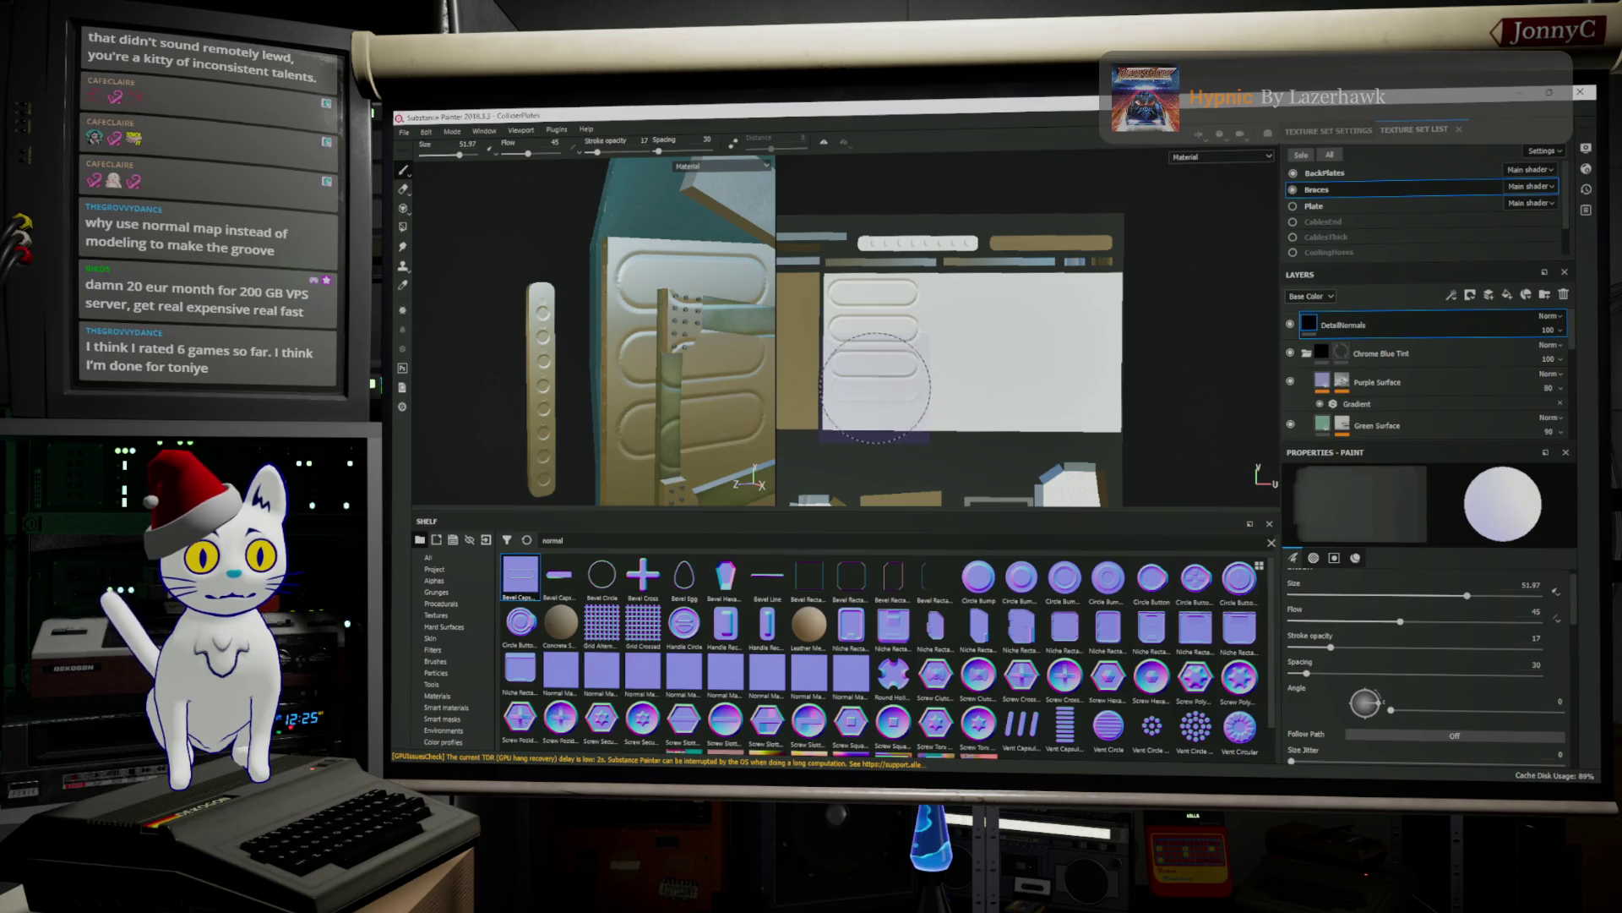
{"action": "left_click", "coordinate": [876, 364]}
{"action": "key", "text": "ctrl+z"}
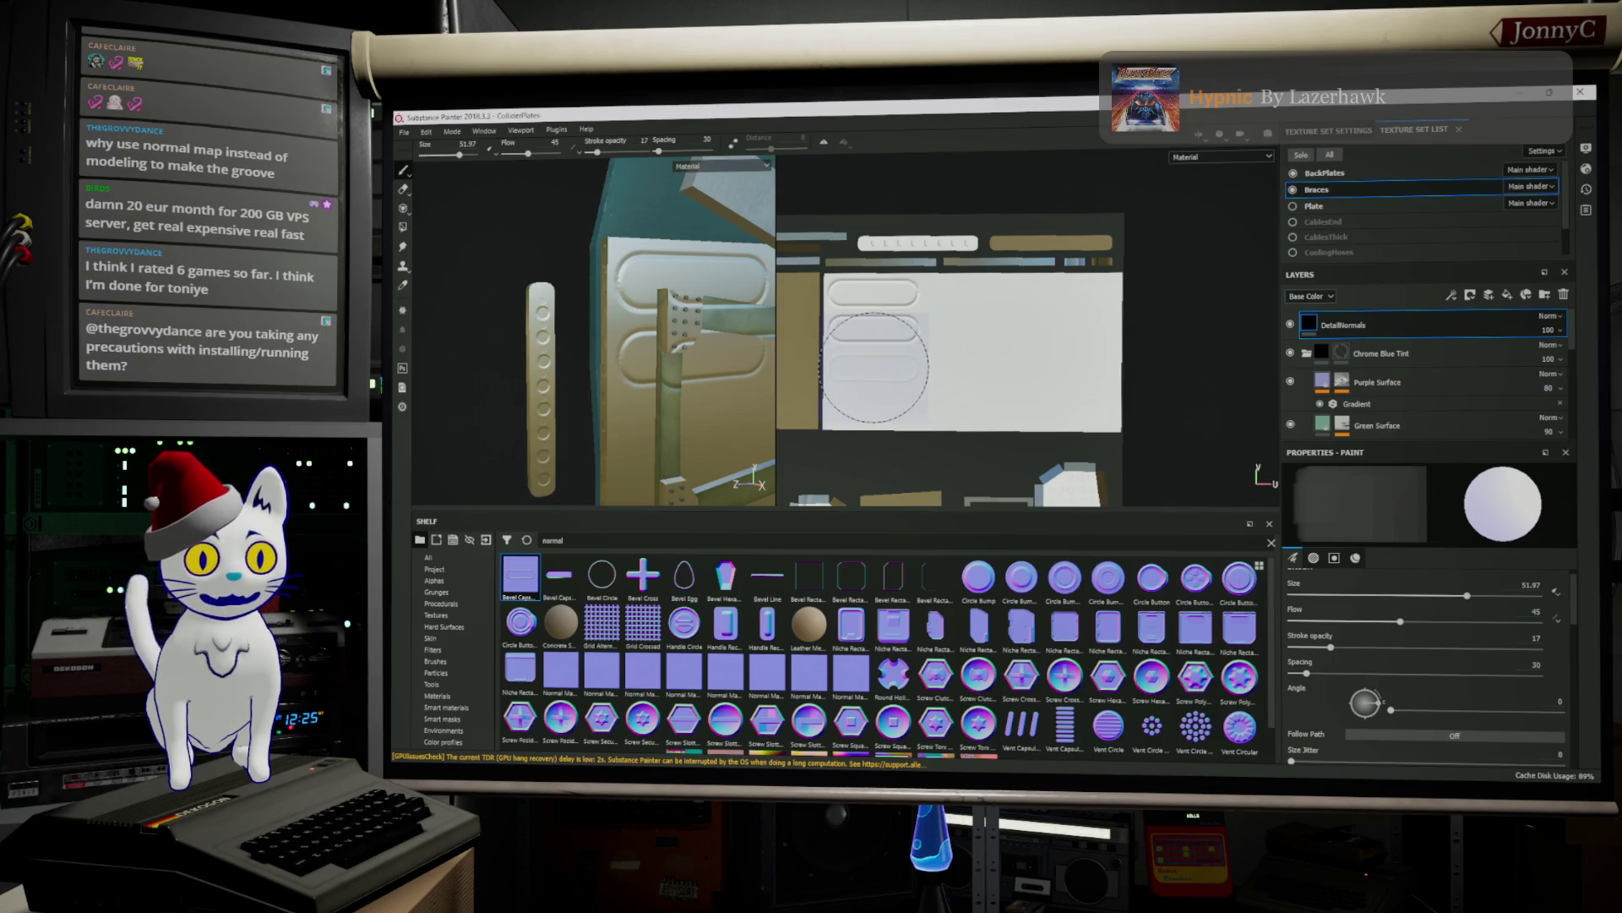
{"action": "left_click", "coordinate": [875, 370]}
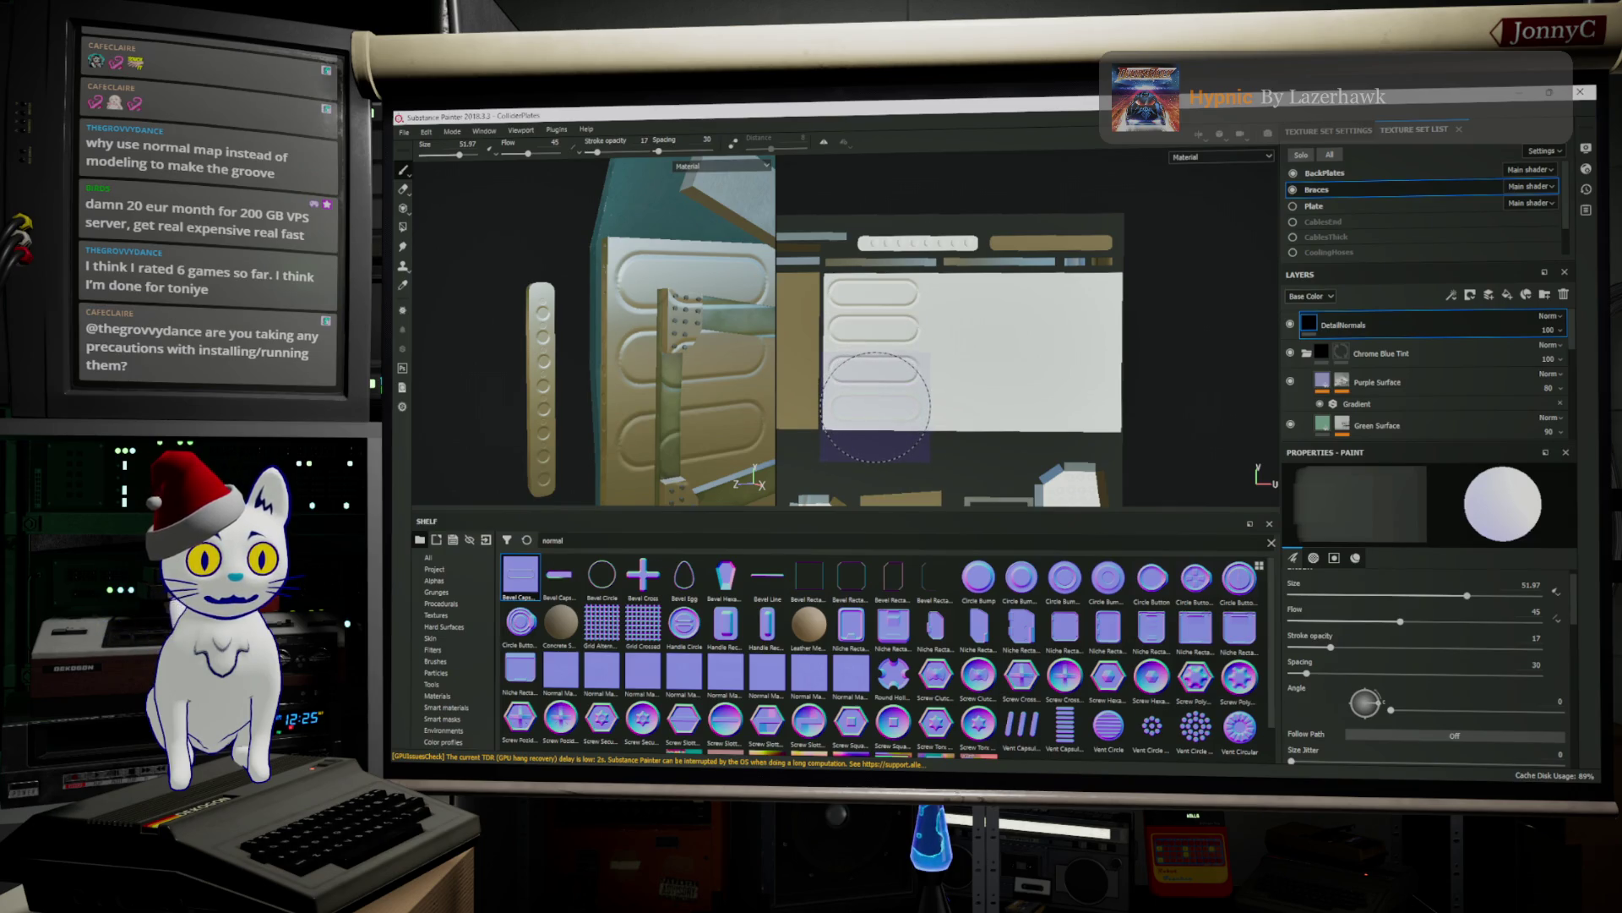
{"action": "left_click", "coordinate": [875, 408]}
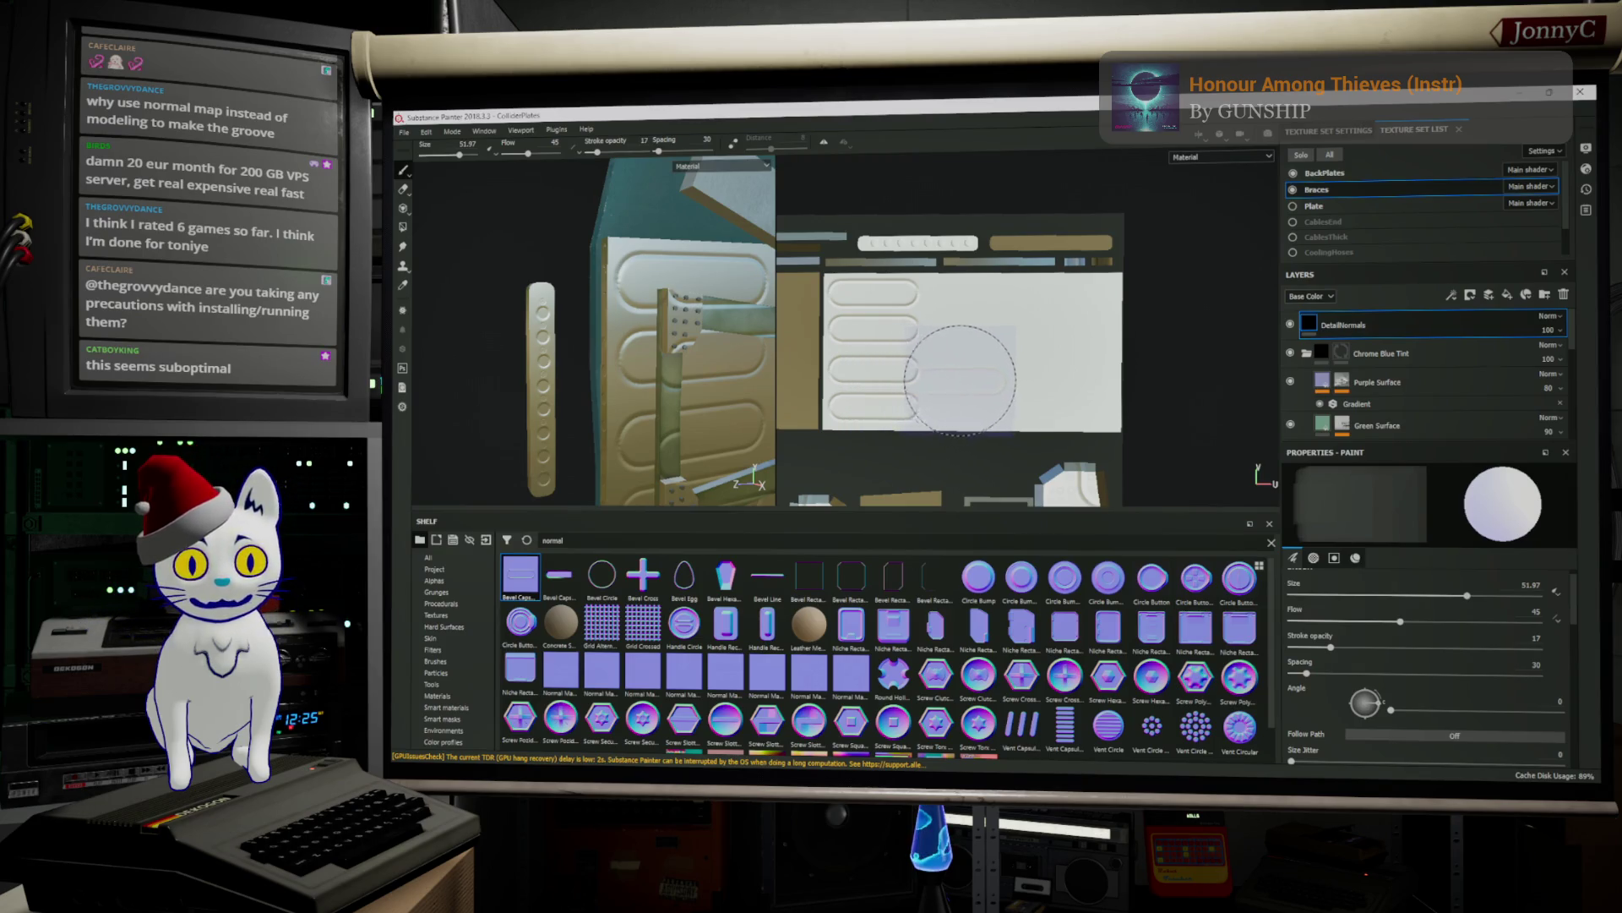
Zoom out and pan the 2D view across the UV layout, then bring up its display channel list
{"action": "scroll", "coordinate": [974, 351], "scroll_direction": "down", "scroll_amount": 3}
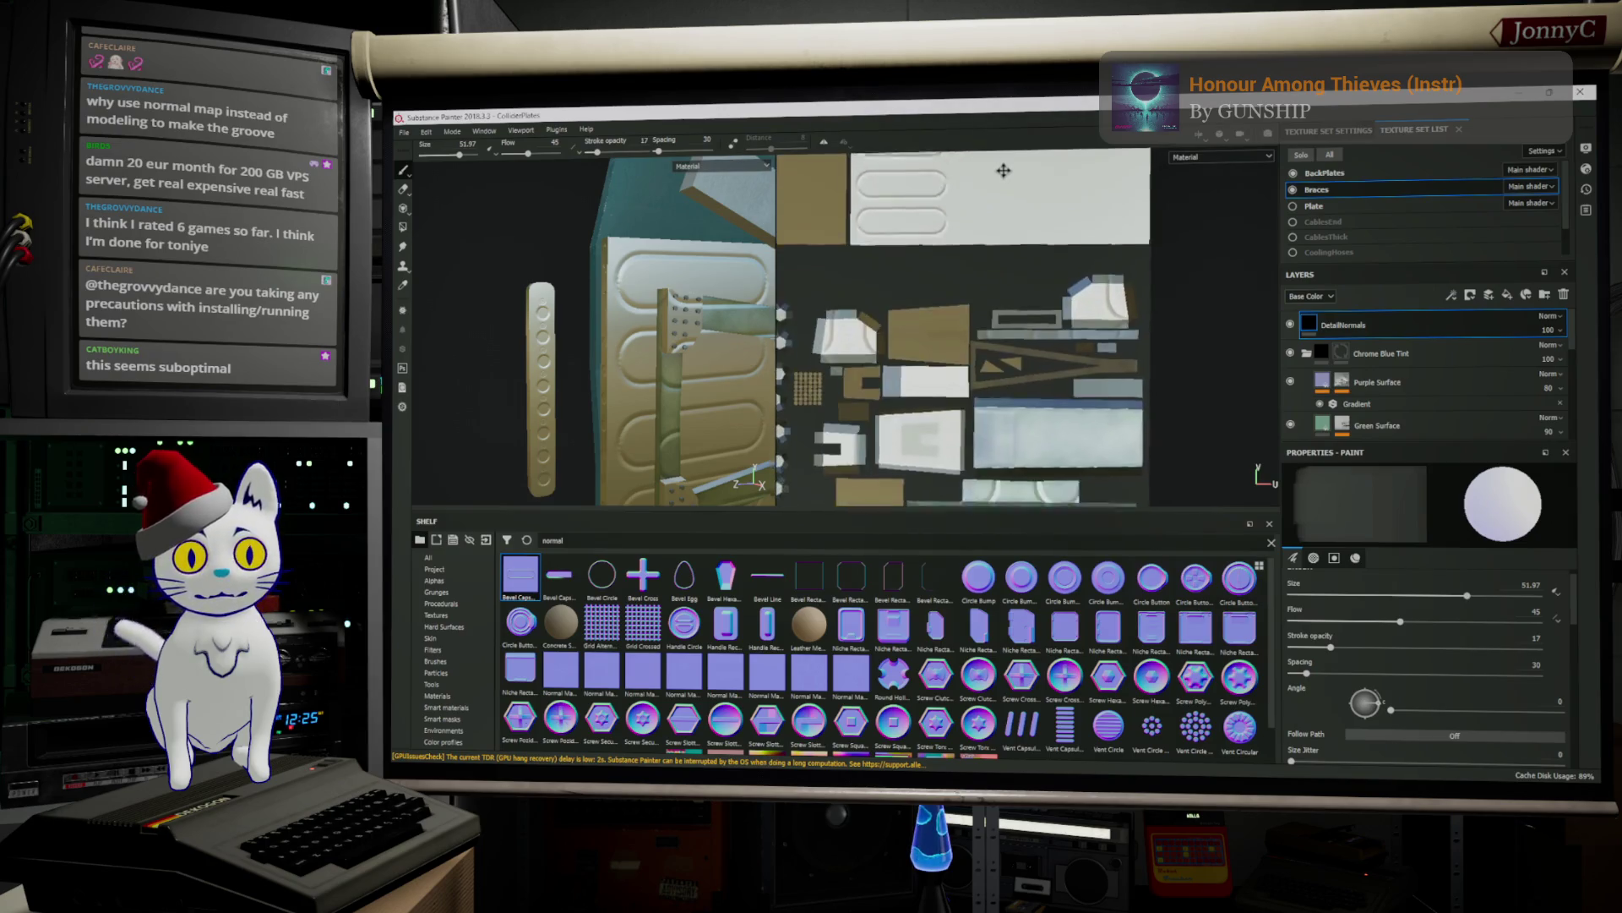
{"action": "middle_click_drag", "start_coordinate": [1067, 153], "coordinate": [1029, 35]}
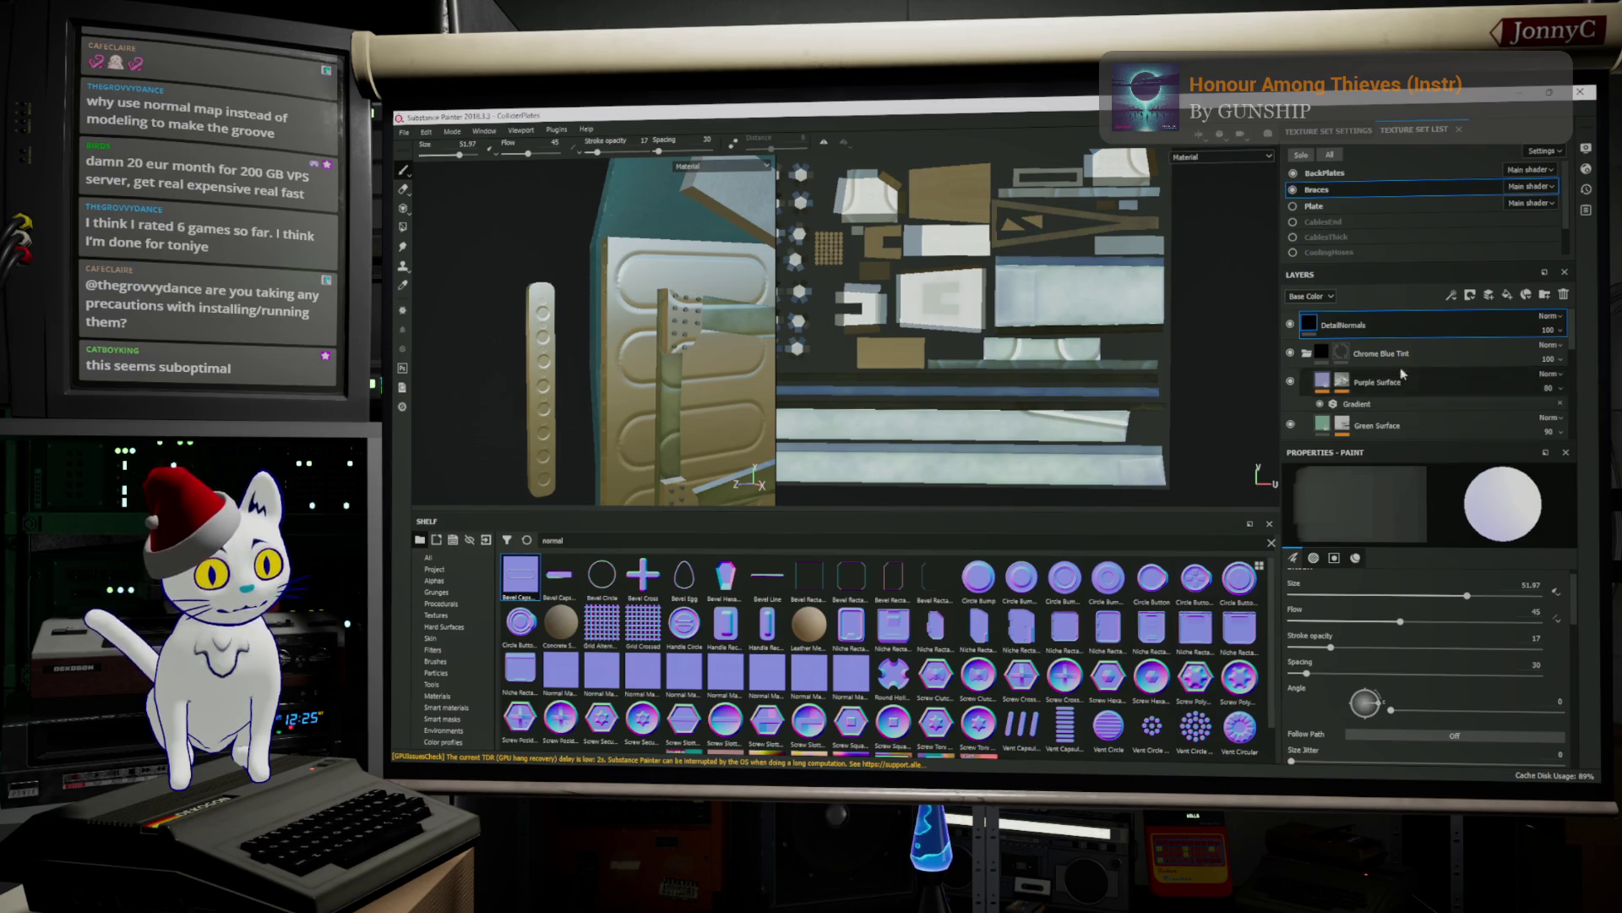
{"action": "left_click", "coordinate": [1218, 168]}
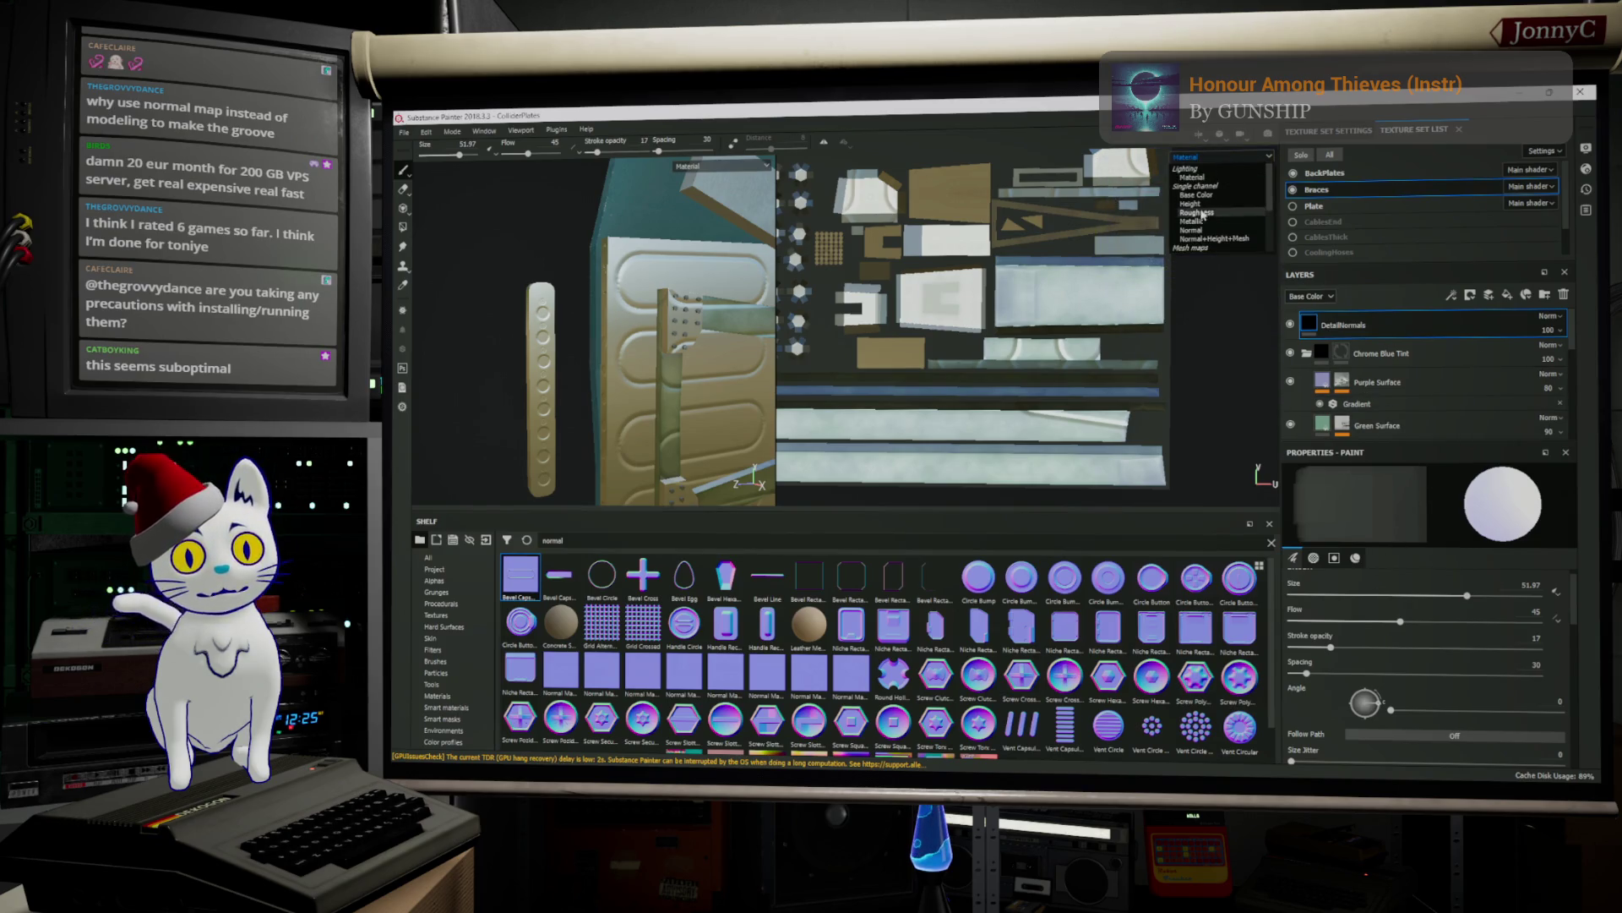
Switch the 2D view to the Normal channel and zoom in on the strips
{"action": "left_click", "coordinate": [1217, 230]}
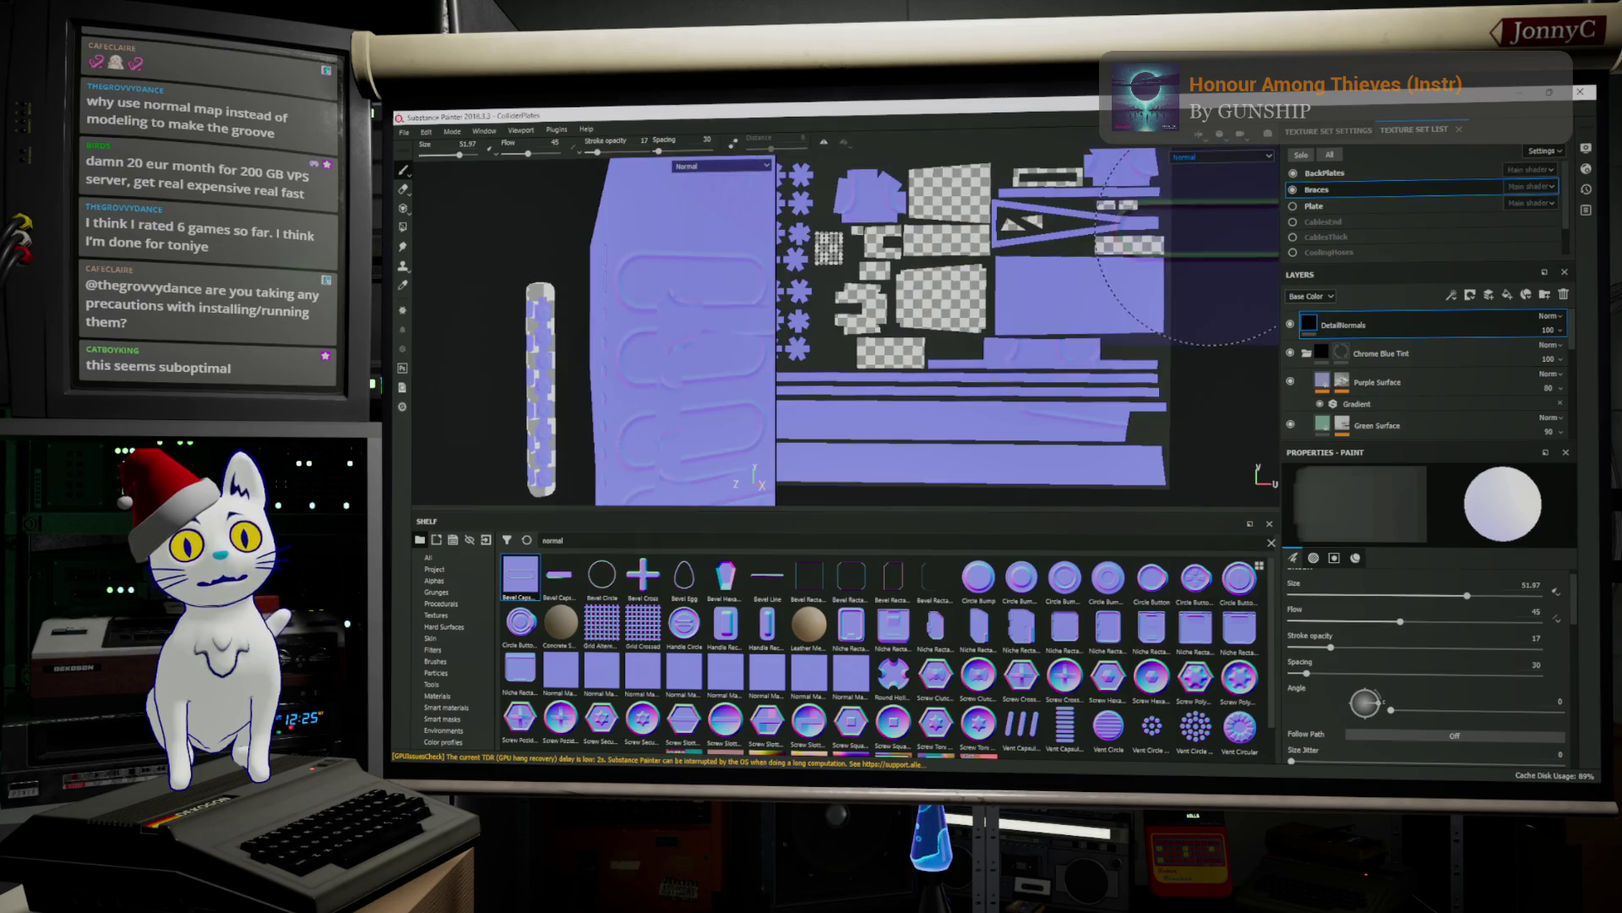
{"action": "scroll", "coordinate": [1114, 397], "scroll_direction": "up", "scroll_amount": 5}
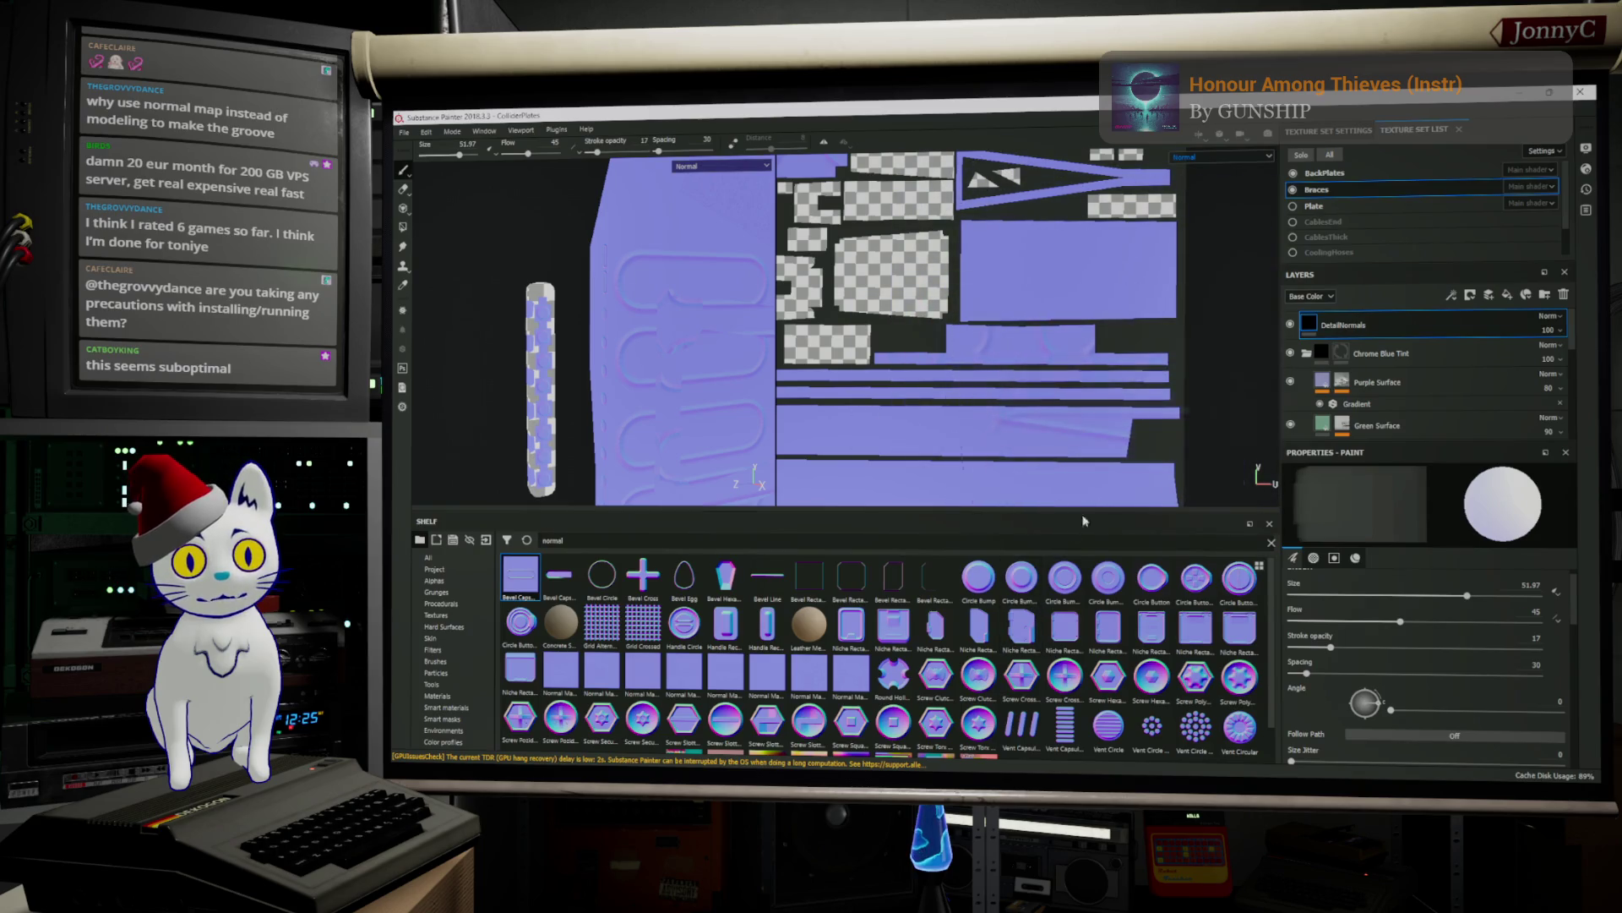
{"action": "scroll", "coordinate": [1052, 393], "scroll_direction": "down", "scroll_amount": 3}
{"action": "scroll", "coordinate": [1052, 393], "scroll_direction": "down", "scroll_amount": 2}
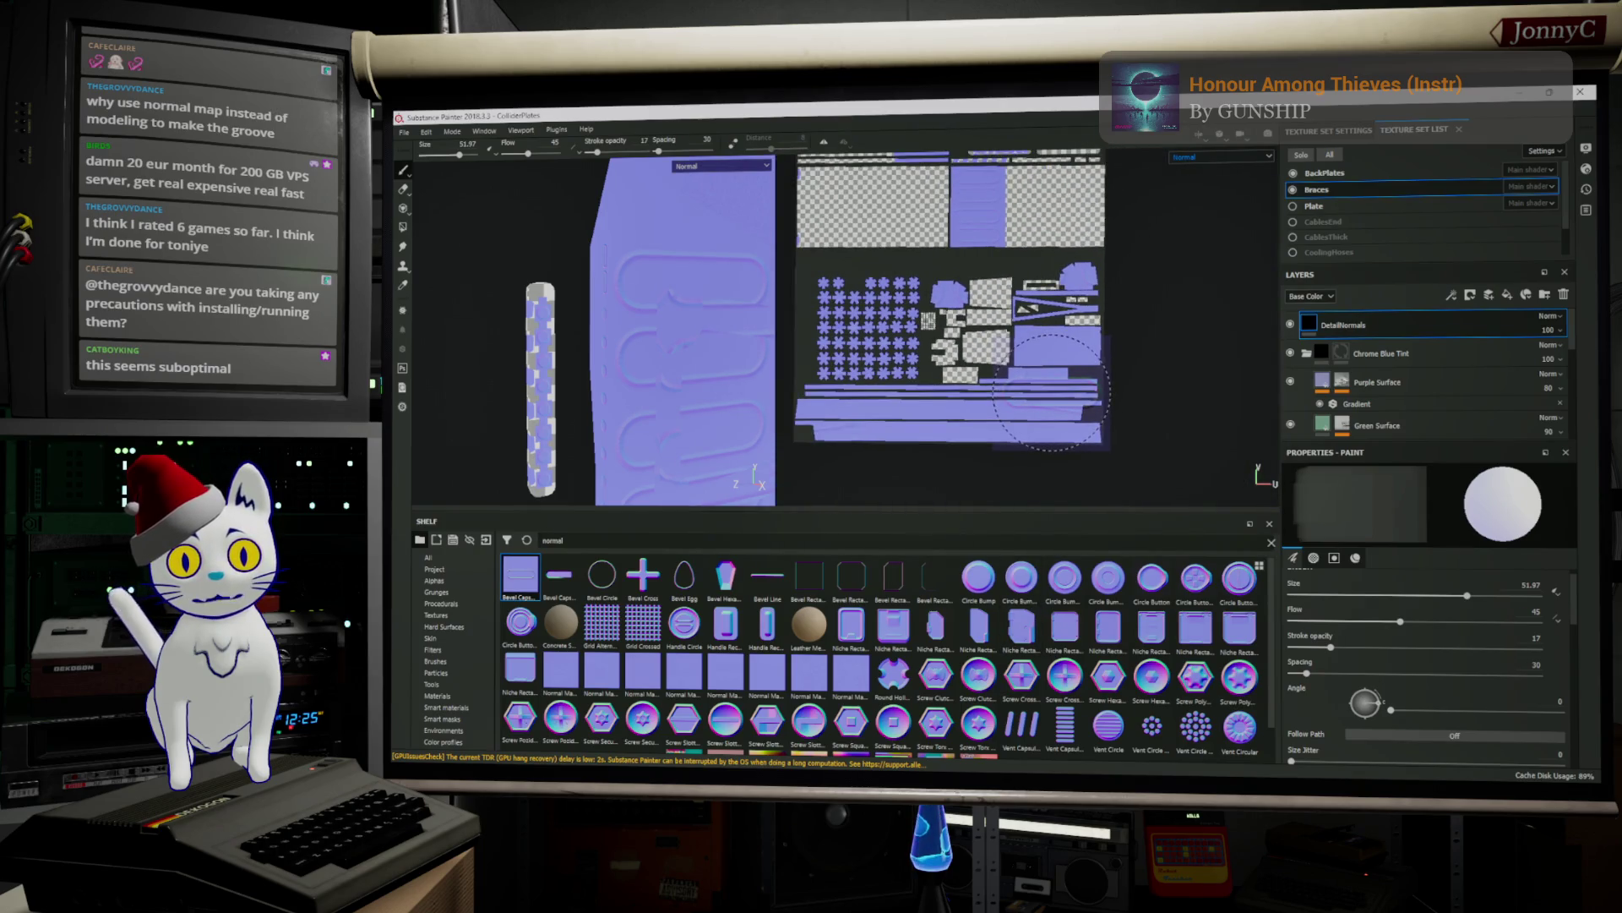
{"action": "scroll", "coordinate": [1051, 393], "scroll_direction": "up", "scroll_amount": 3}
{"action": "scroll", "coordinate": [1412, 610], "scroll_direction": "down", "scroll_amount": 10}
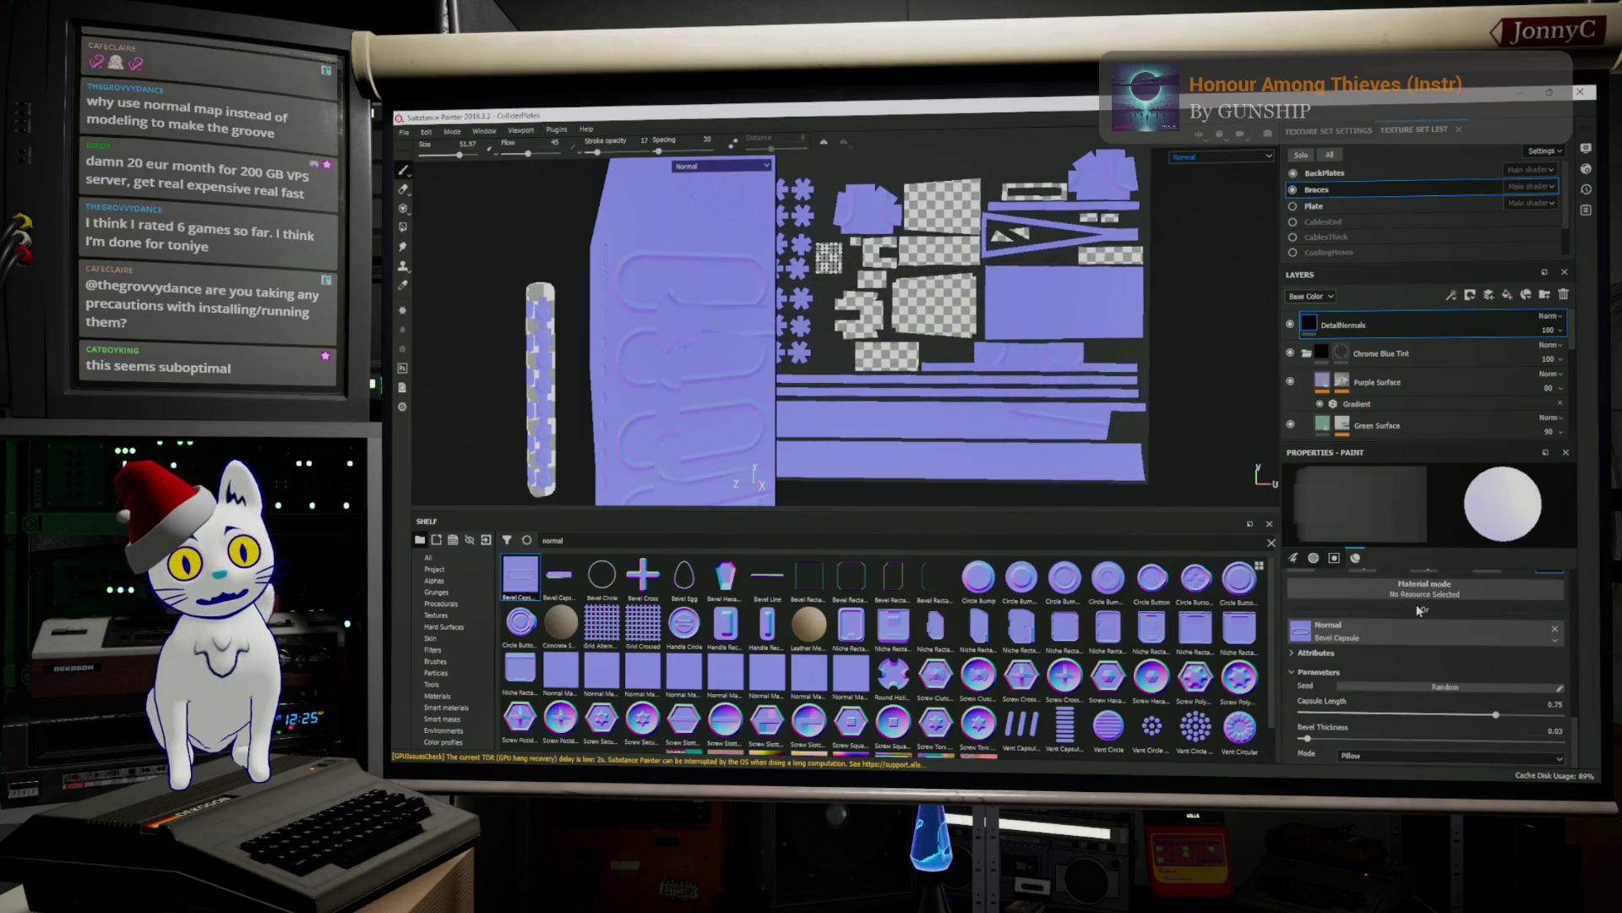
Remove the Bevel Capsule alpha from the brush and cut its size to 3.28
{"action": "left_click", "coordinate": [1554, 629]}
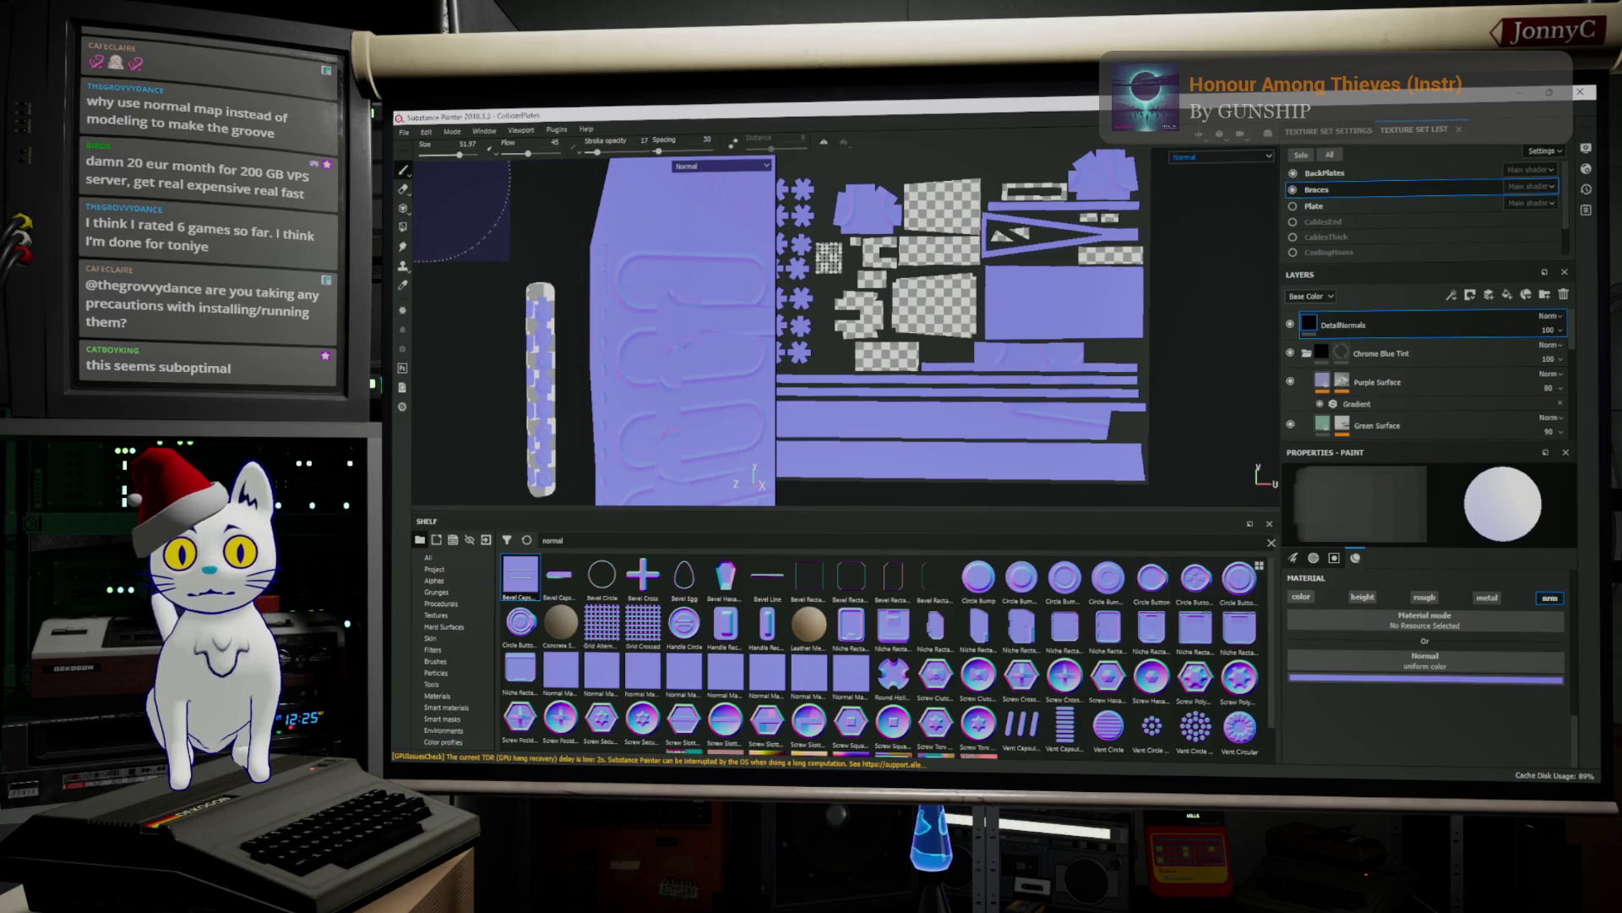
{"action": "mouse_move", "coordinate": [408, 178]}
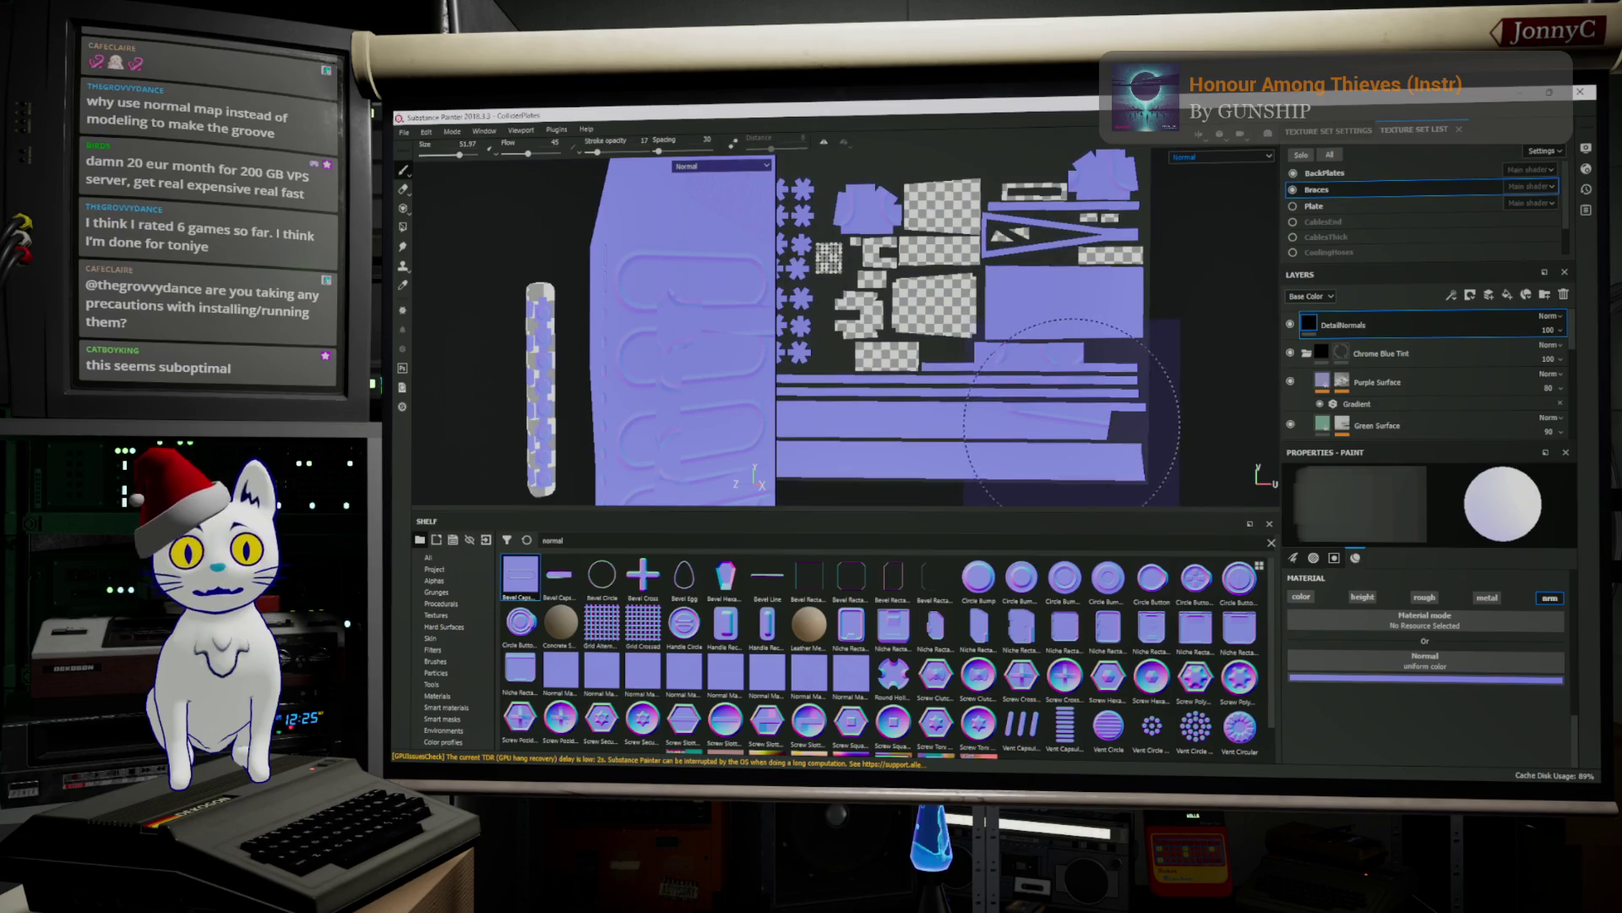
{"action": "scroll", "coordinate": [1072, 414], "scroll_direction": "up", "scroll_amount": 10}
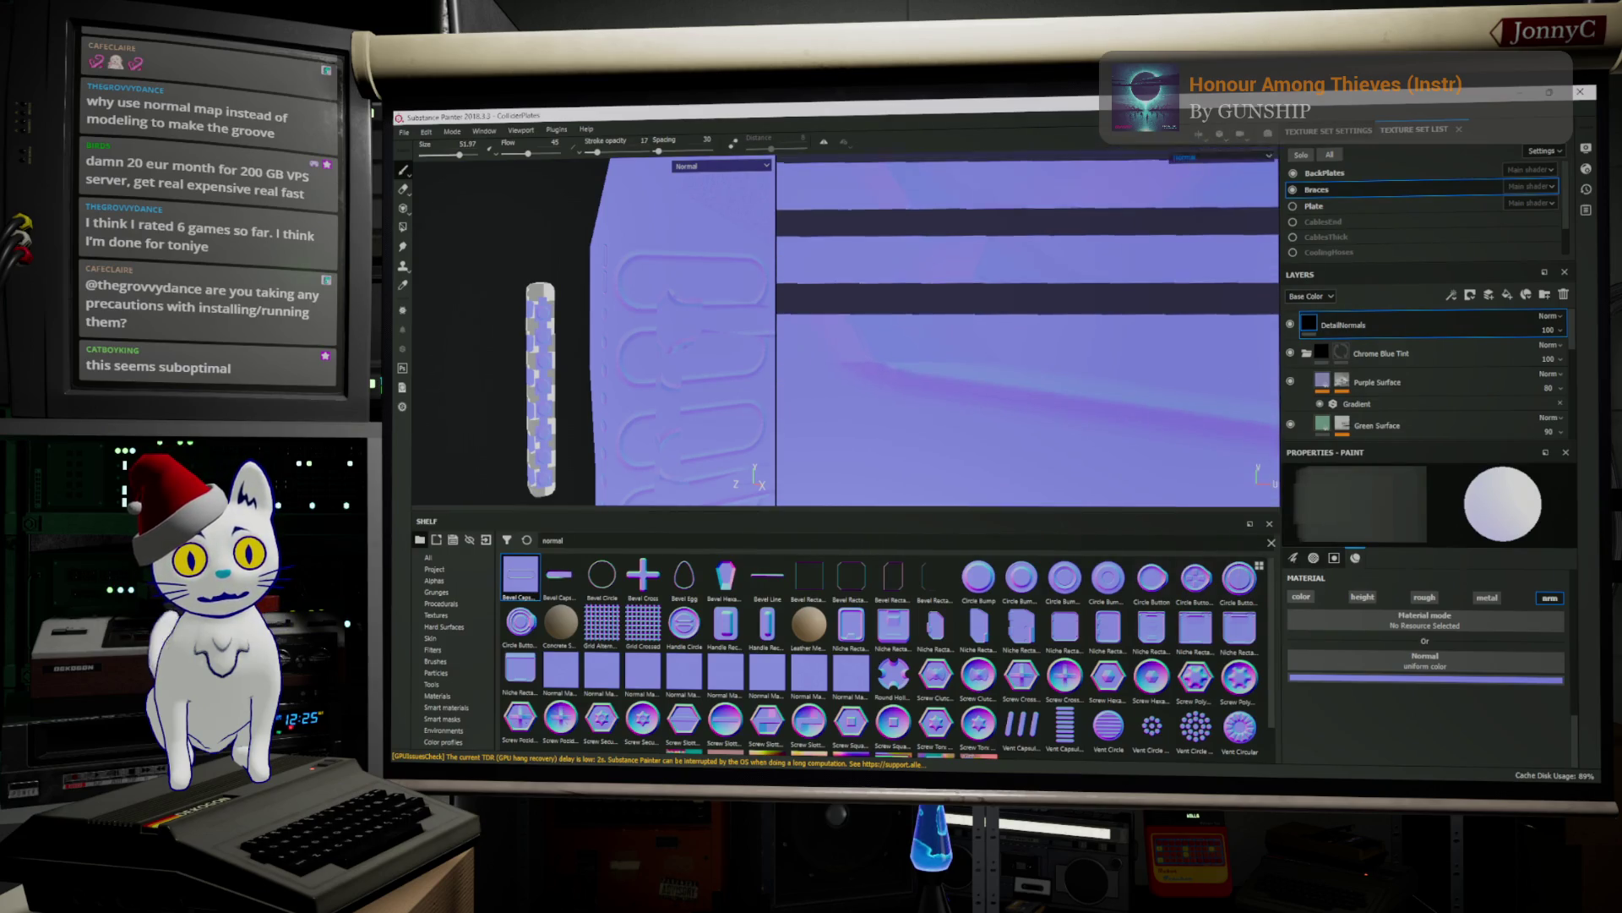
{"action": "right_click_drag", "start_coordinate": [993, 370], "coordinate": [929, 369], "text": "ctrl"}
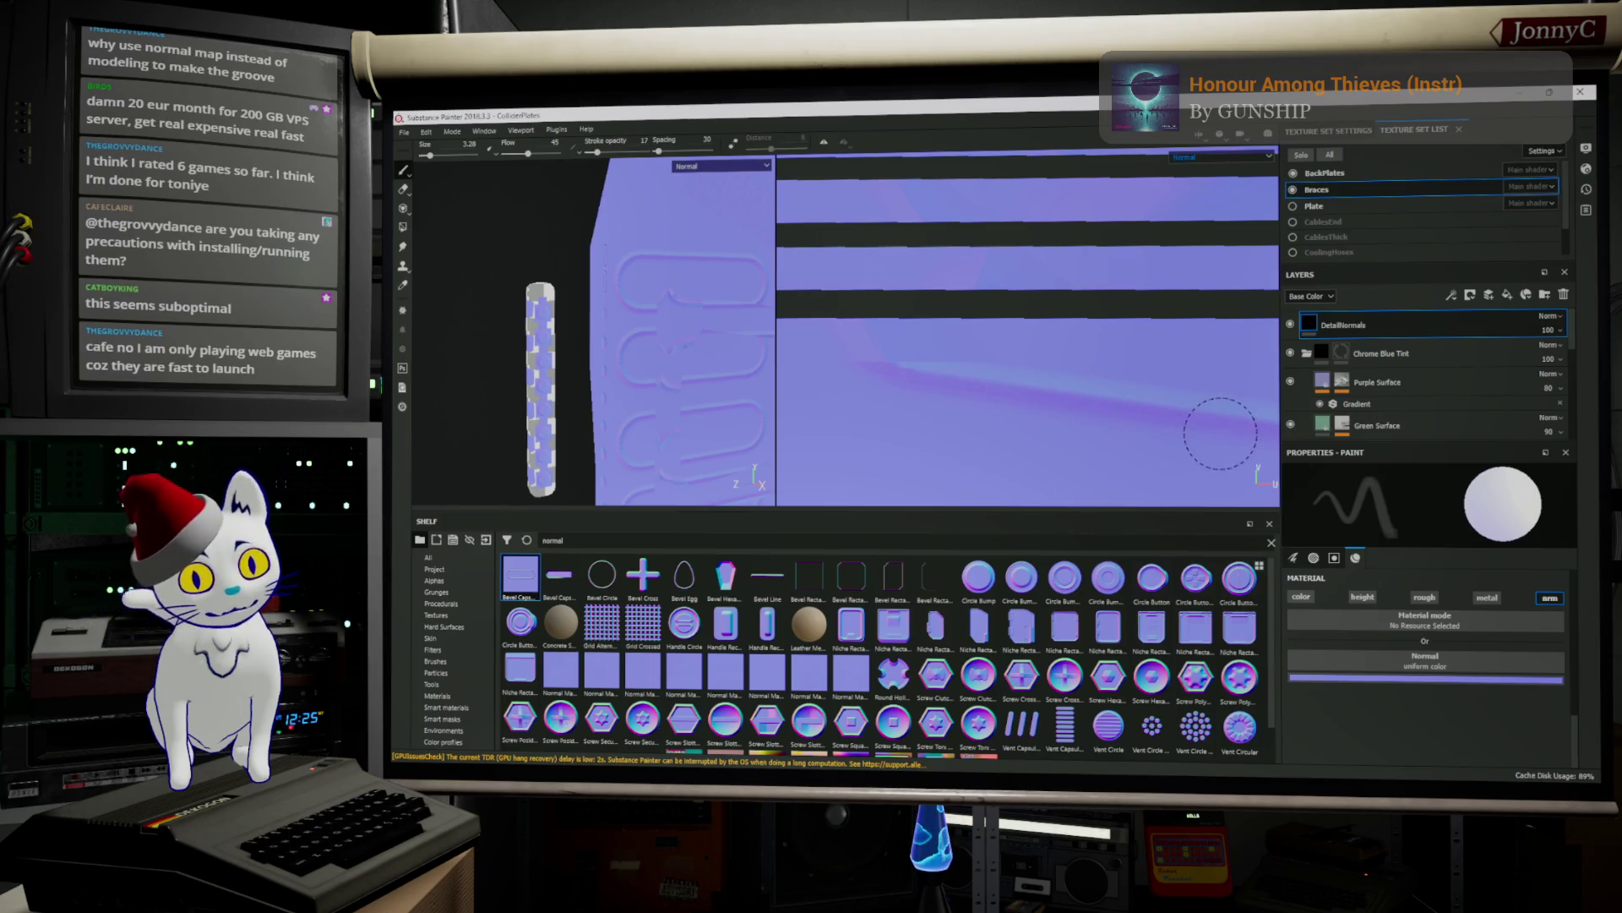
Drag the brush Flow from 45 to 100 and its Size up to 6.47
{"action": "scroll", "coordinate": [1416, 595], "scroll_direction": "up", "scroll_amount": 3}
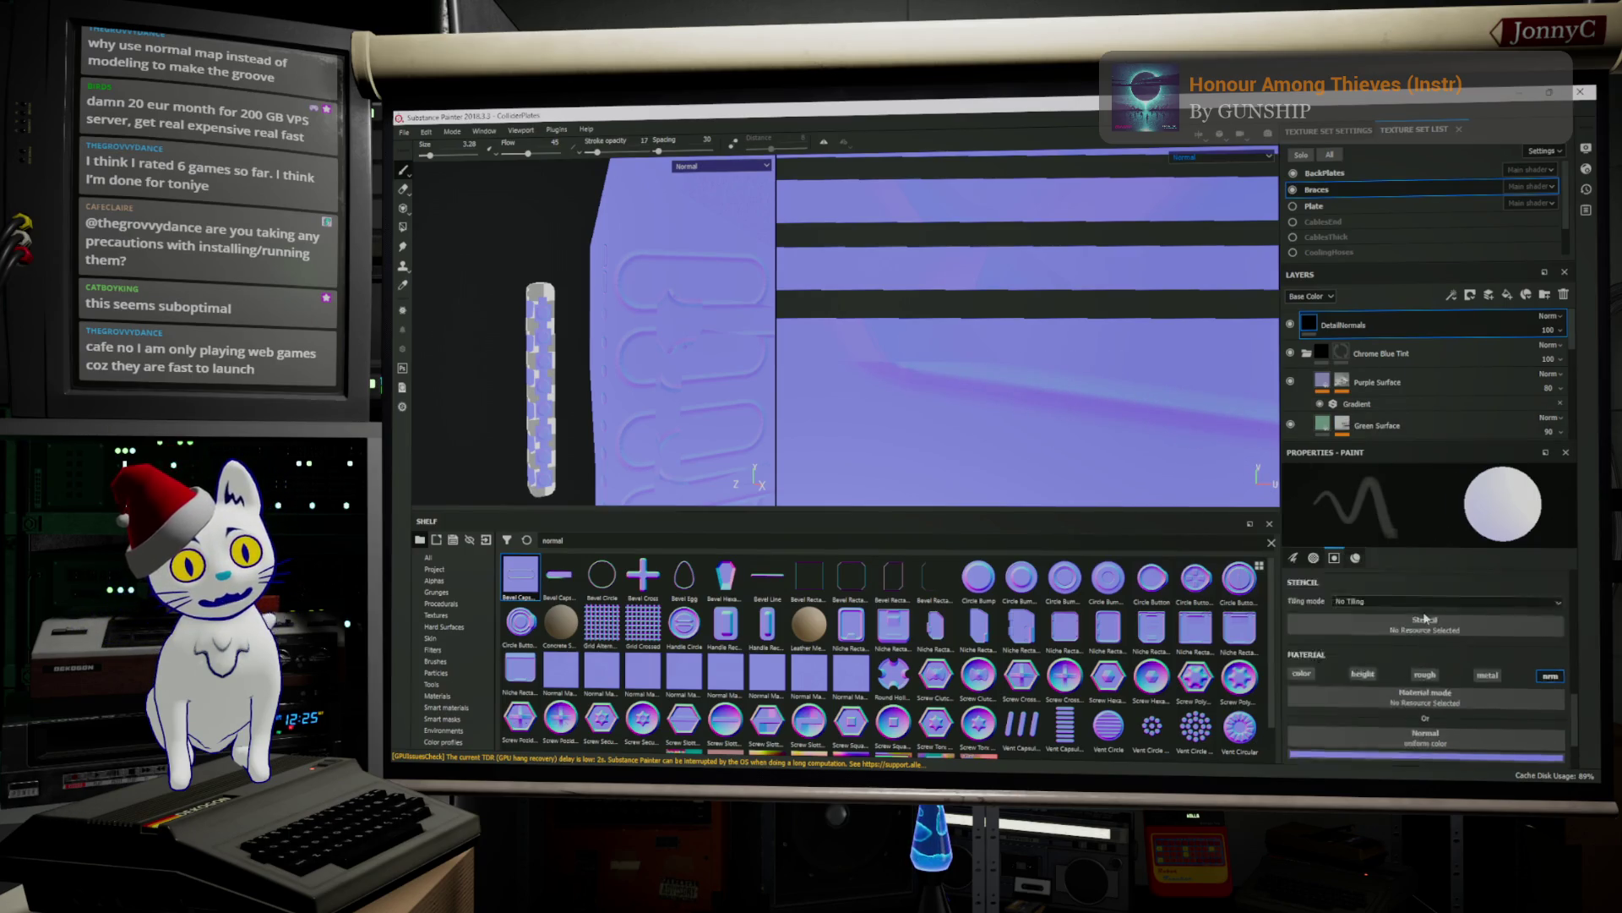
{"action": "scroll", "coordinate": [1416, 595], "scroll_direction": "up", "scroll_amount": 5}
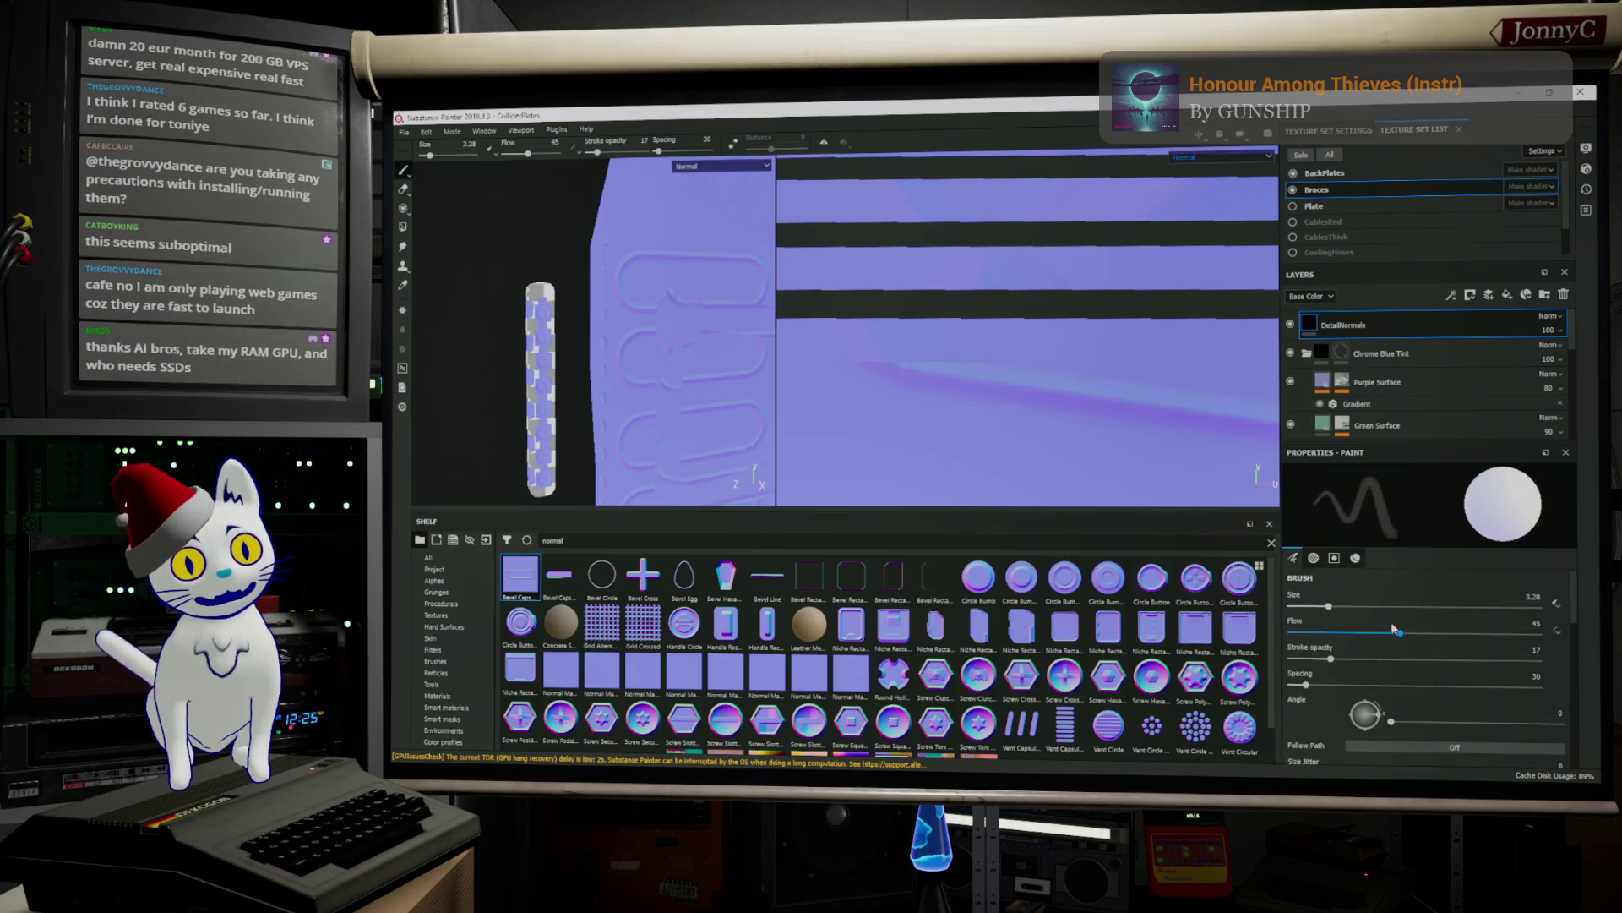
{"action": "left_click_drag", "start_coordinate": [1390, 634], "coordinate": [1599, 651]}
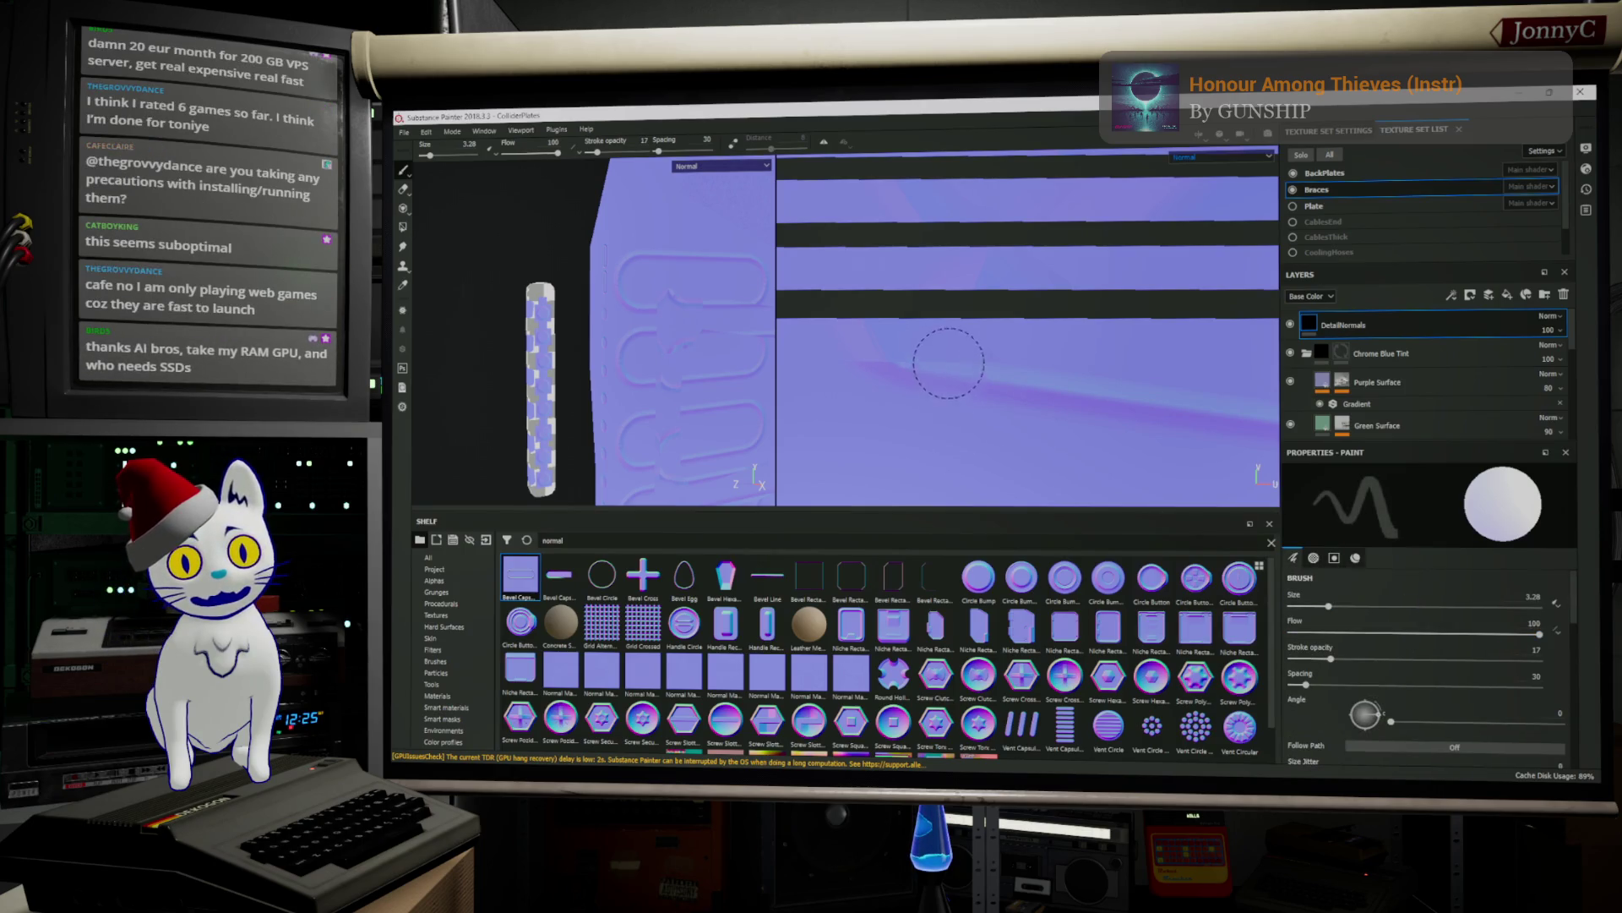
{"action": "scroll", "coordinate": [1000, 368], "scroll_direction": "down", "scroll_amount": 2}
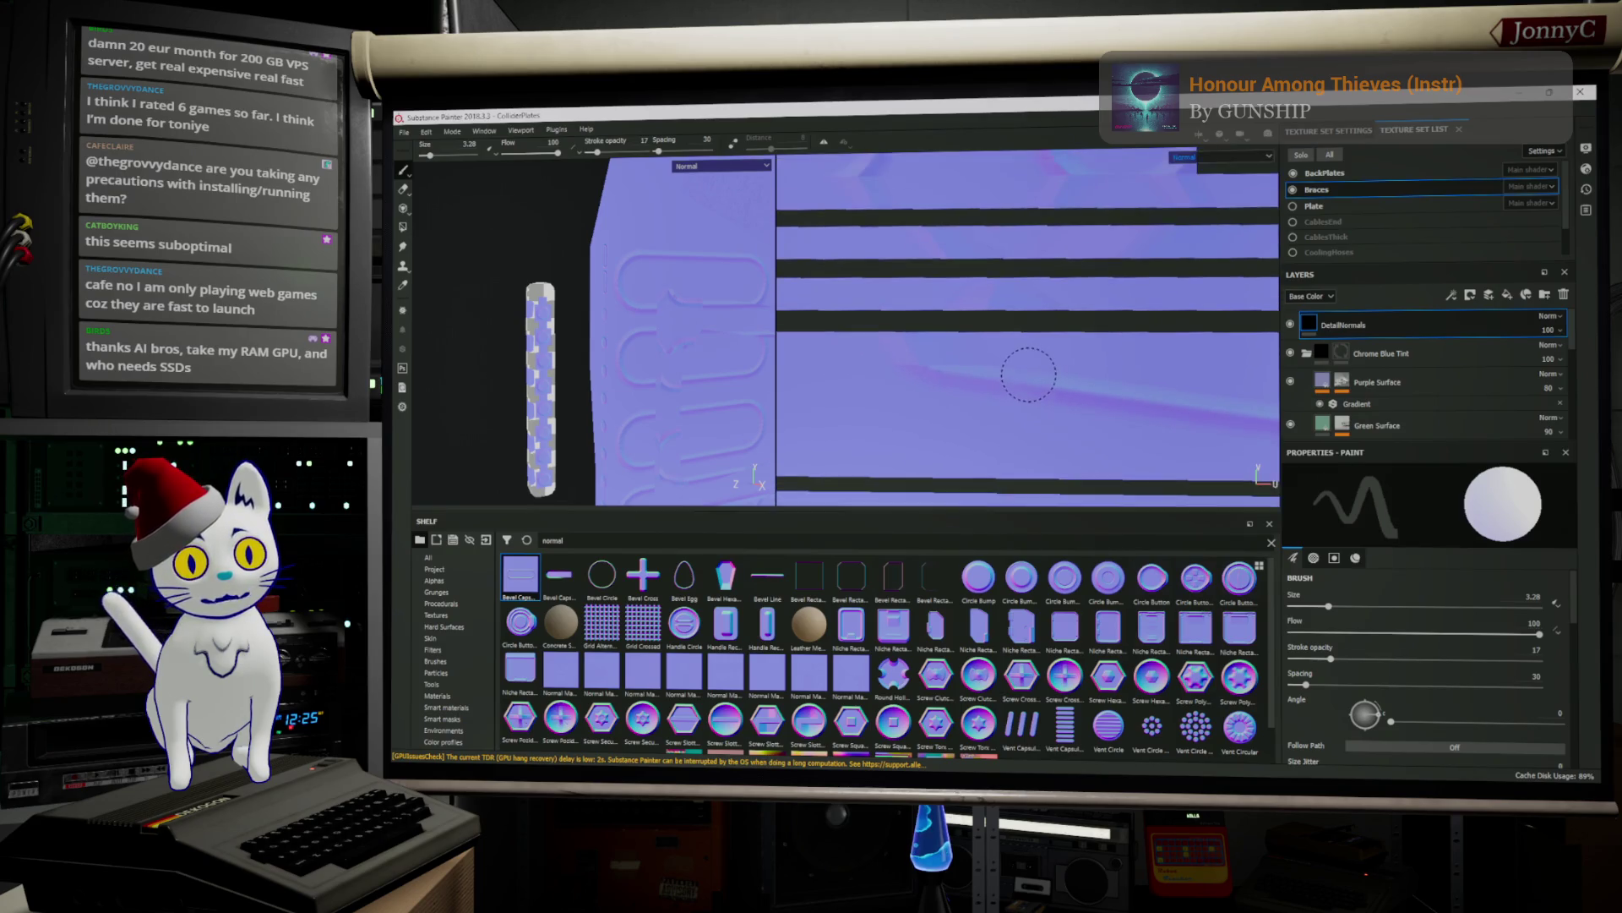
{"action": "scroll", "coordinate": [1025, 373], "scroll_direction": "up", "scroll_amount": 3}
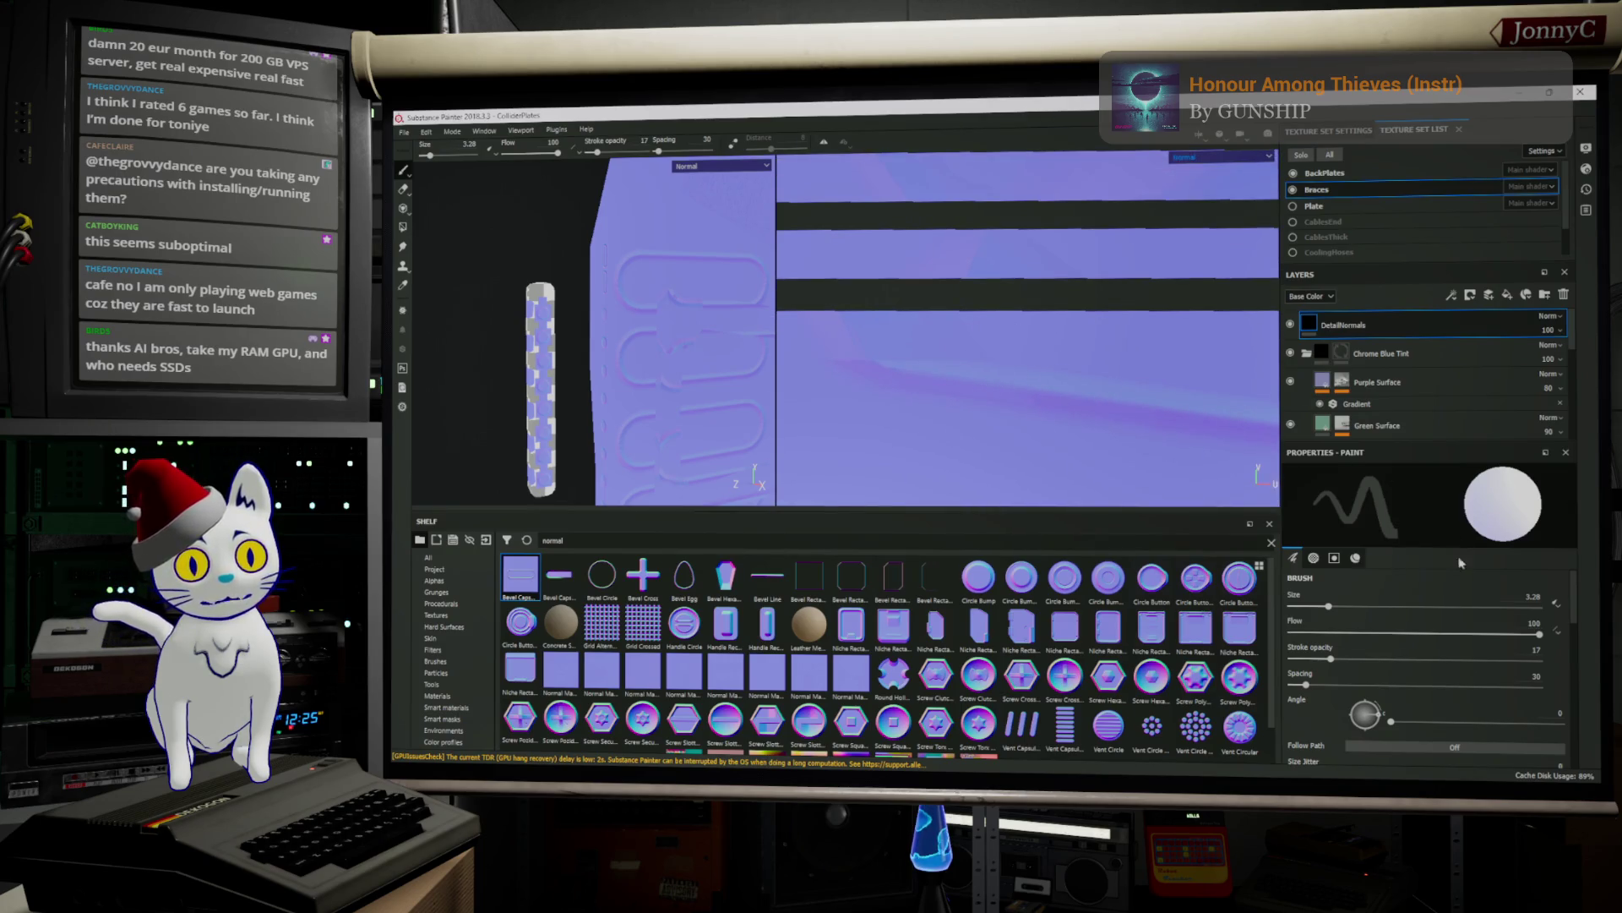
{"action": "left_click_drag", "start_coordinate": [1329, 606], "coordinate": [1347, 606]}
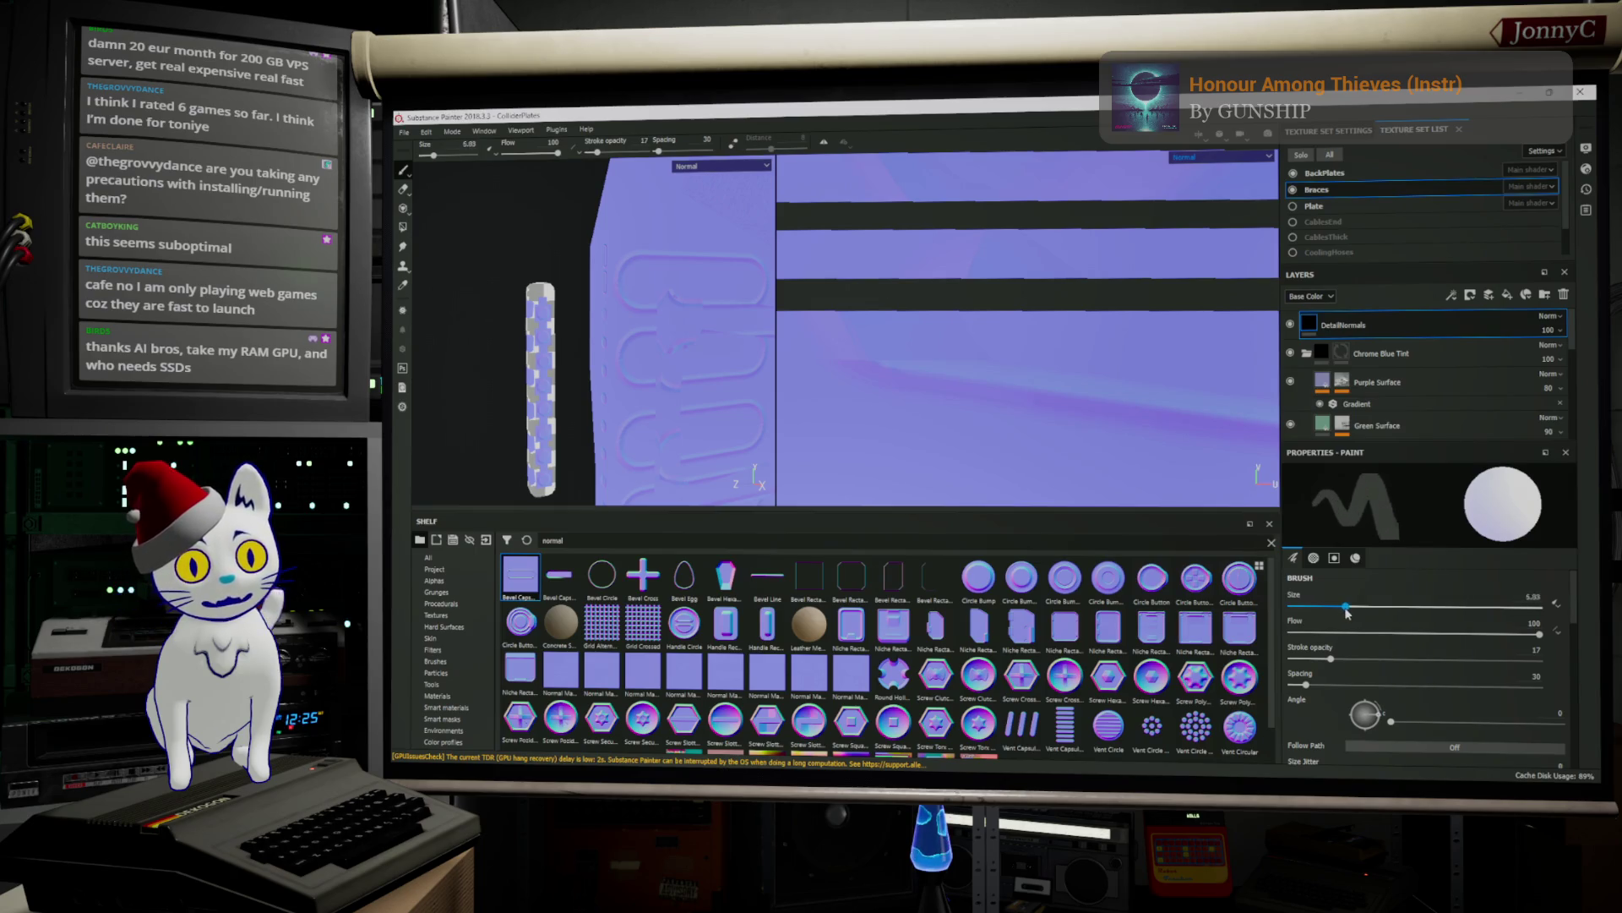
{"action": "scroll", "coordinate": [1032, 417], "scroll_direction": "up", "scroll_amount": 2}
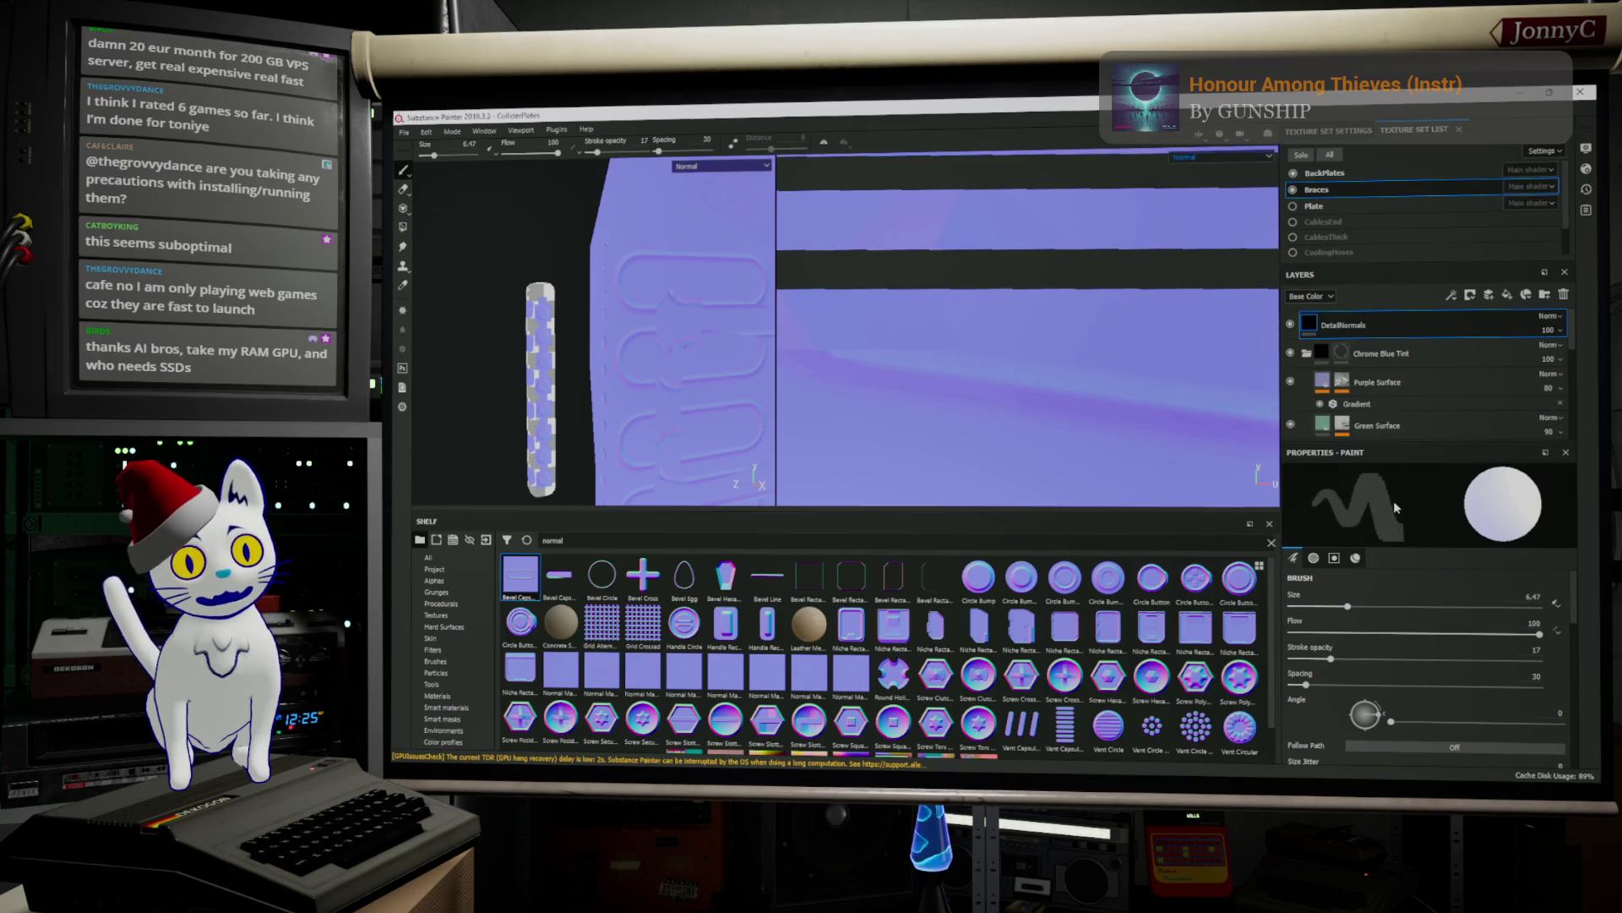
{"action": "scroll", "coordinate": [1401, 641], "scroll_direction": "down", "scroll_amount": 5}
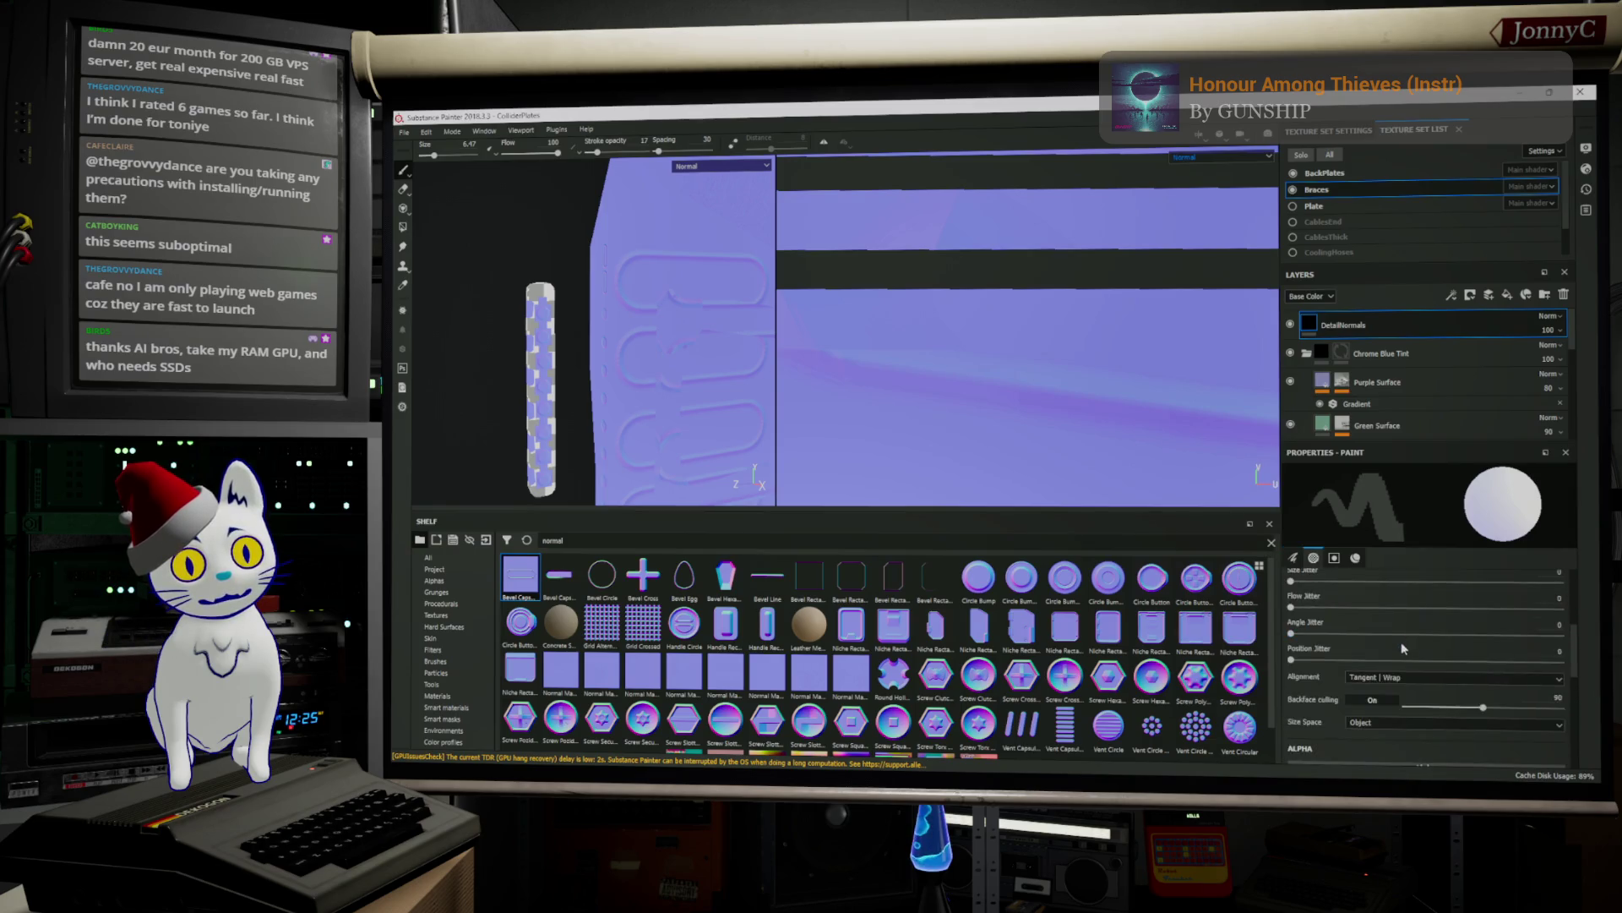
{"action": "scroll", "coordinate": [1401, 641], "scroll_direction": "down", "scroll_amount": 3}
{"action": "left_click", "coordinate": [1404, 621]}
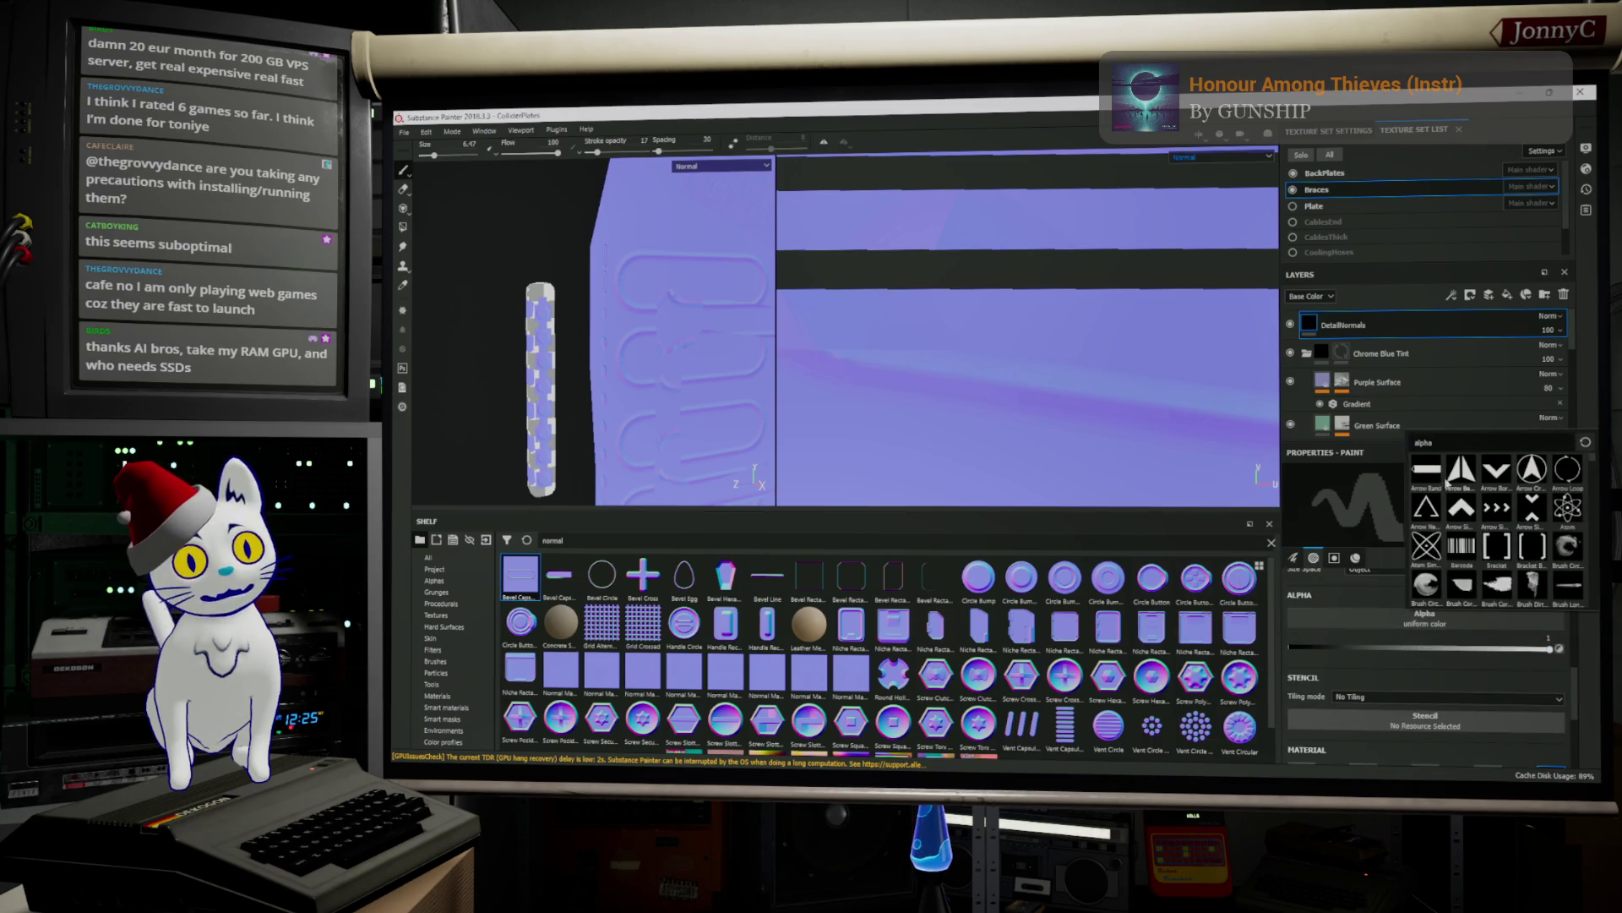
Pick Shape Paraboloid from the alpha list as the brush's soft round tip
{"action": "scroll", "coordinate": [1528, 531], "scroll_direction": "down", "scroll_amount": 10}
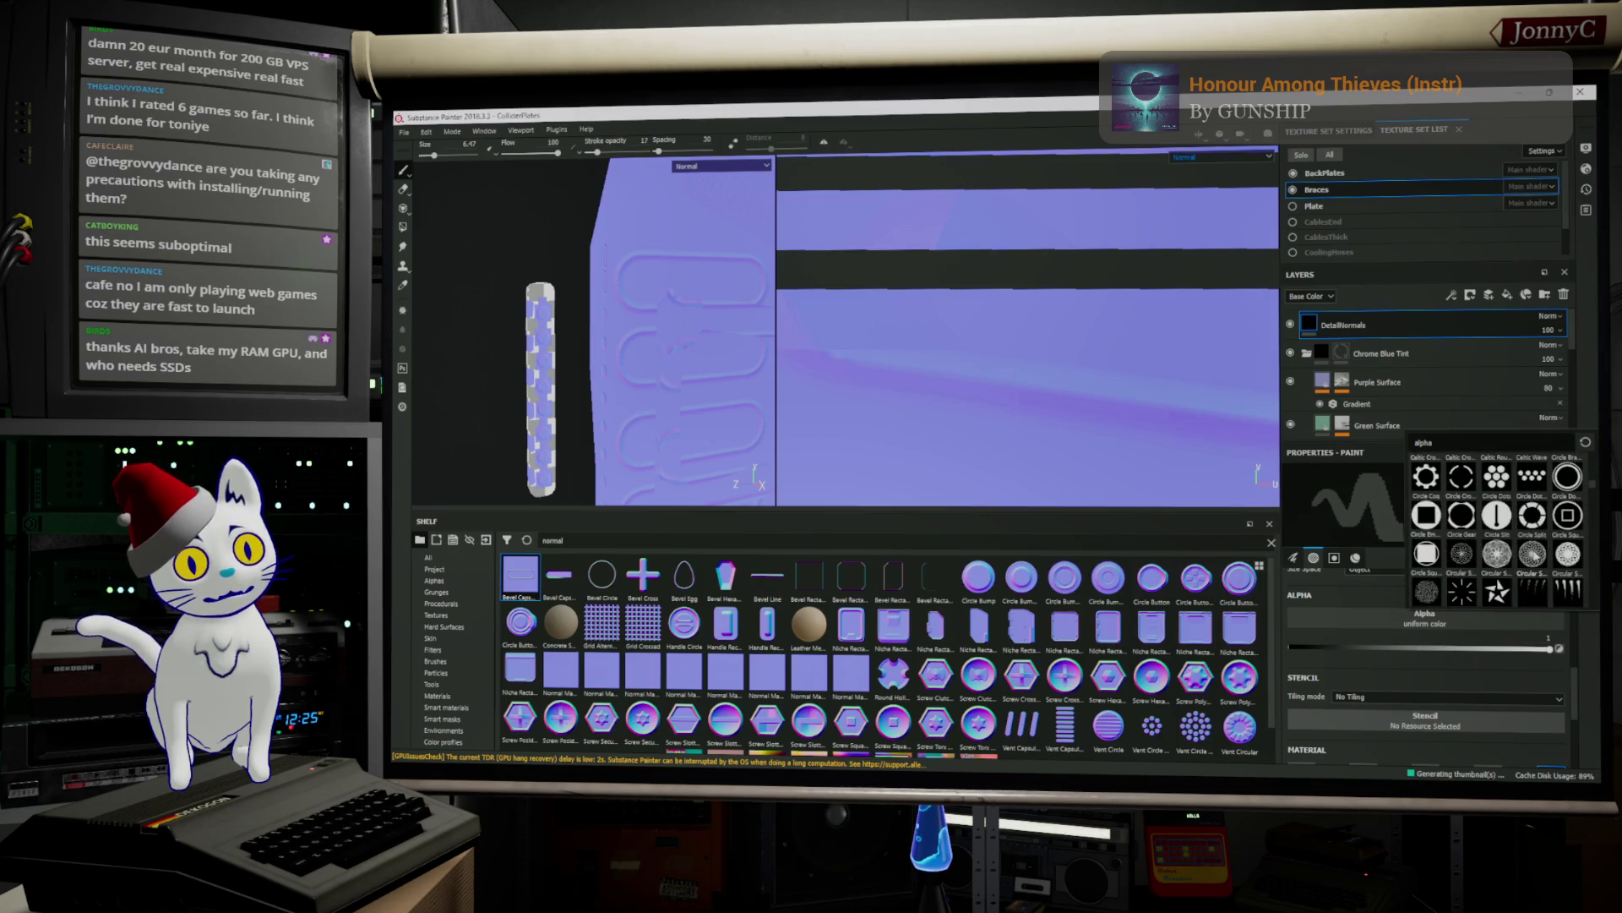
{"action": "scroll", "coordinate": [1532, 554], "scroll_direction": "up", "scroll_amount": 5}
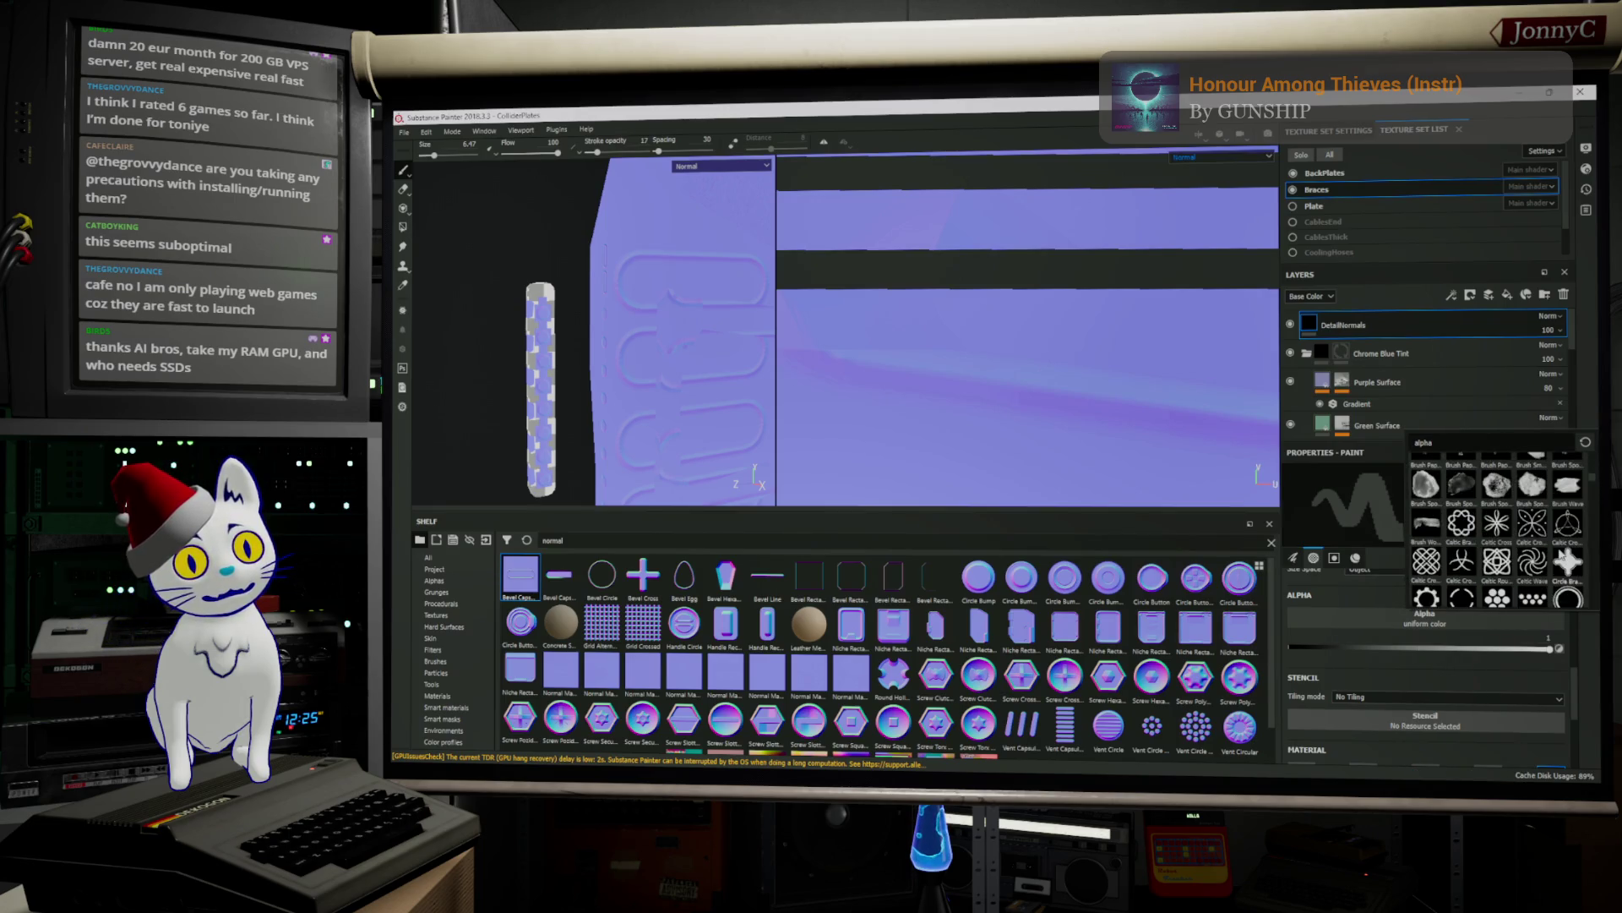
{"action": "scroll", "coordinate": [1560, 554], "scroll_direction": "up", "scroll_amount": 3}
{"action": "scroll", "coordinate": [1561, 548], "scroll_direction": "down", "scroll_amount": 15}
{"action": "scroll", "coordinate": [1561, 551], "scroll_direction": "down", "scroll_amount": 10}
{"action": "scroll", "coordinate": [1561, 556], "scroll_direction": "down", "scroll_amount": 5}
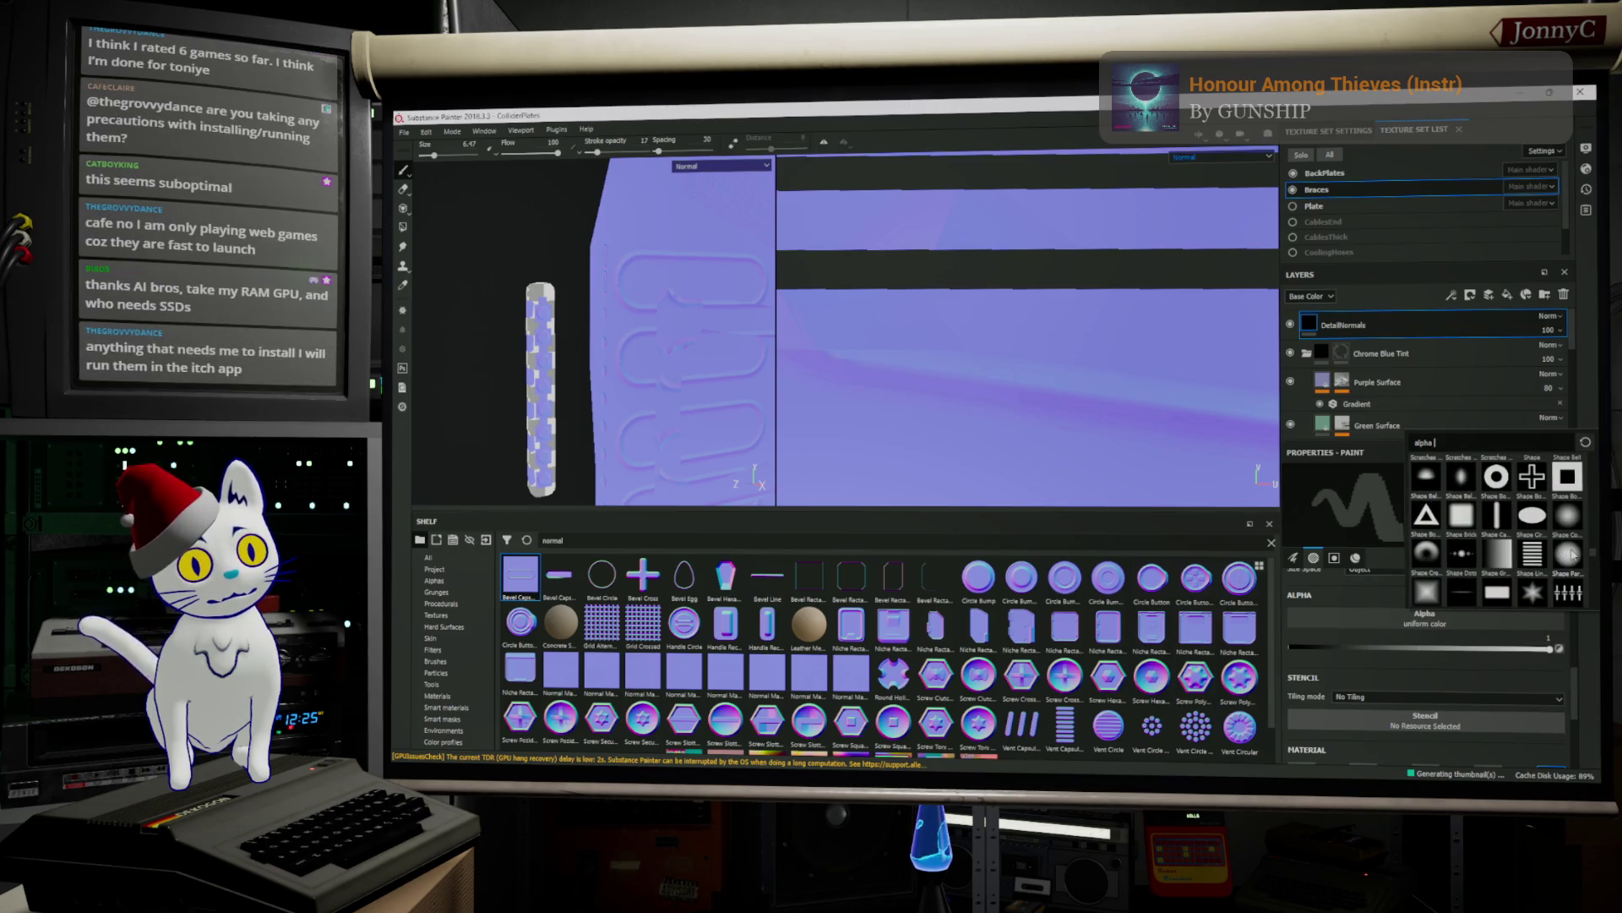
{"action": "left_click", "coordinate": [1569, 553]}
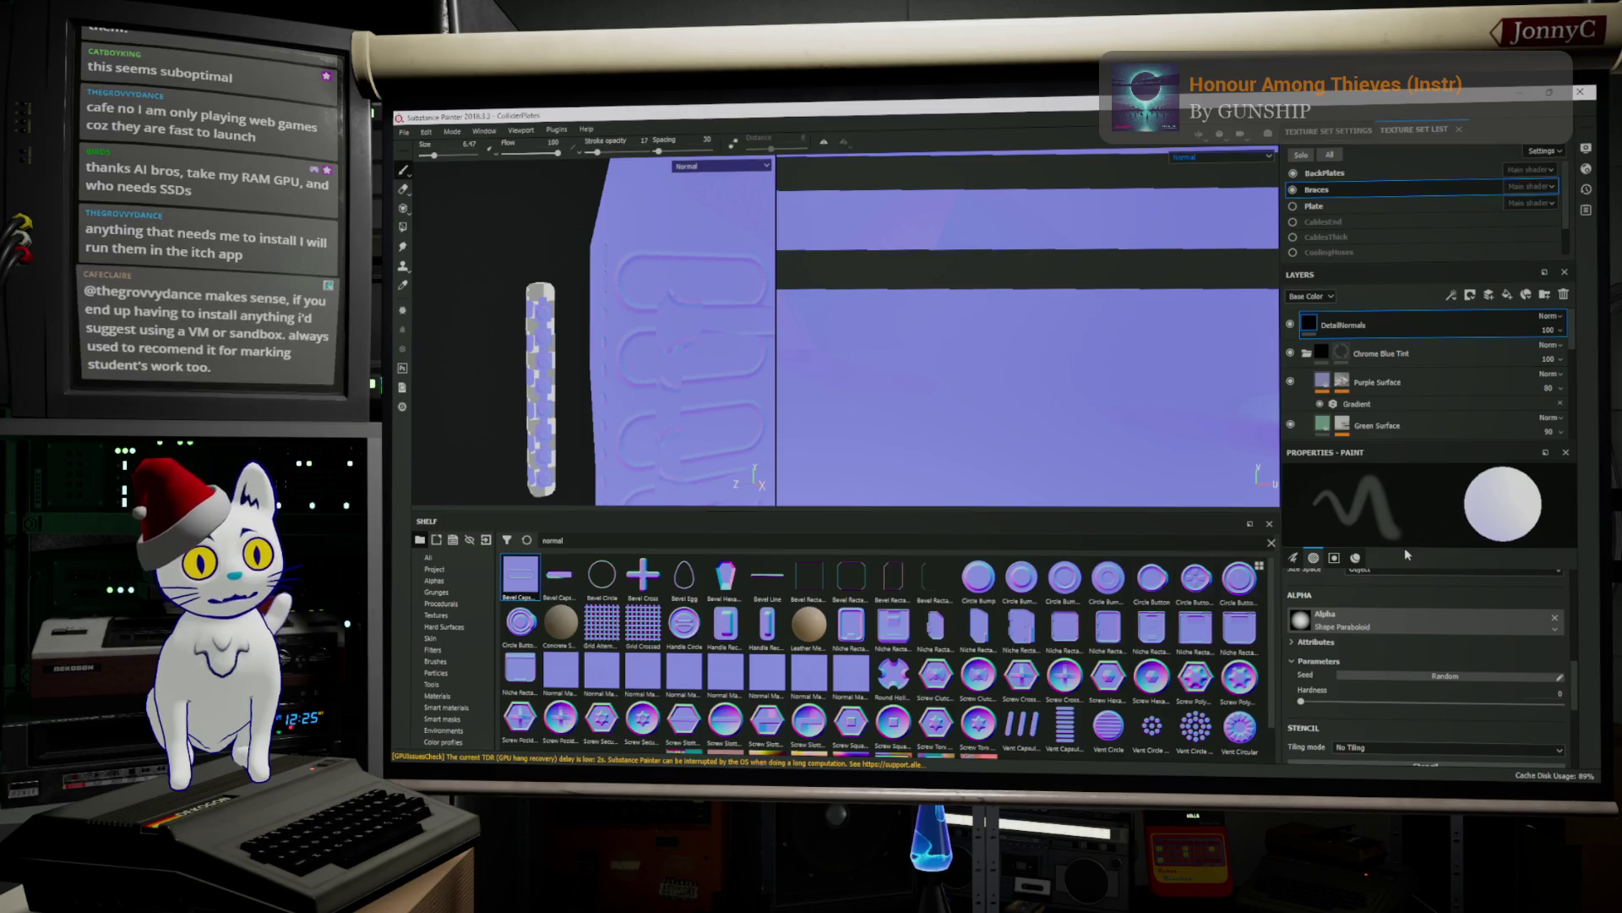
Drag the Stroke opacity slider in Properties – Paint from 17 up to 65
{"action": "scroll", "coordinate": [1454, 615], "scroll_direction": "up", "scroll_amount": 5}
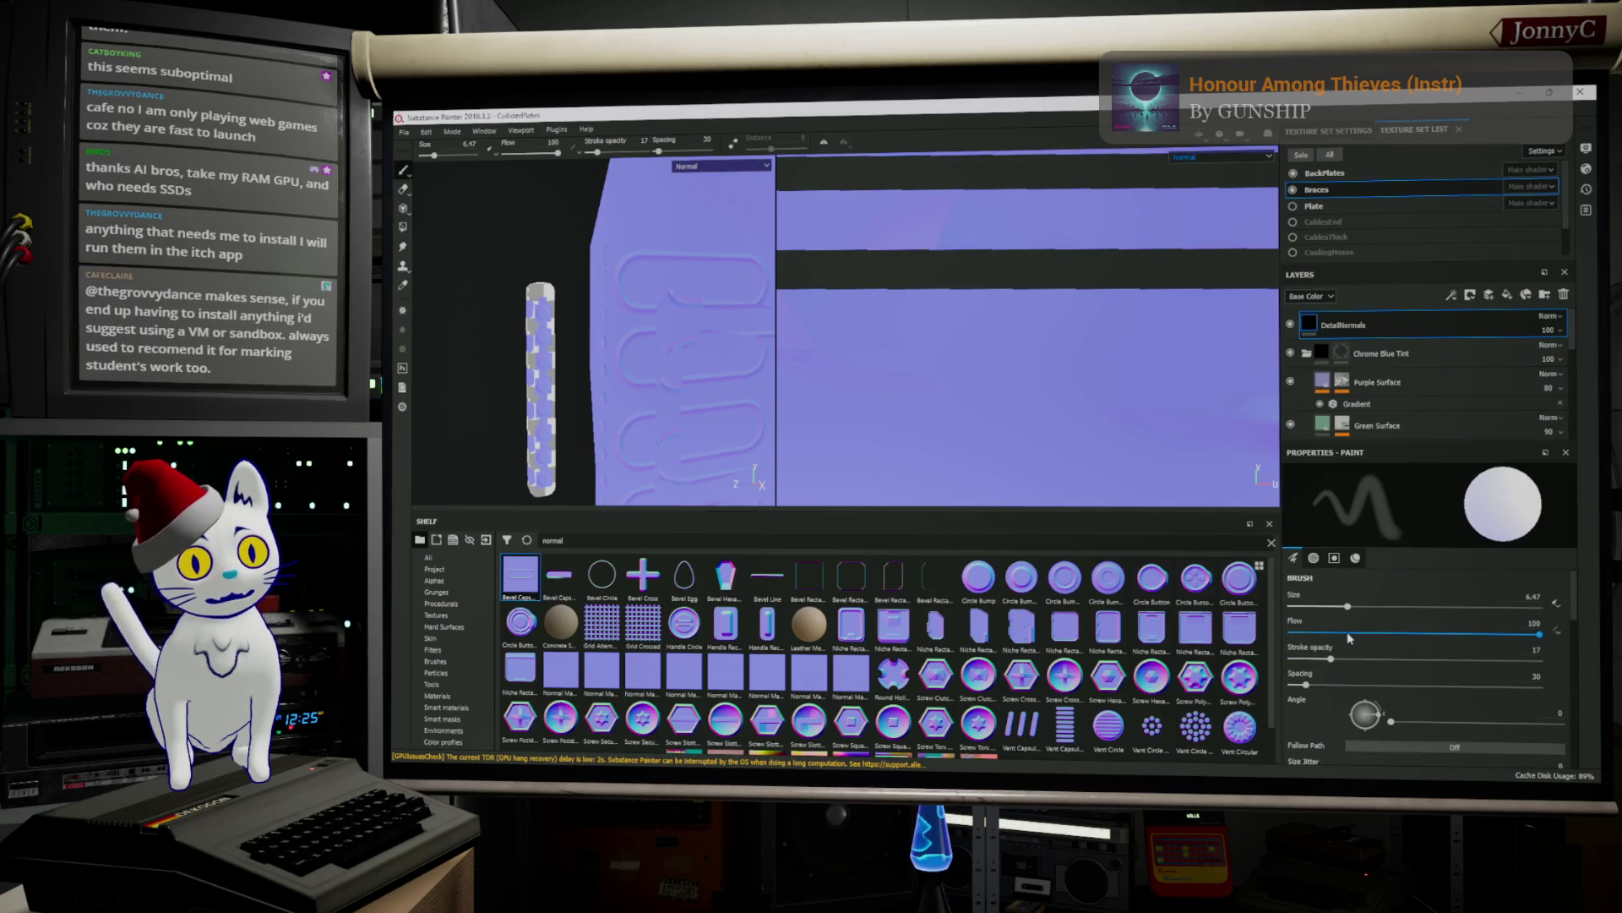
{"action": "left_click_drag", "start_coordinate": [1327, 659], "coordinate": [1451, 659]}
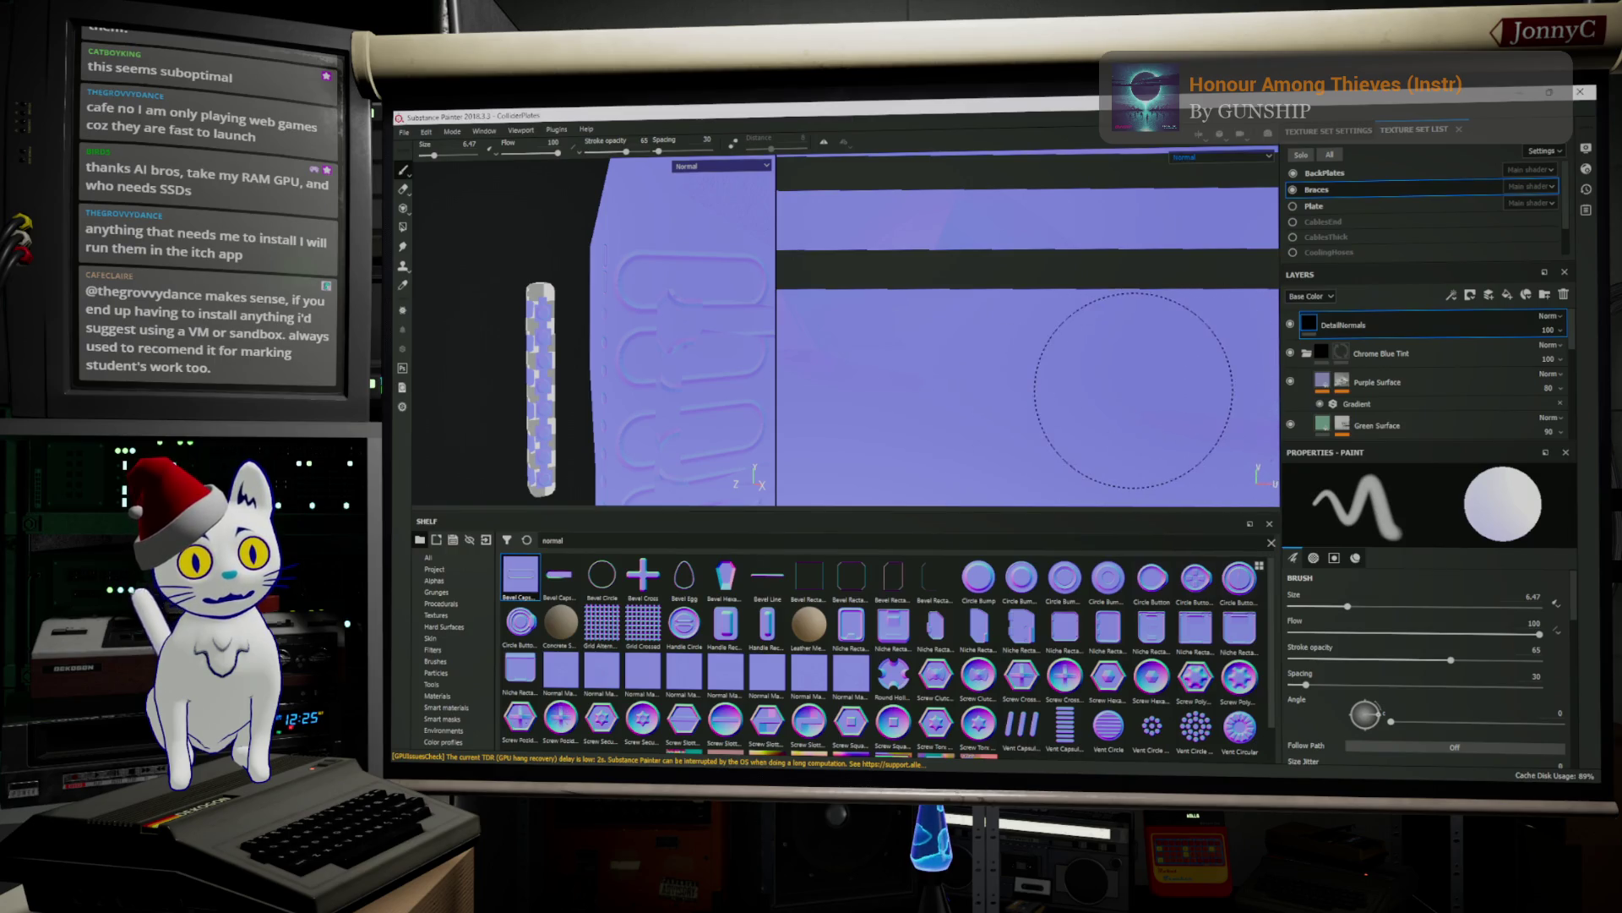
{"action": "scroll", "coordinate": [1103, 404], "scroll_direction": "down", "scroll_amount": 2}
{"action": "scroll", "coordinate": [1103, 401], "scroll_direction": "down", "scroll_amount": 2}
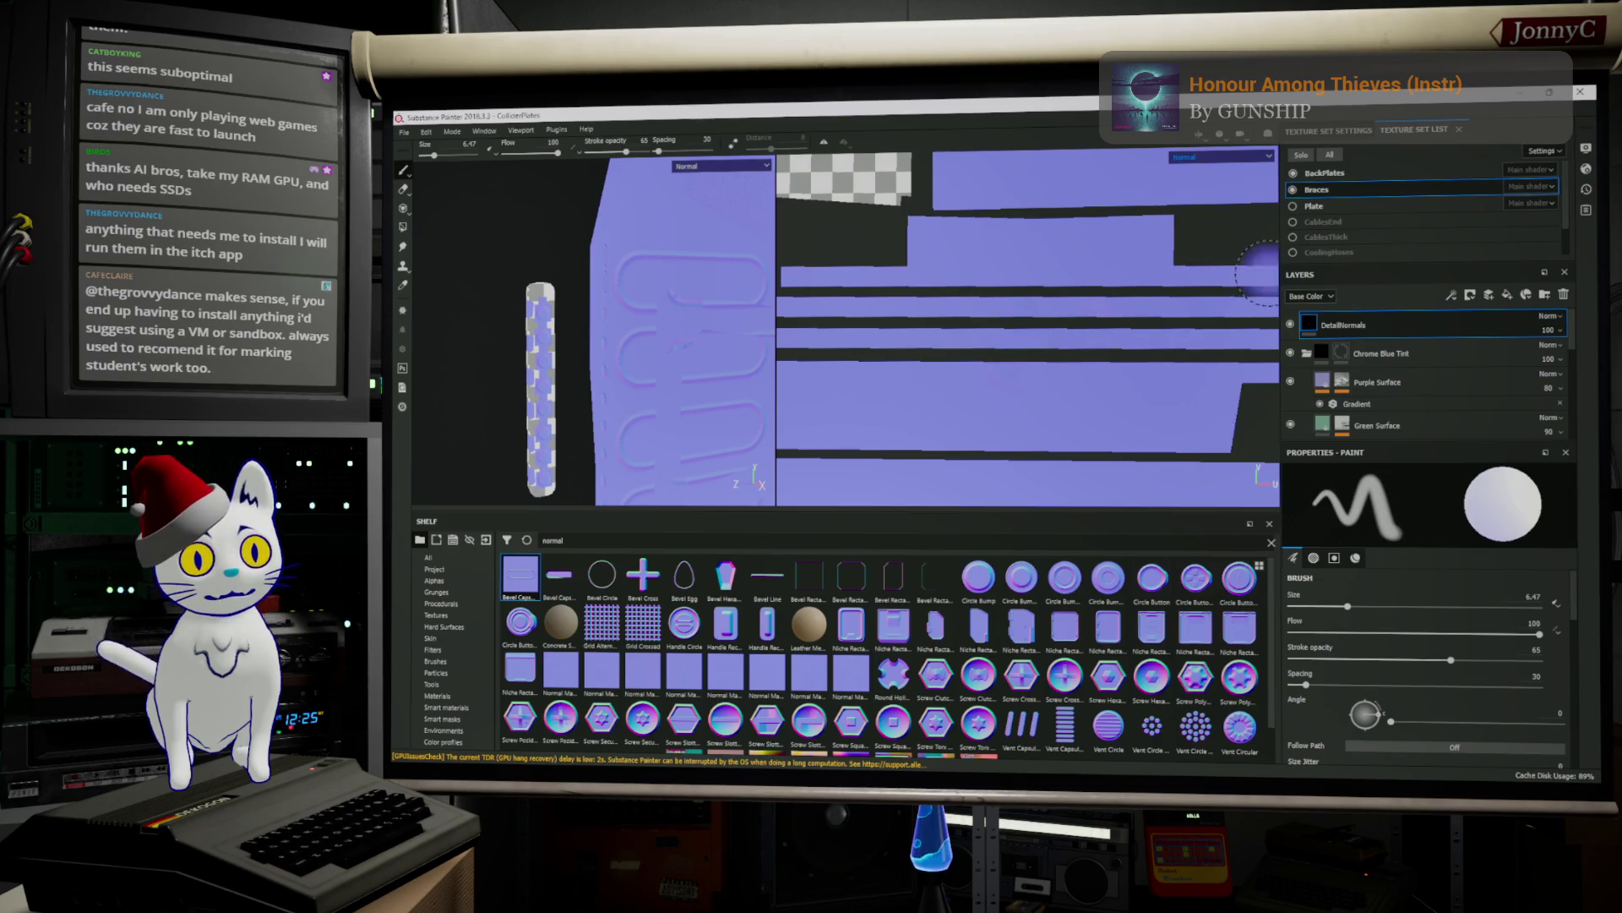
{"action": "scroll", "coordinate": [922, 357], "scroll_direction": "down", "scroll_amount": 2}
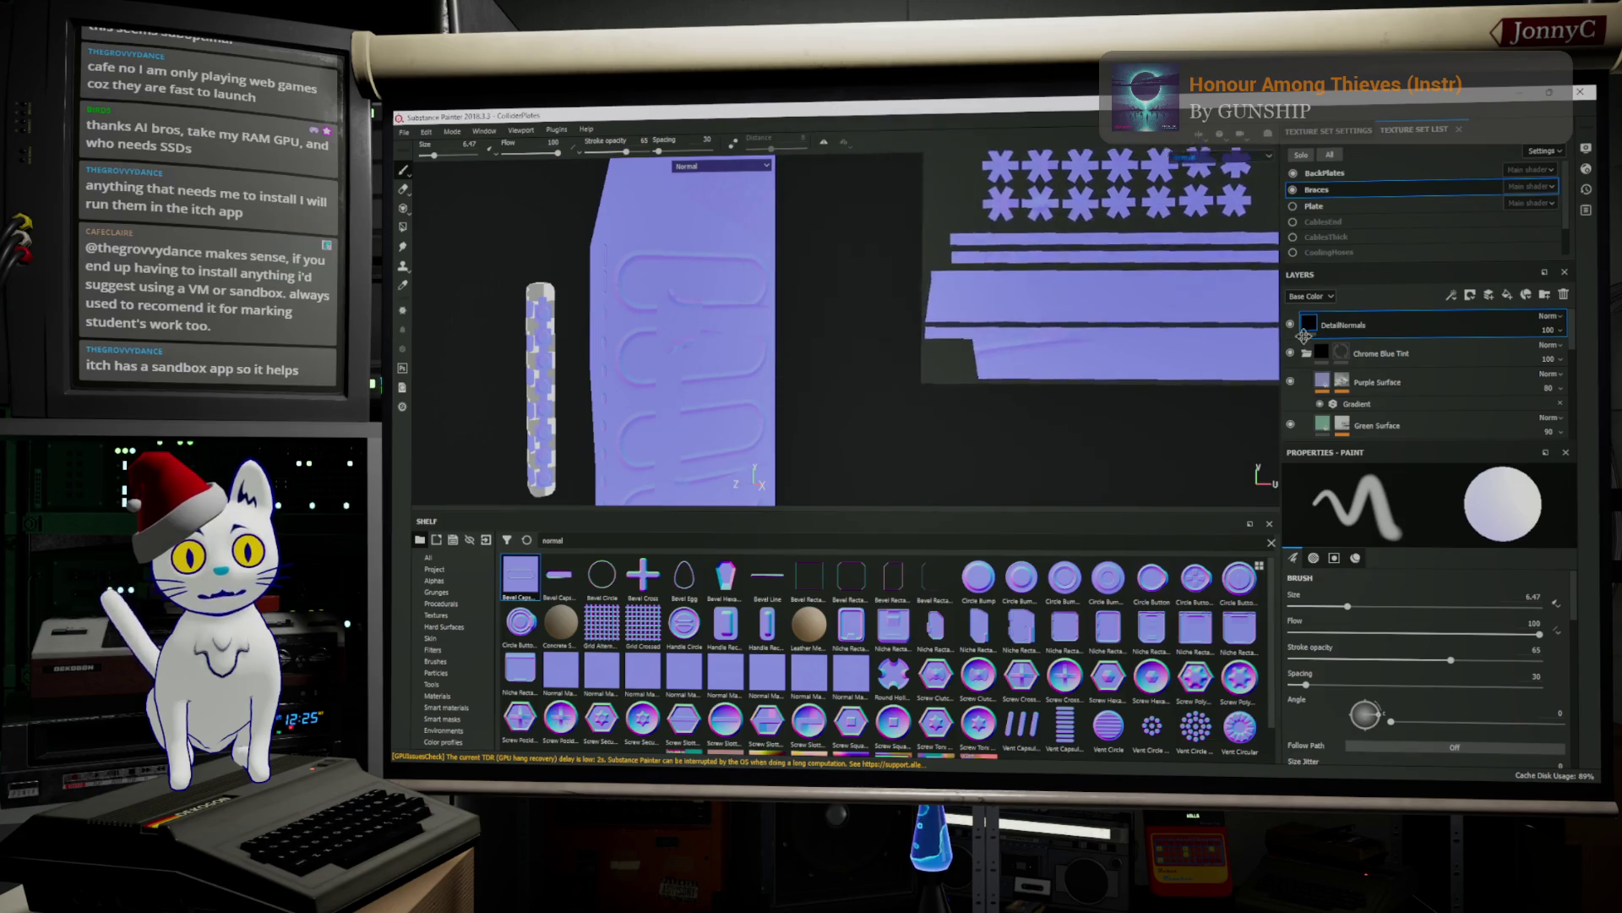
{"action": "scroll", "coordinate": [1305, 335], "scroll_direction": "down", "scroll_amount": 1}
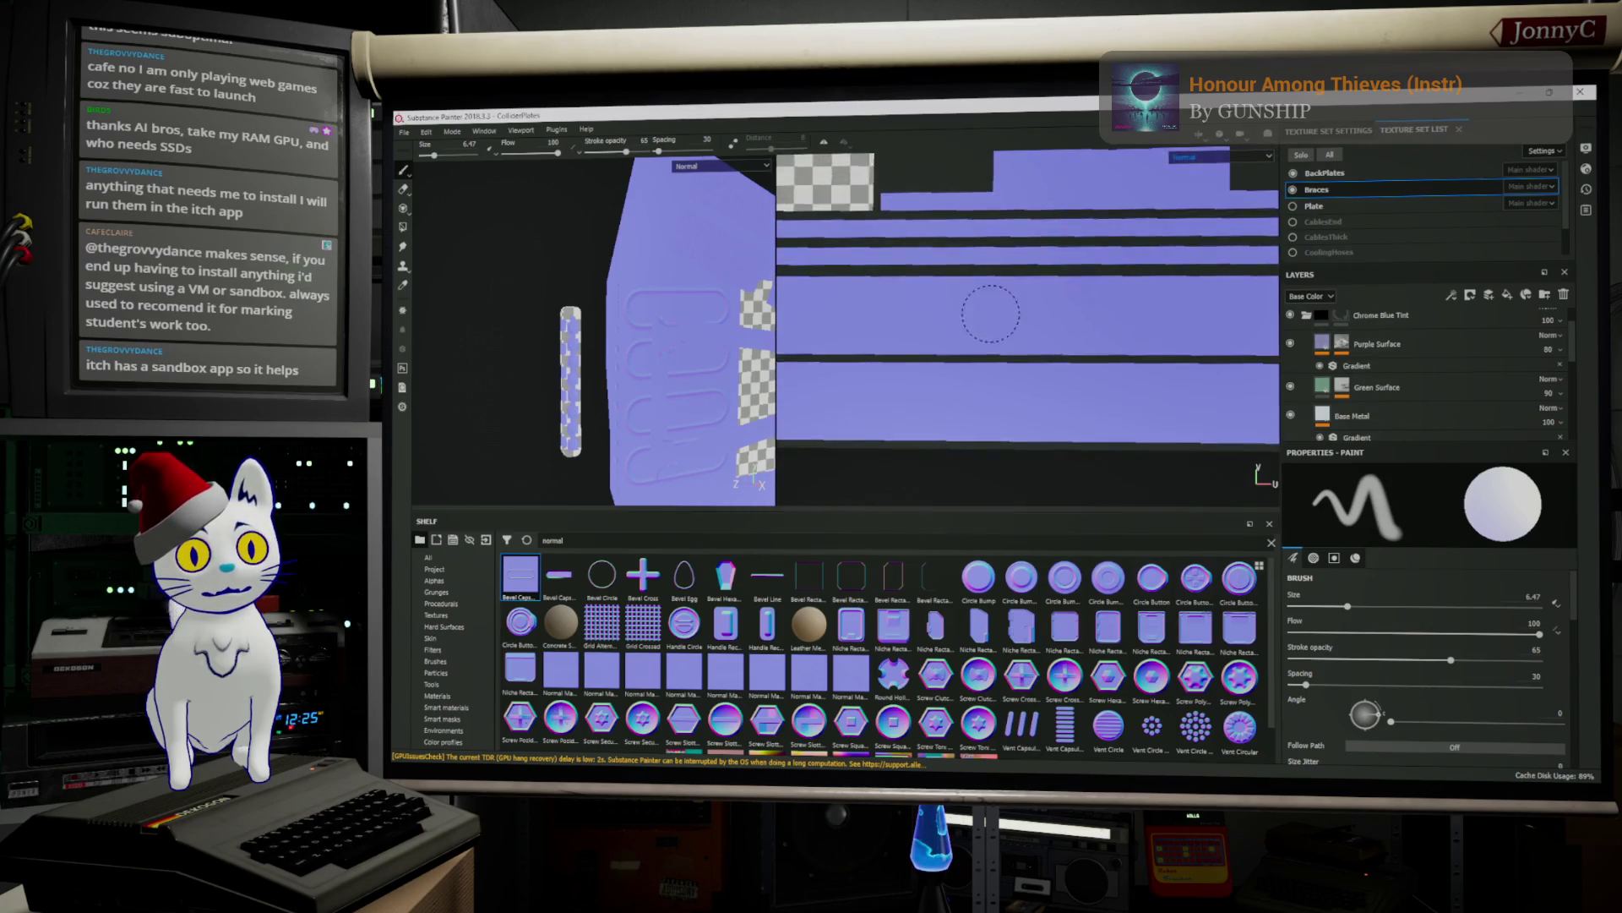
{"action": "scroll", "coordinate": [990, 313], "scroll_direction": "up", "scroll_amount": 2}
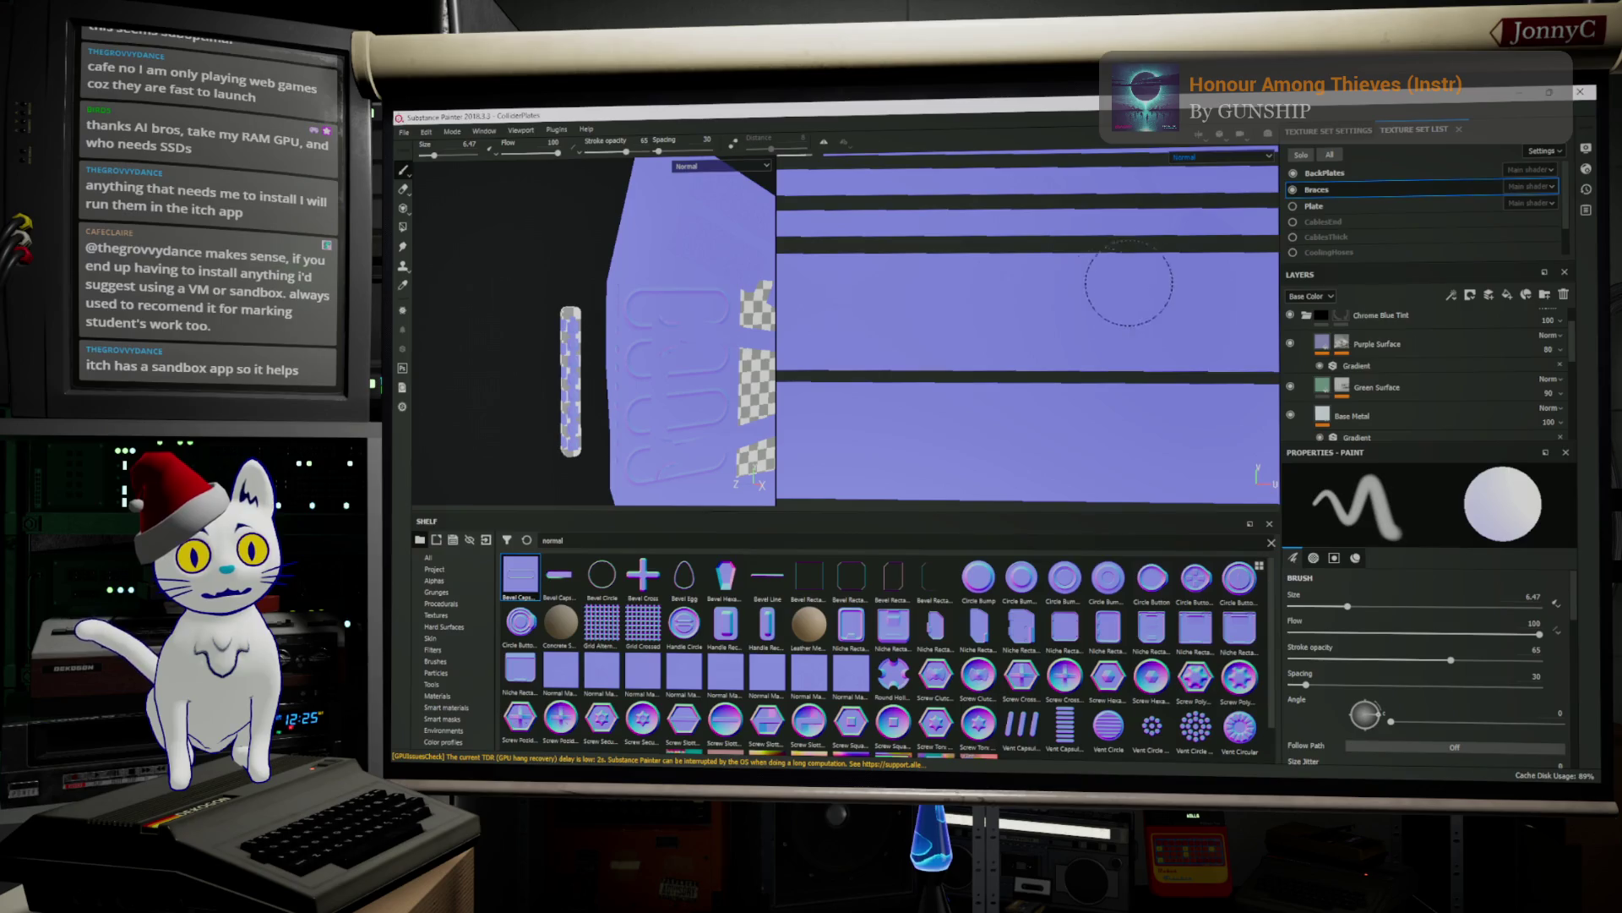
{"action": "scroll", "coordinate": [1099, 283], "scroll_direction": "down", "scroll_amount": 2}
{"action": "right_click_drag", "start_coordinate": [628, 361], "coordinate": [703, 355], "text": "alt"}
{"action": "mouse_move", "coordinate": [703, 355]}
{"action": "left_mouse_down", "text": "alt"}
{"action": "mouse_move", "coordinate": [744, 326]}
{"action": "mouse_move", "coordinate": [730, 342]}
{"action": "left_mouse_up", "text": "alt"}
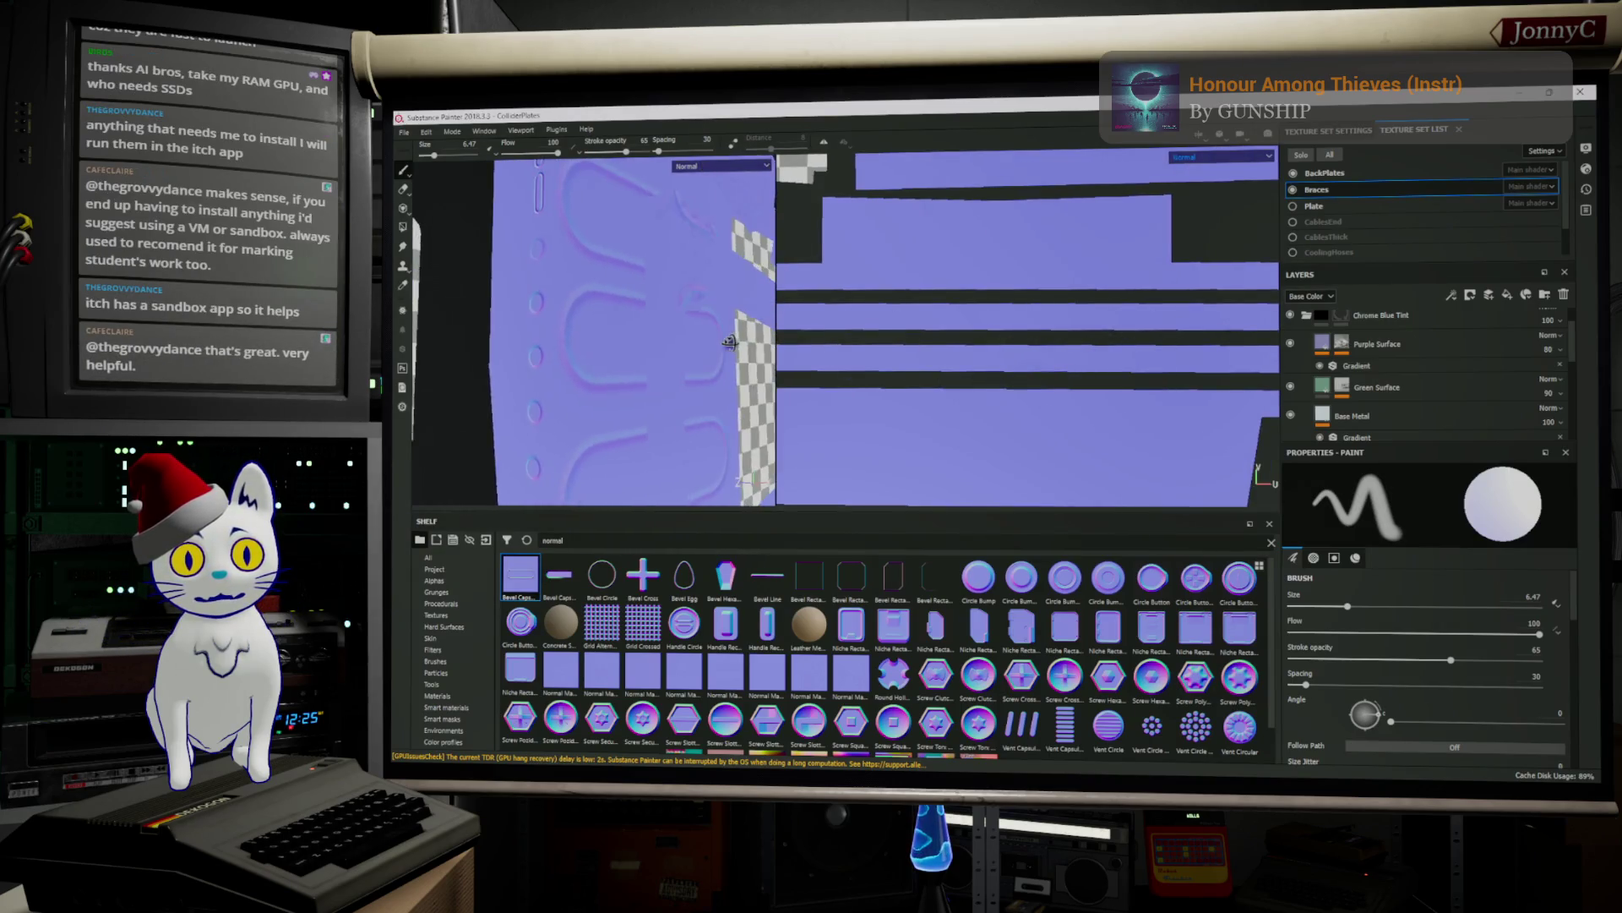
{"action": "scroll", "coordinate": [1099, 364], "scroll_direction": "down", "scroll_amount": 5}
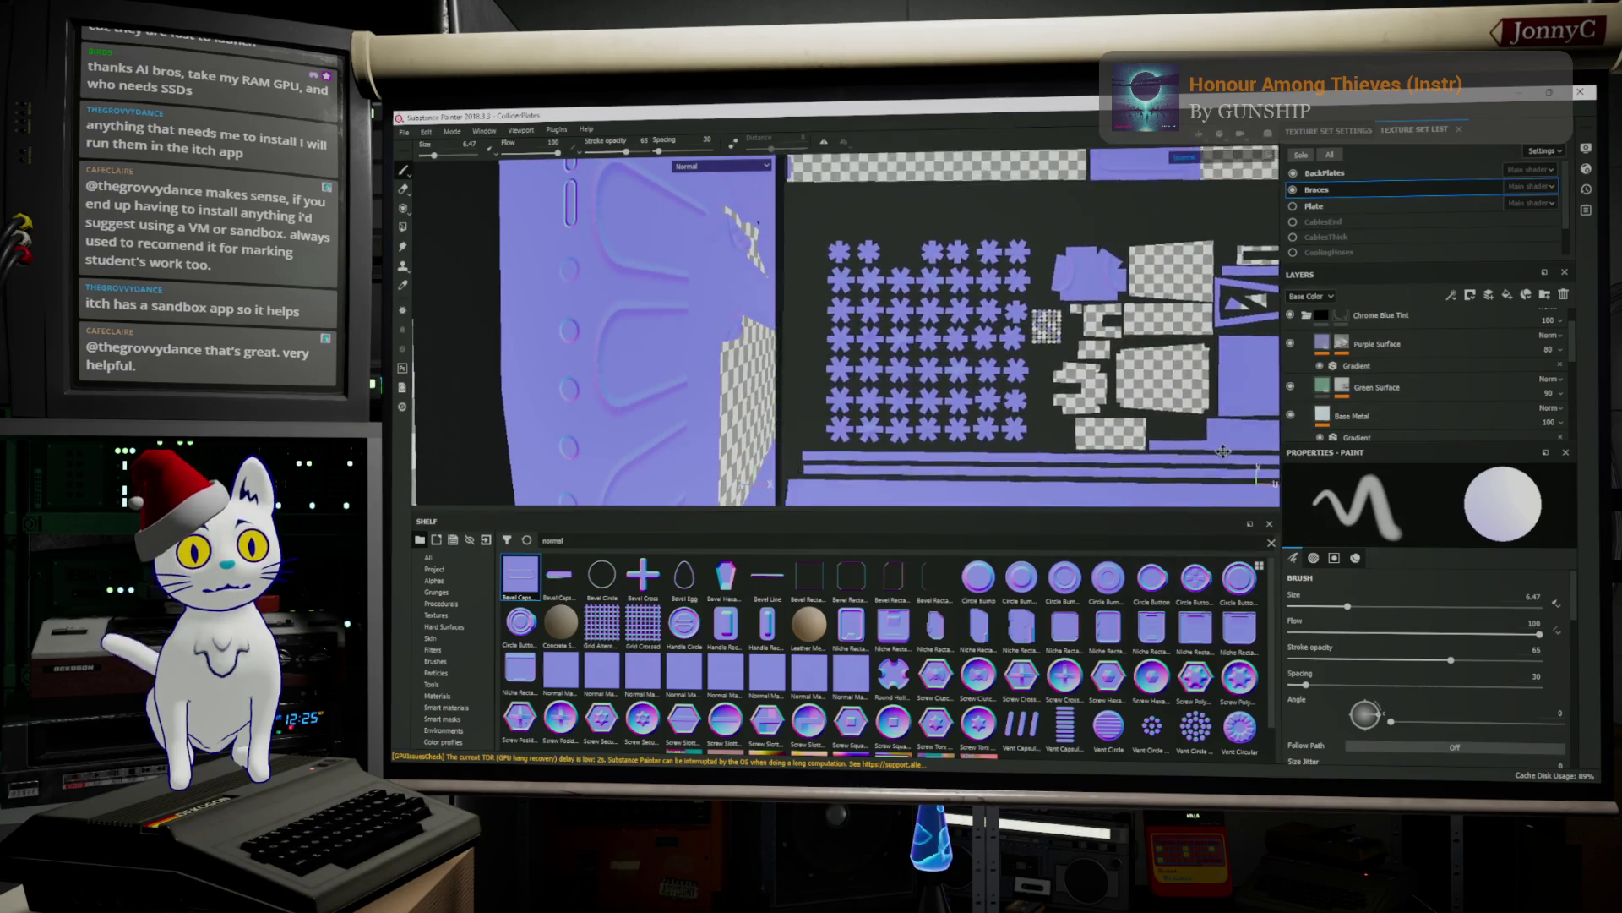
{"action": "scroll", "coordinate": [1033, 345], "scroll_direction": "up", "scroll_amount": 5}
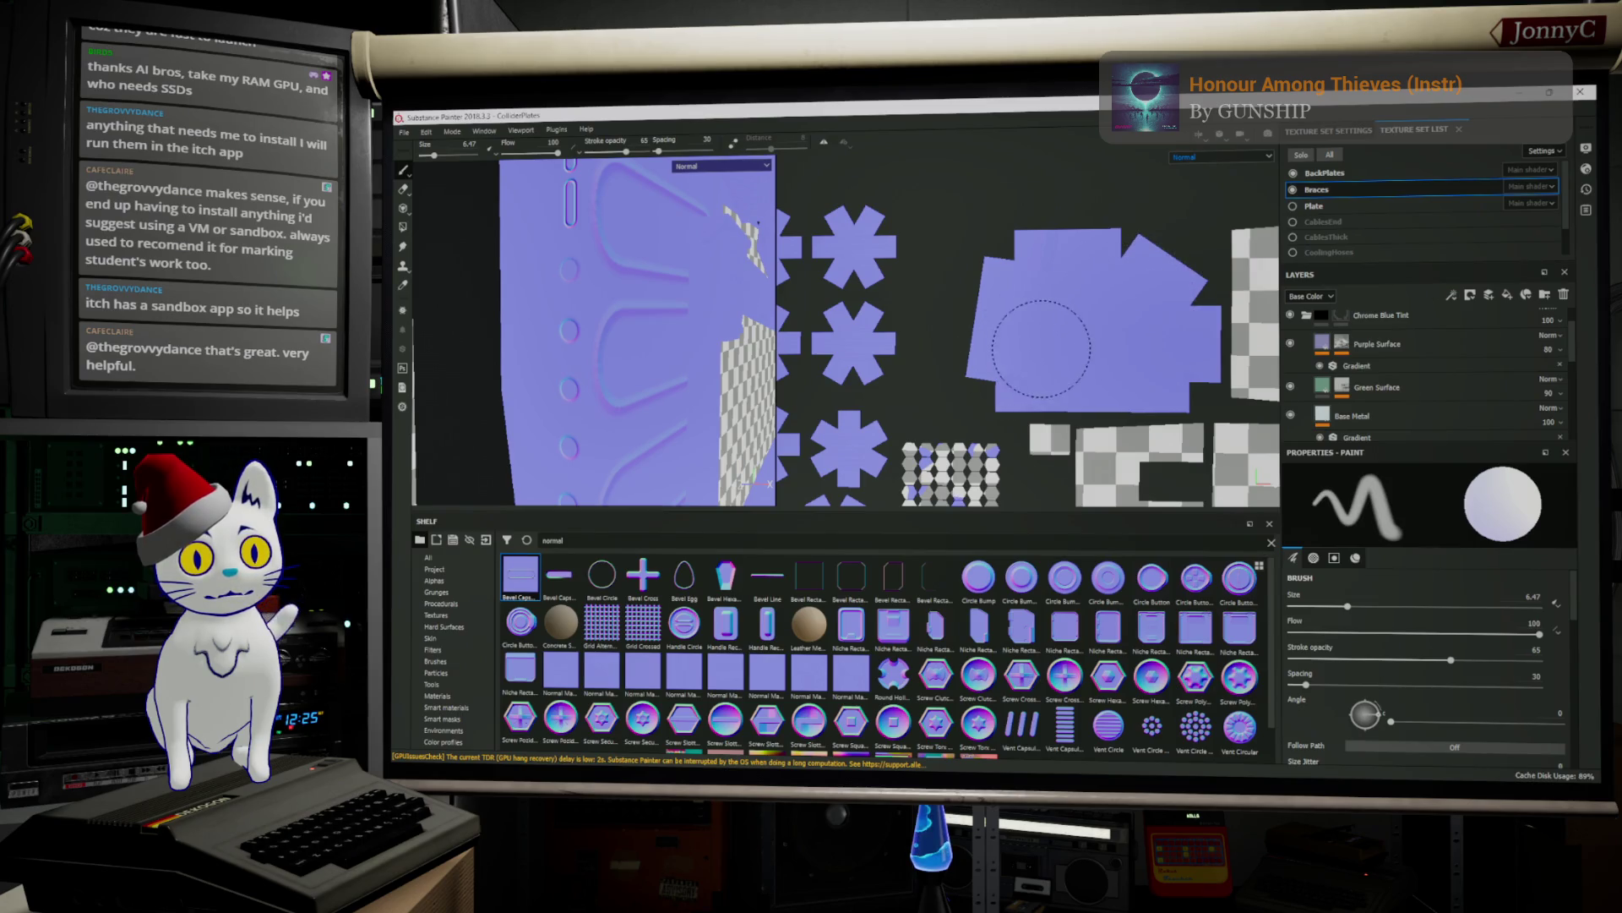
{"action": "mouse_move", "coordinate": [727, 338]}
{"action": "left_mouse_down", "text": "alt"}
{"action": "mouse_move", "coordinate": [653, 350]}
{"action": "mouse_move", "coordinate": [853, 309]}
{"action": "left_mouse_up", "text": "alt"}
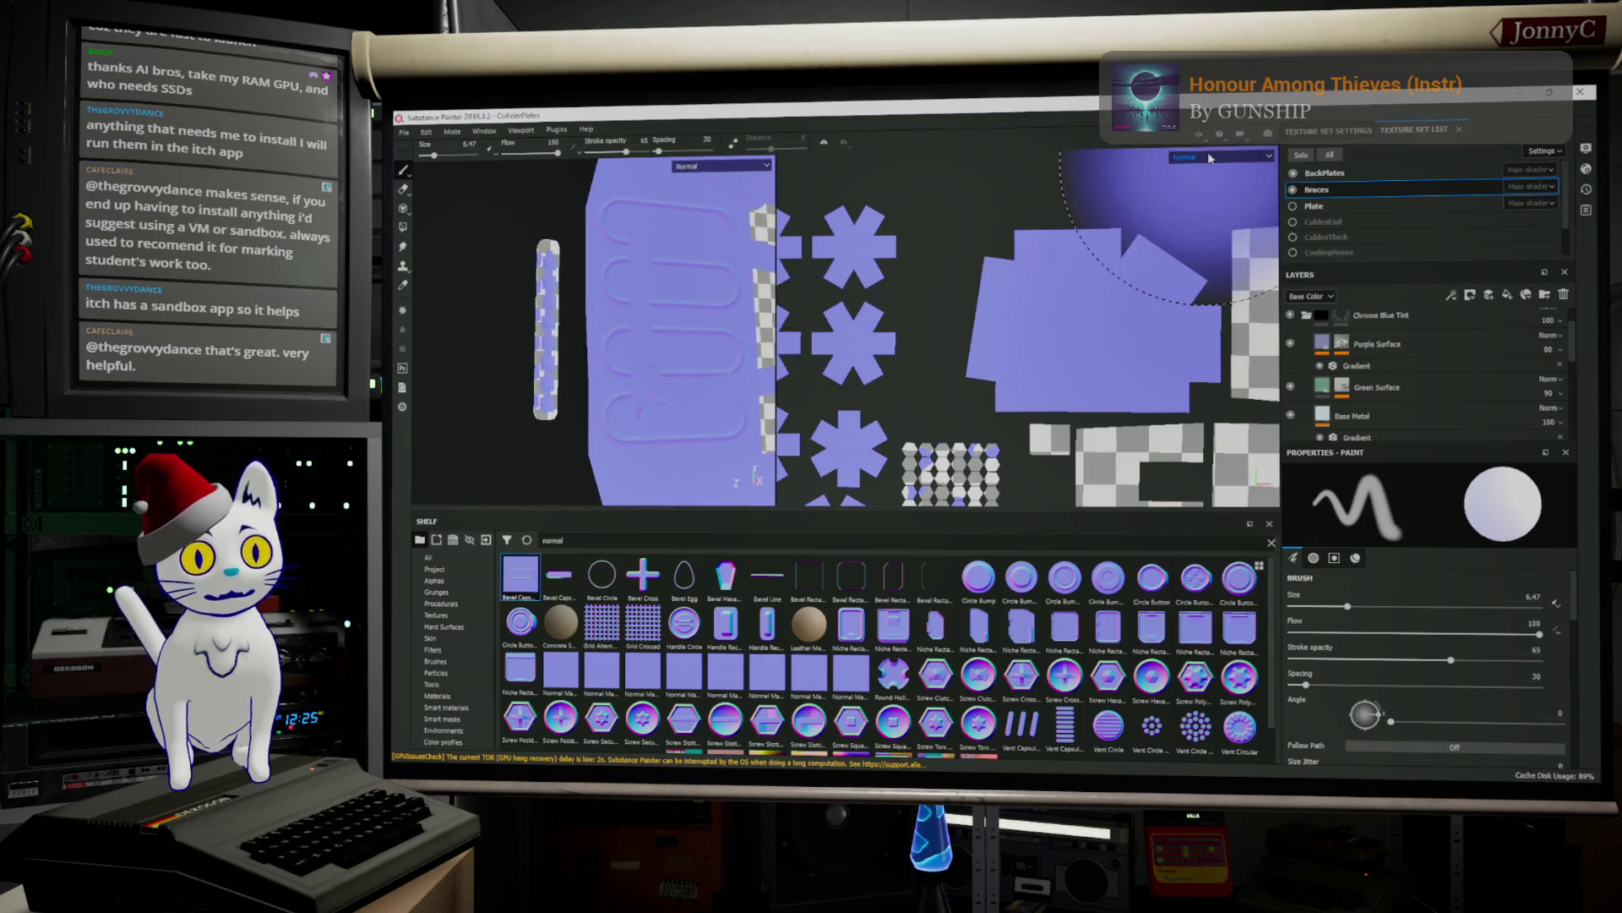
Switch the view to the full Material and pan the UV layout to the white plate island
{"action": "key", "text": "m"}
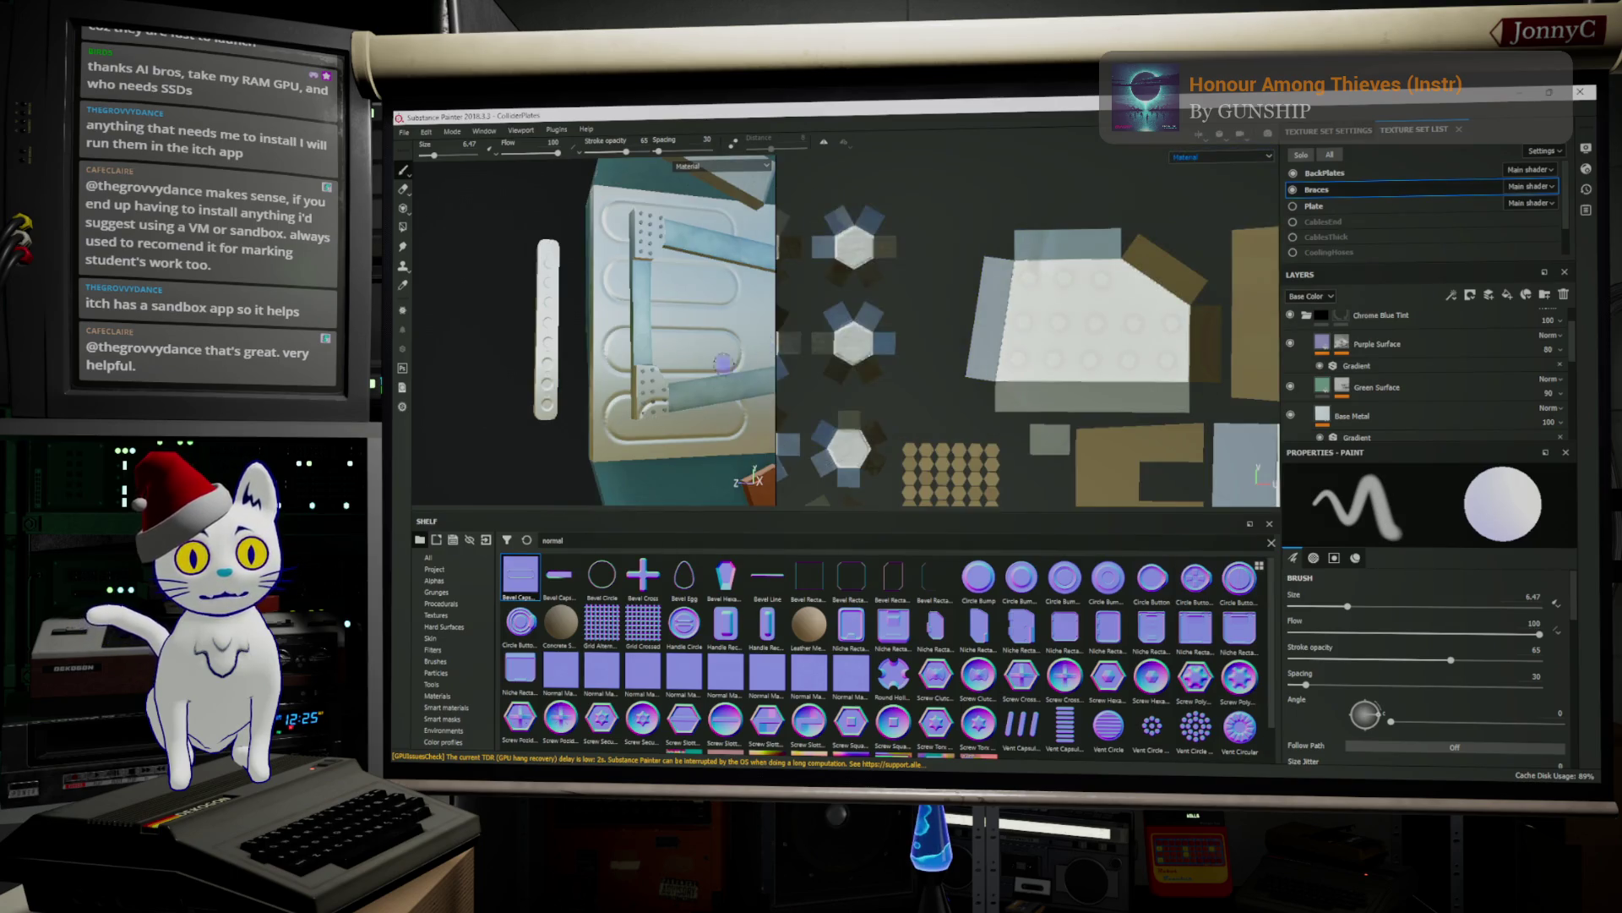
{"action": "scroll", "coordinate": [1035, 326], "scroll_direction": "down", "scroll_amount": 5}
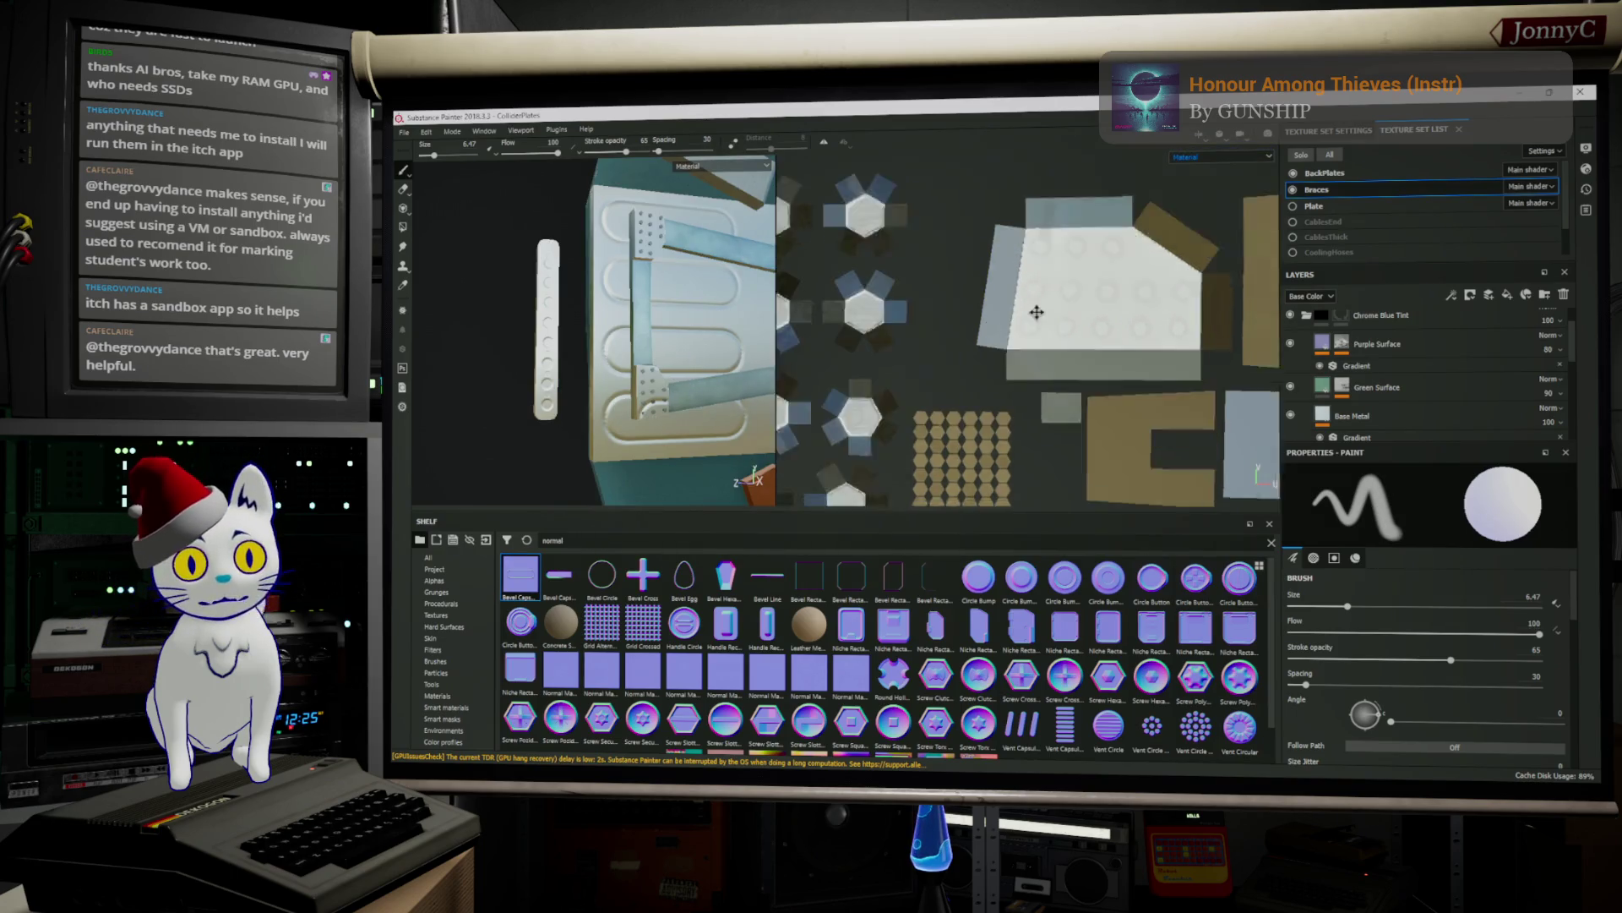
{"action": "mouse_move", "coordinate": [989, 223]}
{"action": "middle_mouse_down"}
{"action": "mouse_move", "coordinate": [1396, 227]}
{"action": "mouse_move", "coordinate": [1250, 321]}
{"action": "mouse_move", "coordinate": [1166, 333]}
{"action": "mouse_move", "coordinate": [1074, 309]}
{"action": "middle_mouse_up"}
{"action": "scroll", "coordinate": [1075, 308], "scroll_direction": "up", "scroll_amount": 5}
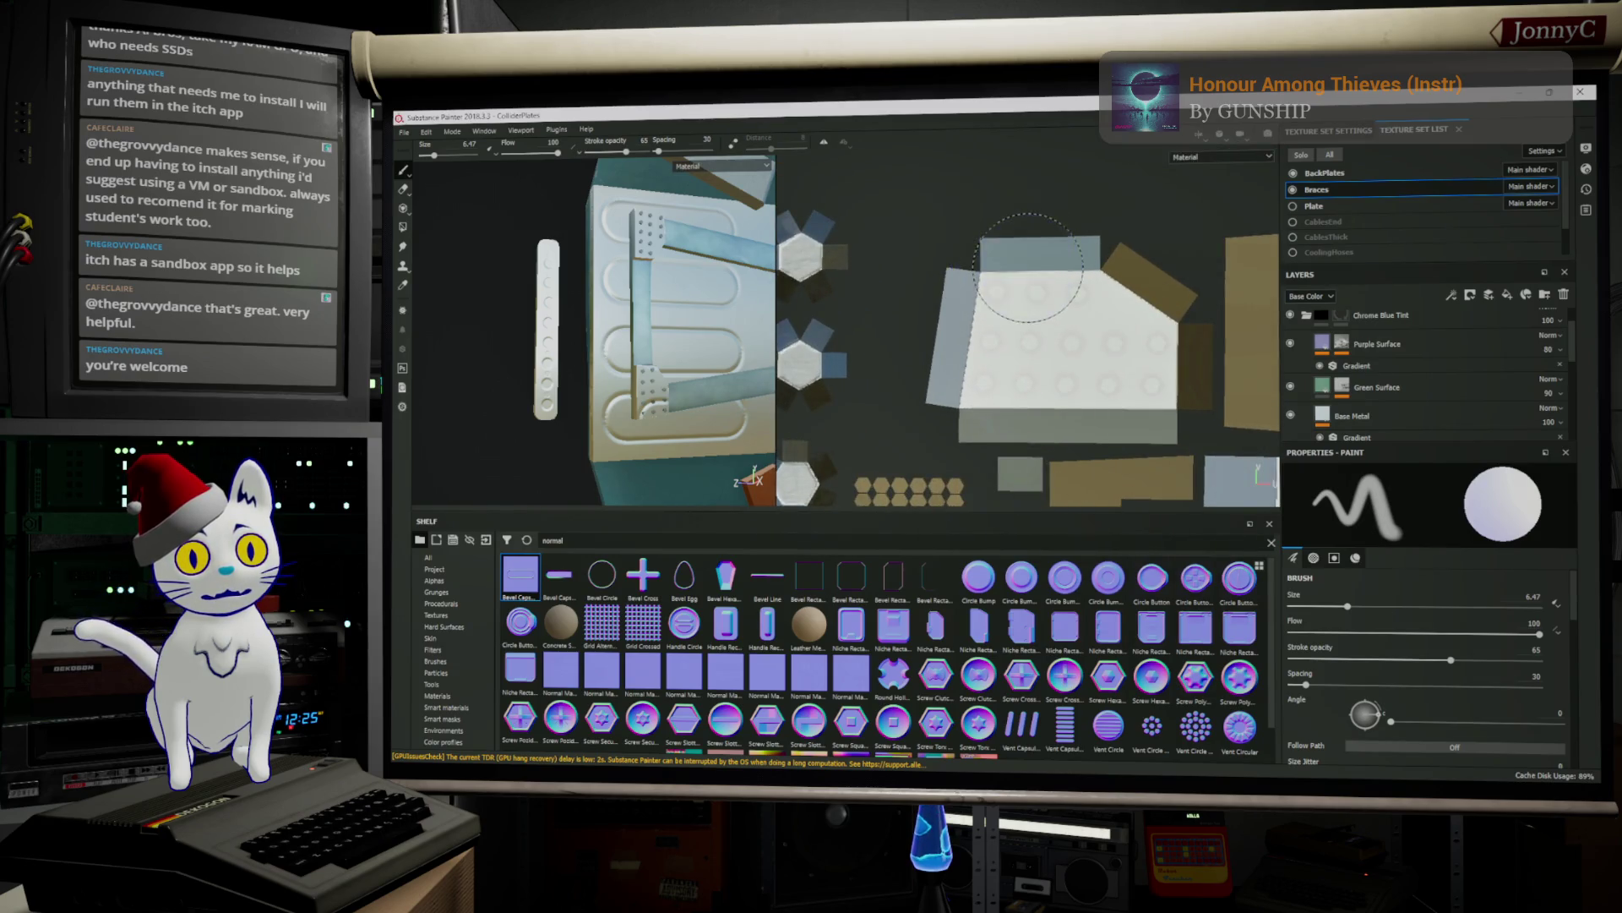
{"action": "scroll", "coordinate": [1003, 272], "scroll_direction": "down", "scroll_amount": 3}
{"action": "mouse_move", "coordinate": [1133, 279]}
{"action": "middle_mouse_down"}
{"action": "mouse_move", "coordinate": [1039, 299]}
{"action": "mouse_move", "coordinate": [837, 250]}
{"action": "mouse_move", "coordinate": [821, 279]}
{"action": "mouse_move", "coordinate": [845, 314]}
{"action": "mouse_move", "coordinate": [910, 342]}
{"action": "middle_mouse_up"}
{"action": "scroll", "coordinate": [1046, 332], "scroll_direction": "up", "scroll_amount": 6}
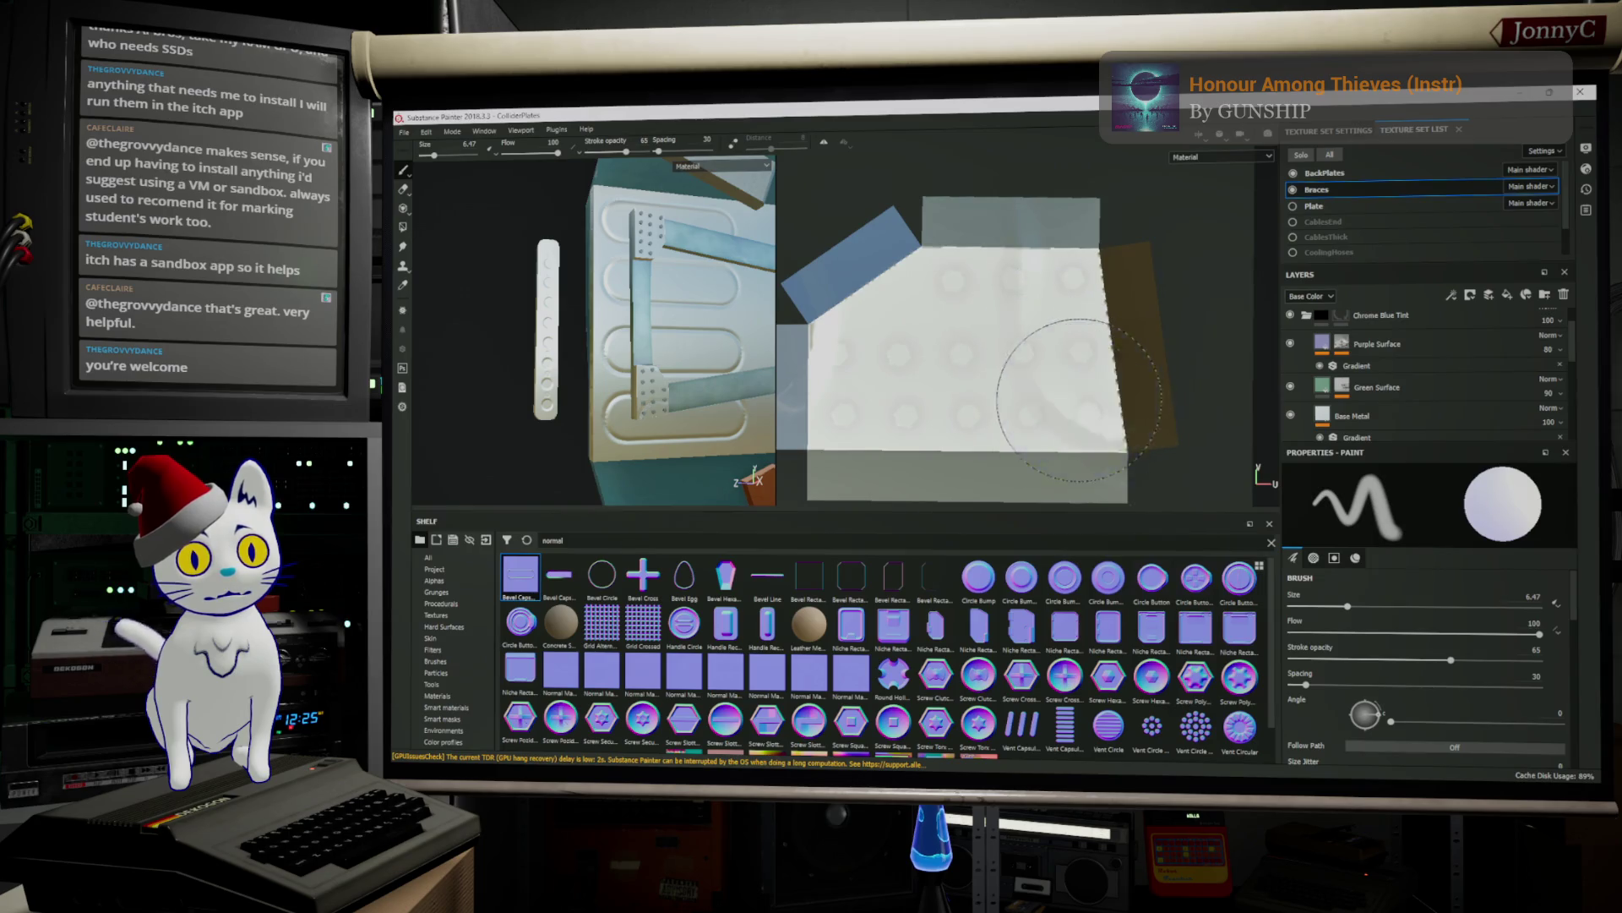
Stamp a test dab on the white island, undo it, and make the Plate texture set visible
{"action": "left_click", "coordinate": [1039, 312]}
{"action": "key", "text": "ctrl+z"}
{"action": "left_click_drag", "start_coordinate": [676, 355], "coordinate": [697, 402], "text": "alt"}
{"action": "scroll", "coordinate": [697, 402], "scroll_direction": "down", "scroll_amount": 2}
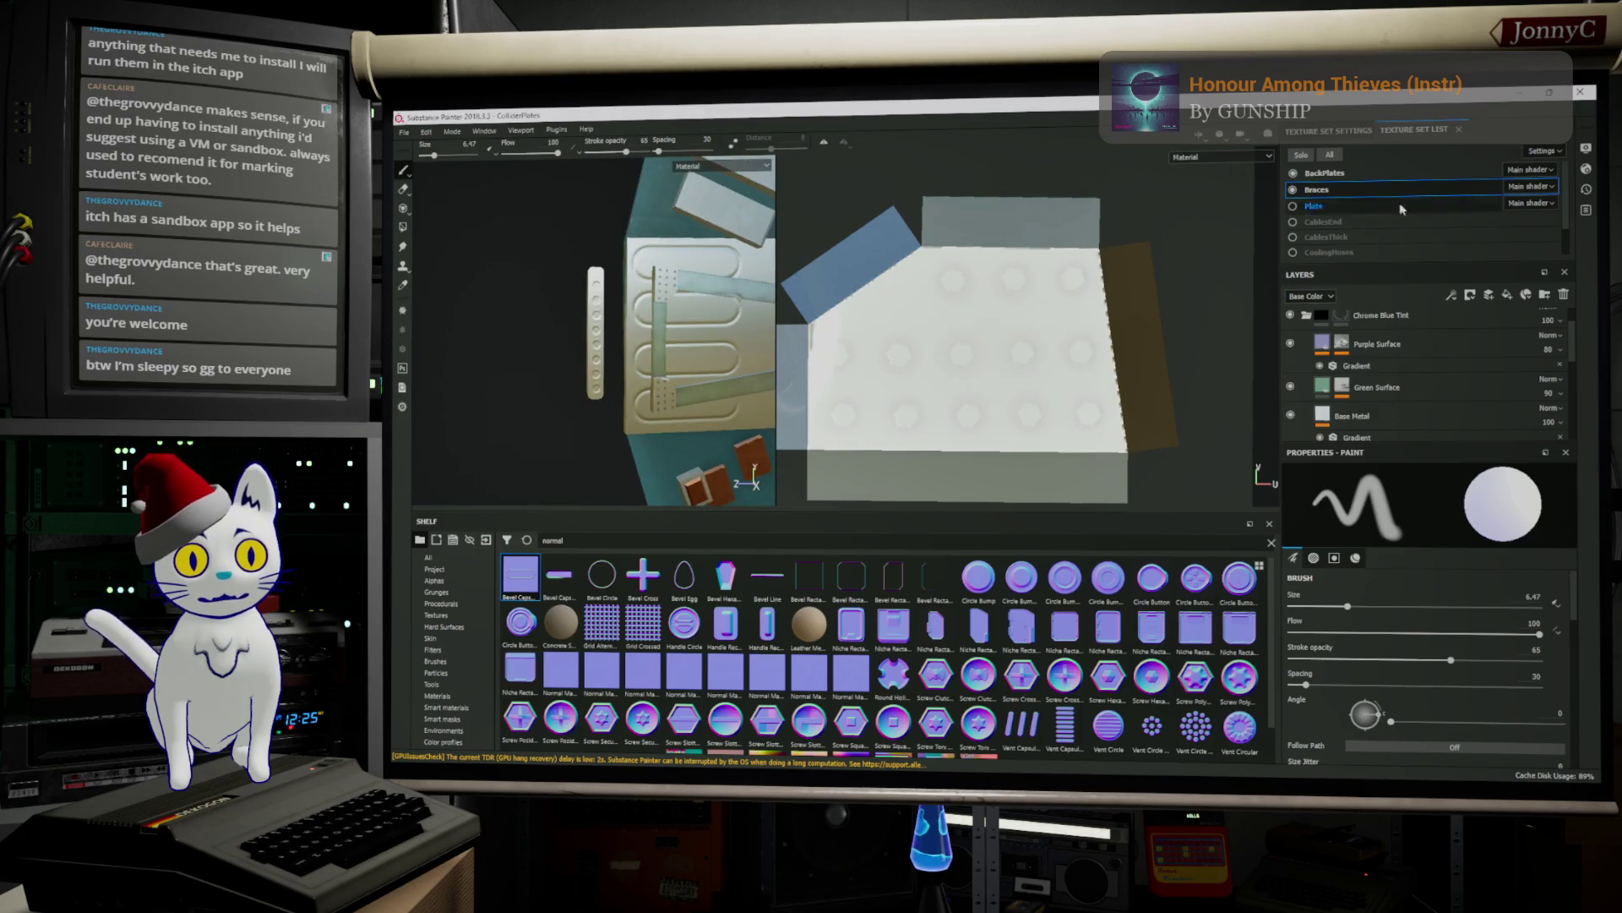
{"action": "left_click", "coordinate": [1292, 207]}
{"action": "mouse_move", "coordinate": [727, 355]}
{"action": "left_mouse_down", "text": "alt"}
{"action": "mouse_move", "coordinate": [829, 351]}
{"action": "mouse_move", "coordinate": [752, 359]}
{"action": "left_mouse_up", "text": "alt"}
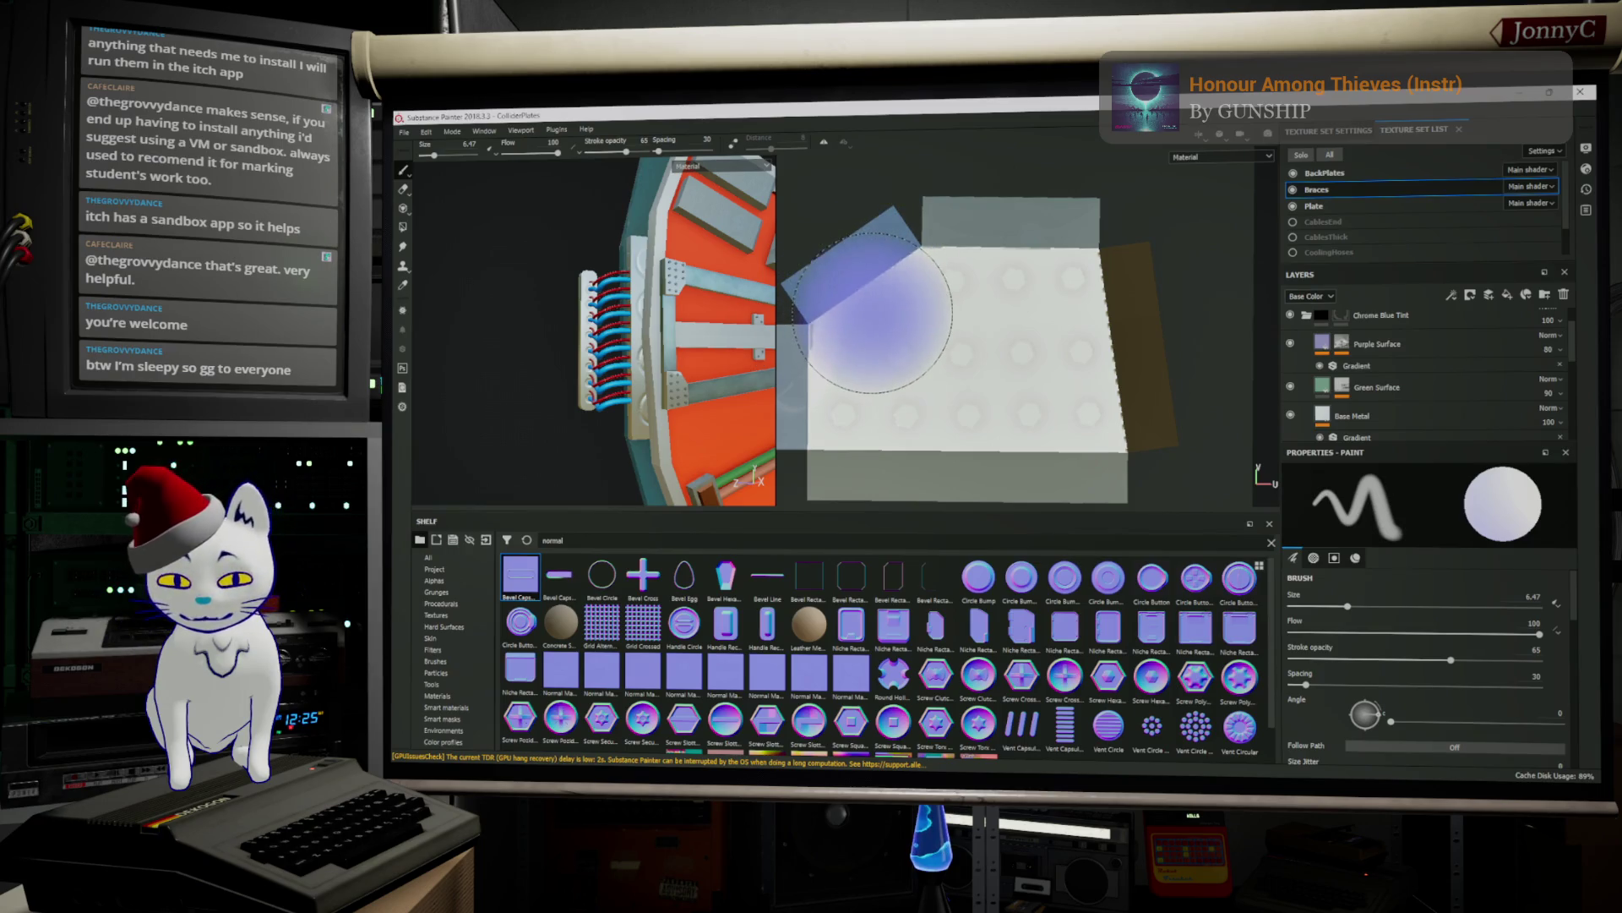
{"action": "middle_click_drag", "start_coordinate": [869, 319], "coordinate": [1011, 355]}
{"action": "scroll", "coordinate": [959, 380], "scroll_direction": "up", "scroll_amount": 3}
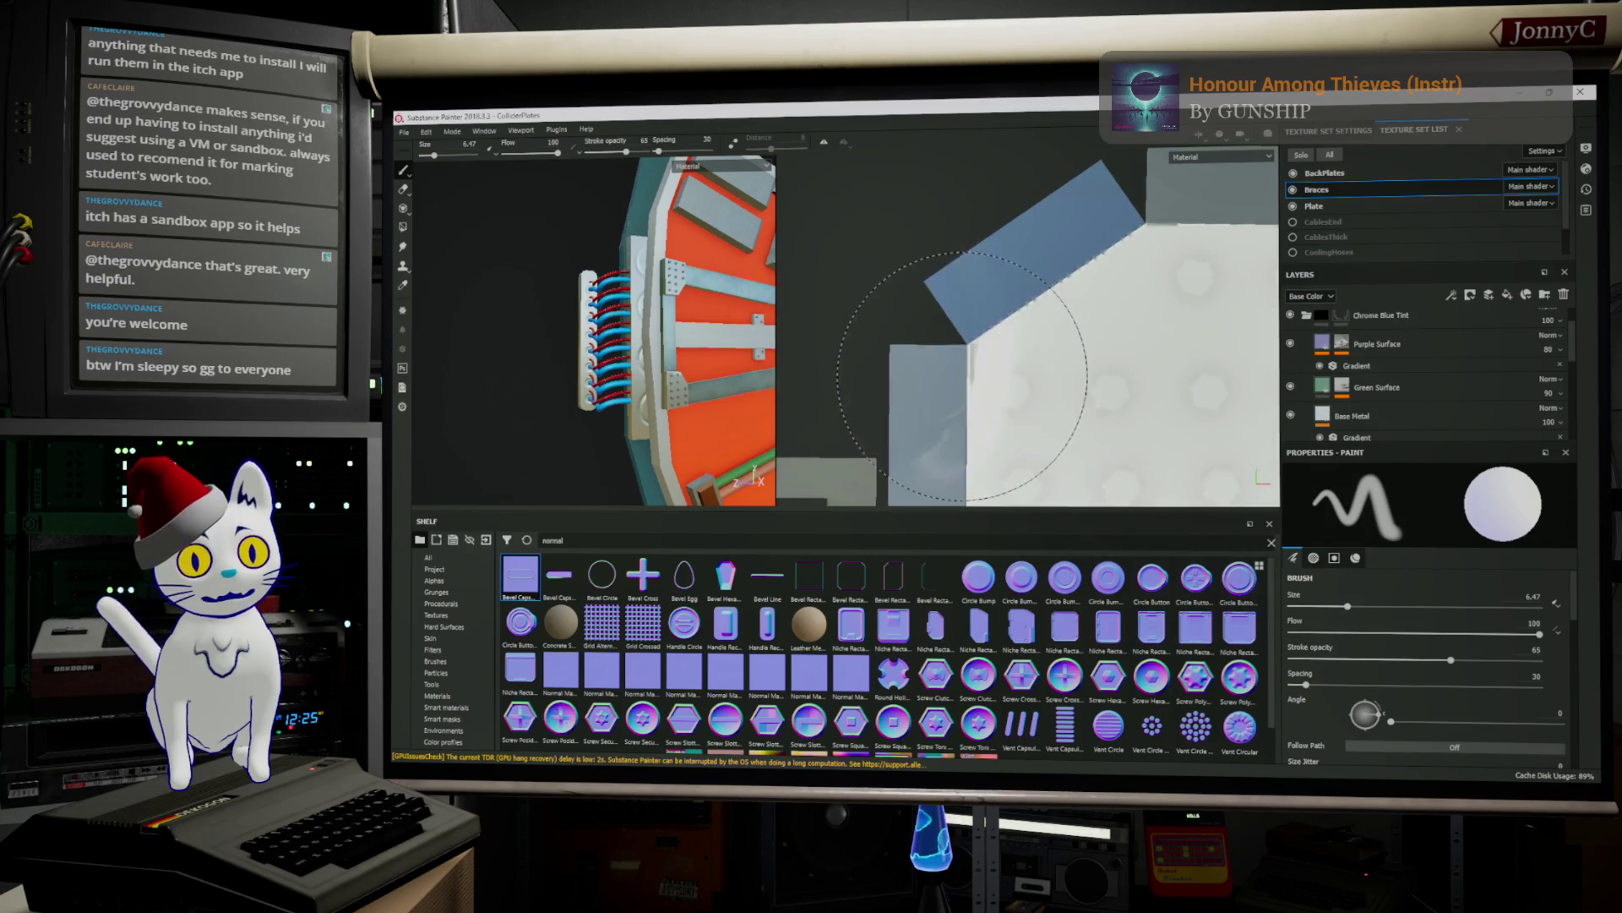
{"action": "mouse_move", "coordinate": [1050, 362]}
{"action": "middle_mouse_down"}
{"action": "mouse_move", "coordinate": [1152, 362]}
{"action": "mouse_move", "coordinate": [987, 345]}
{"action": "middle_mouse_up"}
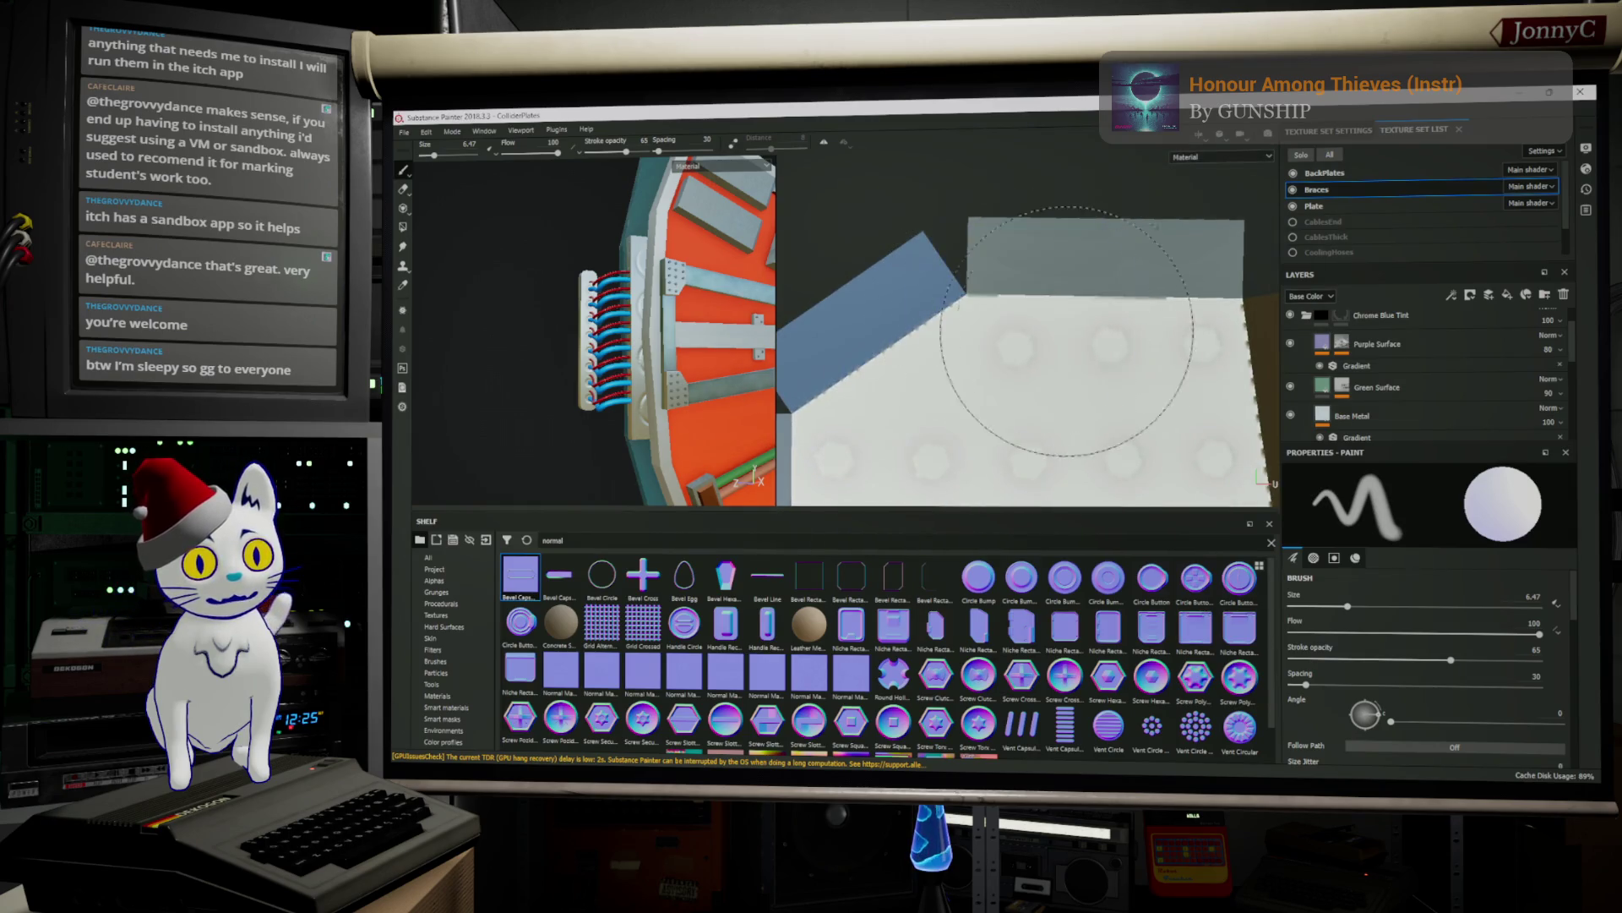
{"action": "scroll", "coordinate": [1105, 386], "scroll_direction": "down", "scroll_amount": 2}
{"action": "mouse_move", "coordinate": [1105, 386]}
{"action": "middle_mouse_down"}
{"action": "mouse_move", "coordinate": [1050, 416]}
{"action": "mouse_move", "coordinate": [1050, 261]}
{"action": "mouse_move", "coordinate": [1086, 372]}
{"action": "mouse_move", "coordinate": [1371, 365]}
{"action": "middle_mouse_up"}
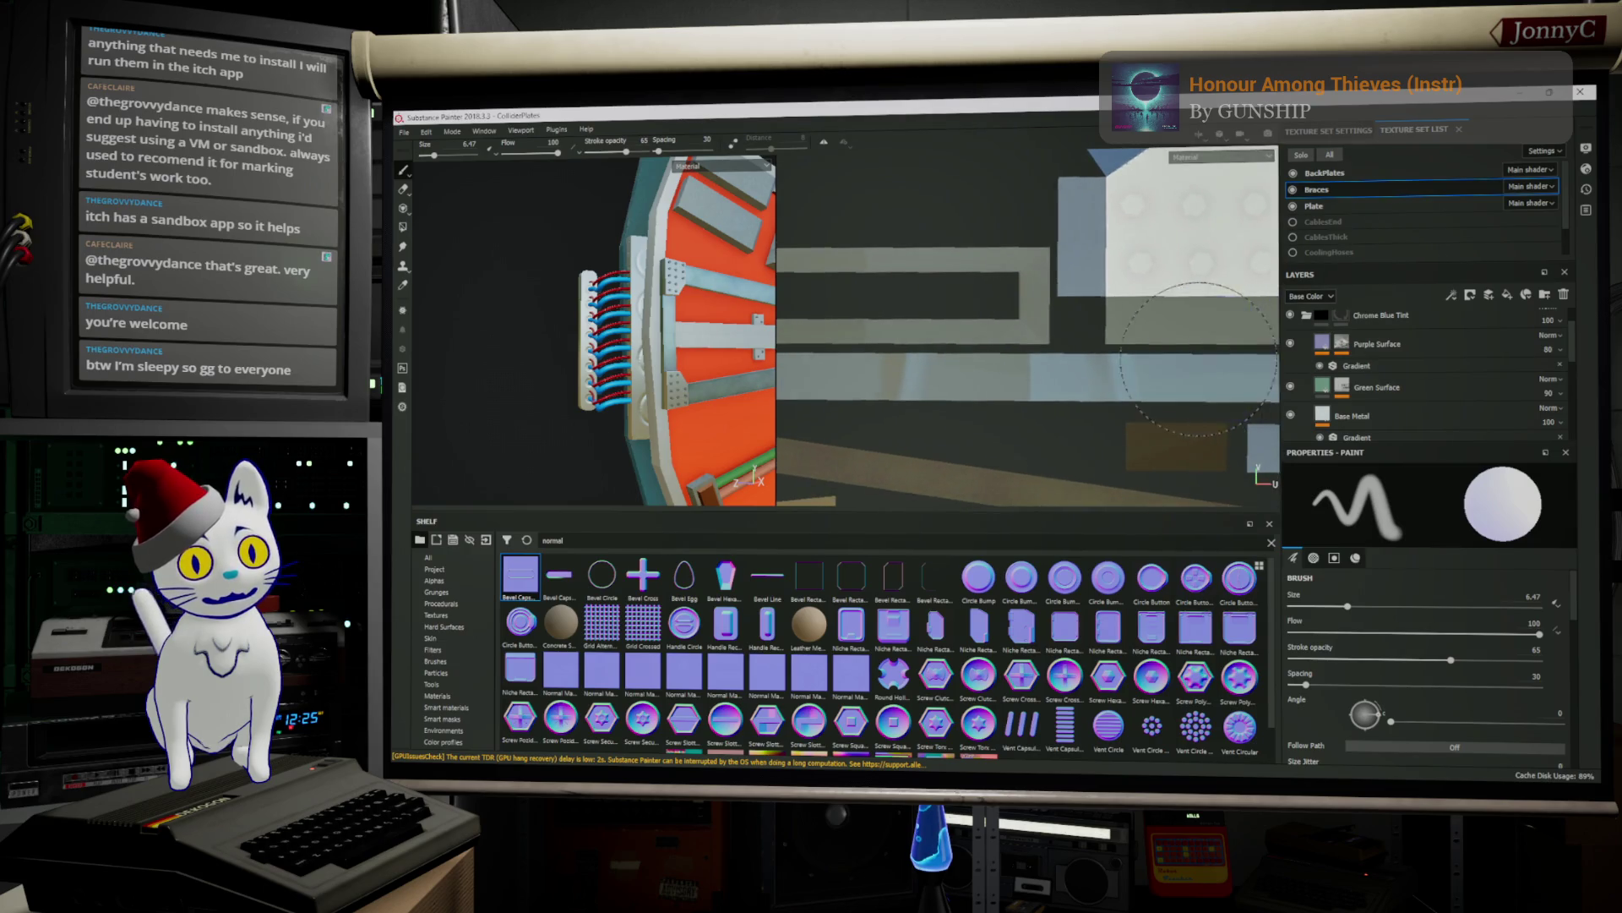
{"action": "middle_click_drag", "start_coordinate": [927, 363], "coordinate": [1042, 363]}
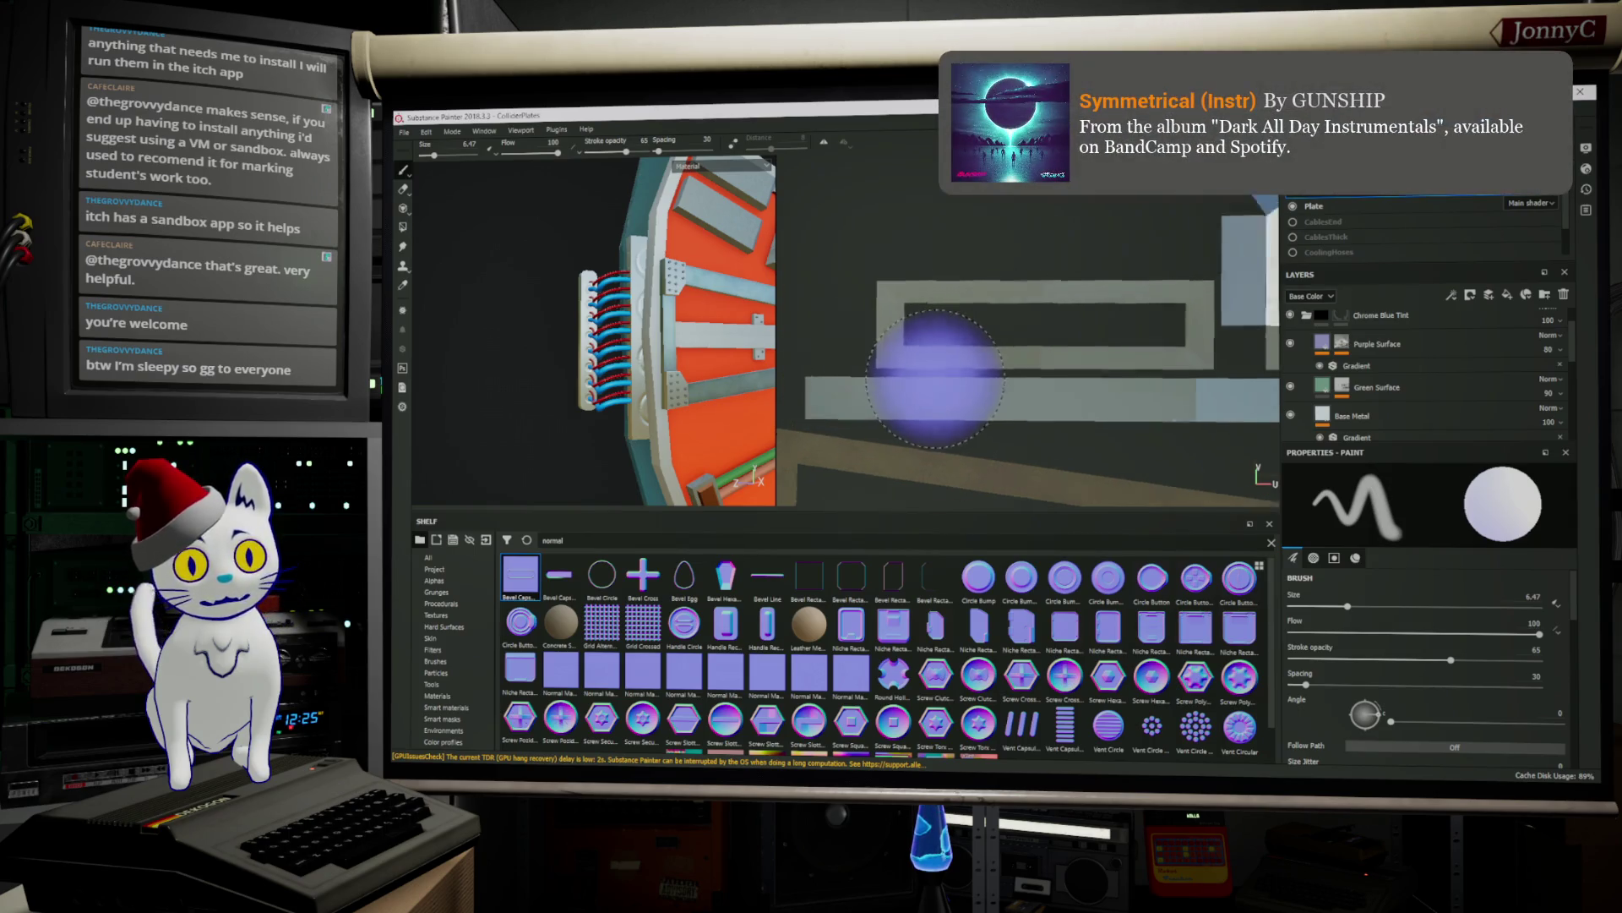
{"action": "scroll", "coordinate": [933, 370], "scroll_direction": "down", "scroll_amount": 2}
{"action": "scroll", "coordinate": [672, 353], "scroll_direction": "down", "scroll_amount": 1}
{"action": "mouse_move", "coordinate": [671, 353]}
{"action": "left_mouse_down", "text": "alt"}
{"action": "mouse_move", "coordinate": [679, 304]}
{"action": "mouse_move", "coordinate": [604, 355]}
{"action": "mouse_move", "coordinate": [649, 353]}
{"action": "left_mouse_up", "text": "alt"}
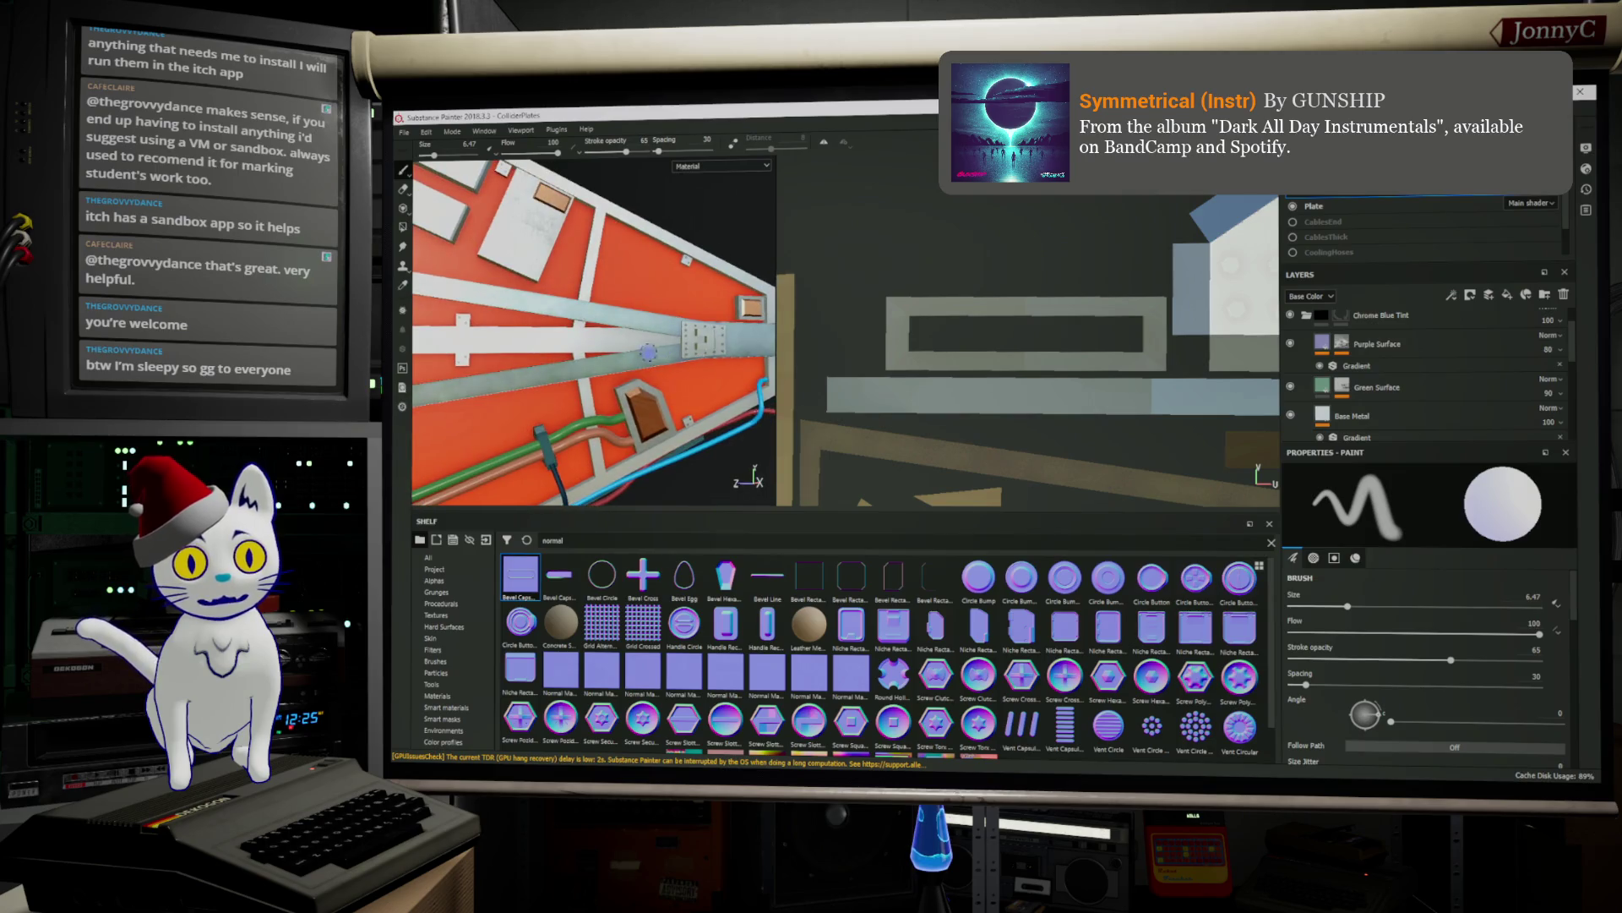
{"action": "left_click_drag", "start_coordinate": [549, 367], "coordinate": [591, 355], "text": "alt"}
{"action": "scroll", "coordinate": [1046, 297], "scroll_direction": "up", "scroll_amount": 5}
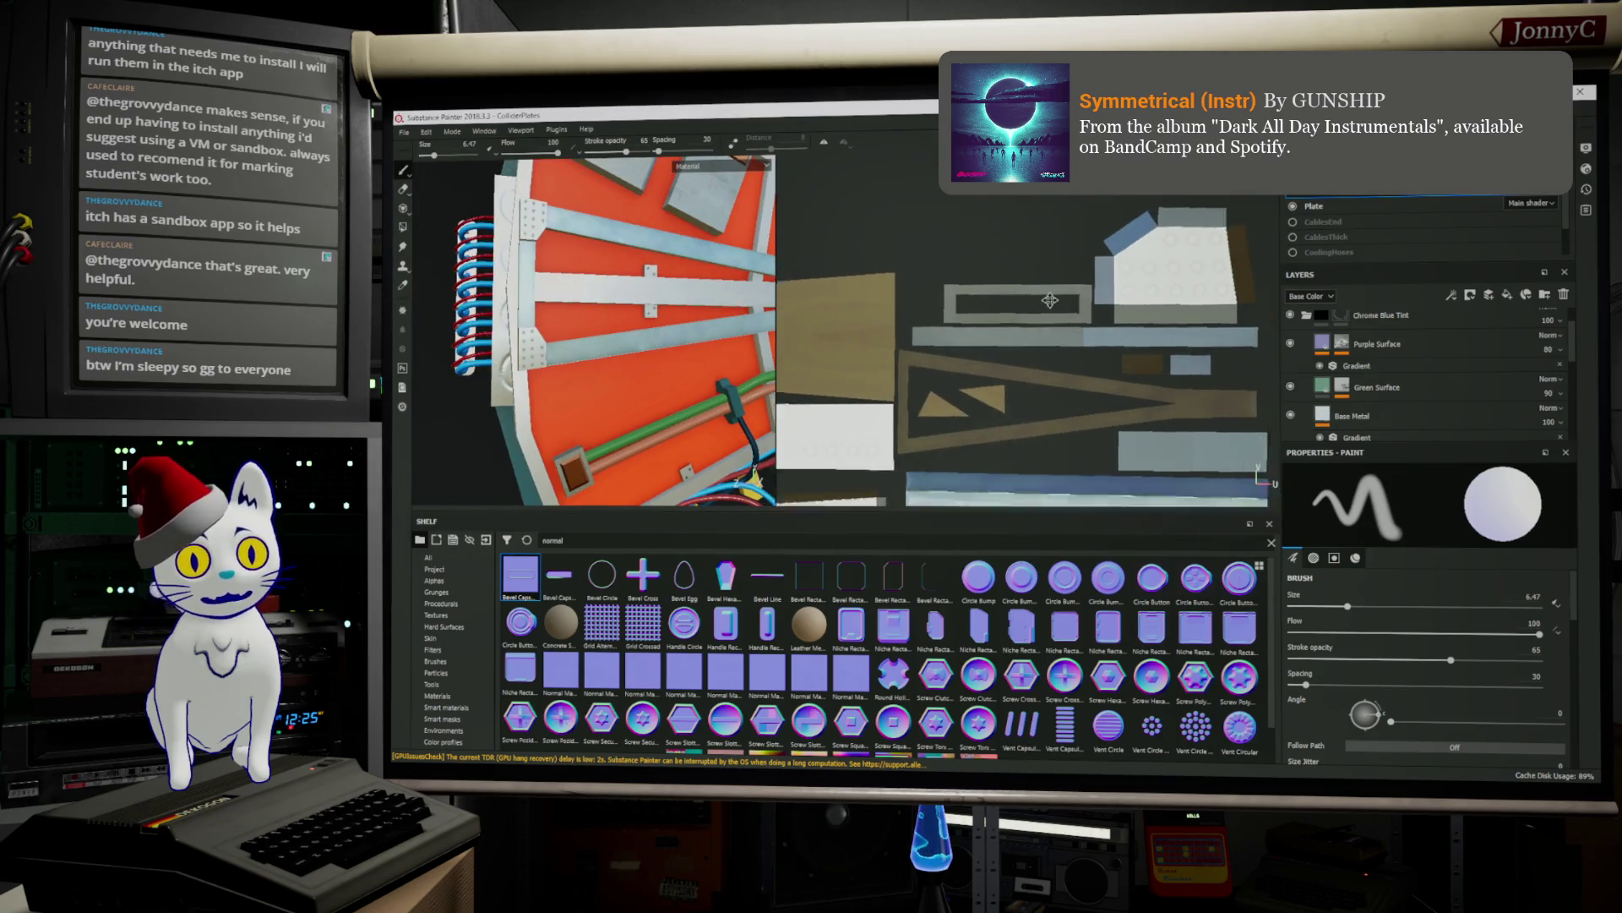
{"action": "scroll", "coordinate": [1221, 289], "scroll_direction": "down", "scroll_amount": 4}
{"action": "scroll", "coordinate": [1219, 288], "scroll_direction": "down", "scroll_amount": 3}
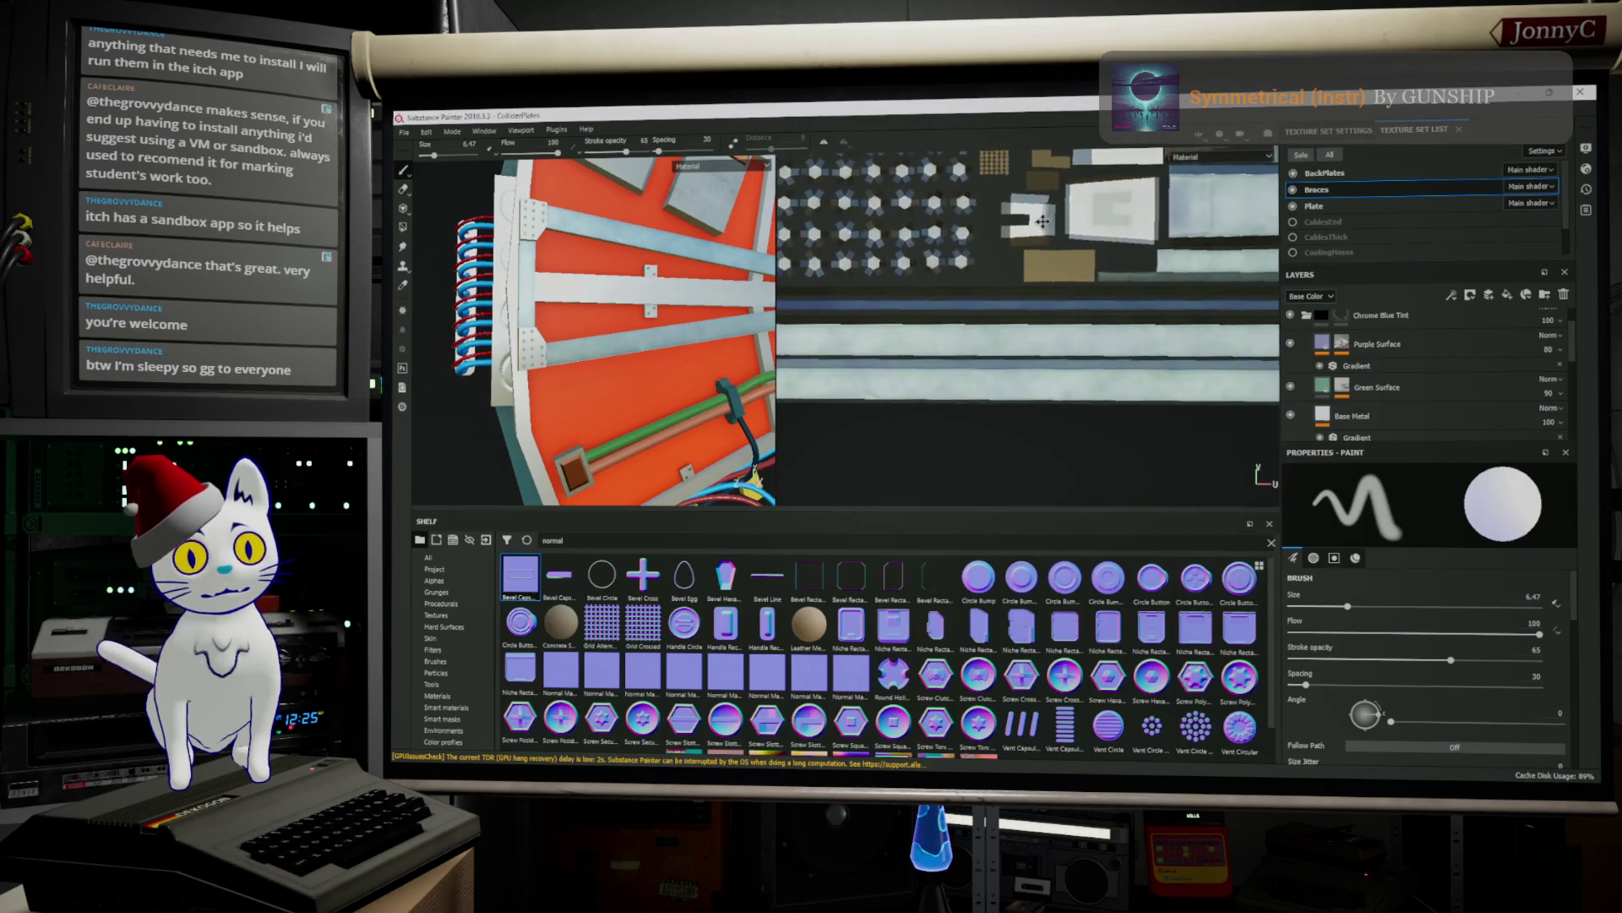
{"action": "mouse_move", "coordinate": [1050, 346]}
{"action": "middle_mouse_down"}
{"action": "mouse_move", "coordinate": [904, 338]}
{"action": "mouse_move", "coordinate": [1095, 348]}
{"action": "middle_mouse_up"}
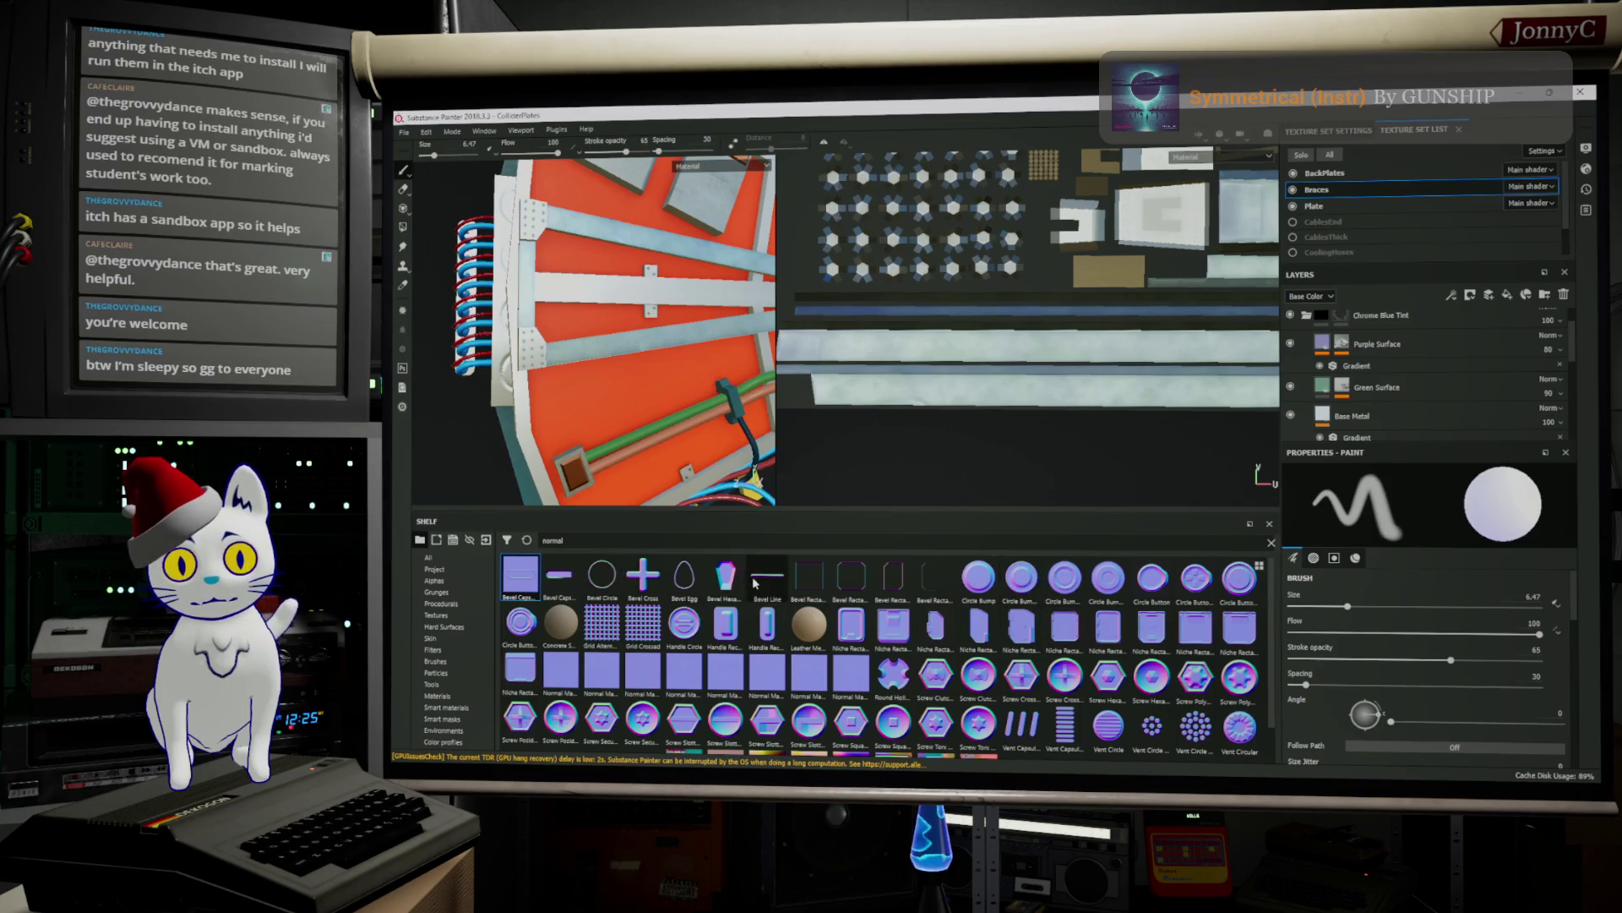
{"action": "left_click", "coordinate": [852, 583]}
{"action": "scroll", "coordinate": [1473, 651], "scroll_direction": "down", "scroll_amount": 8}
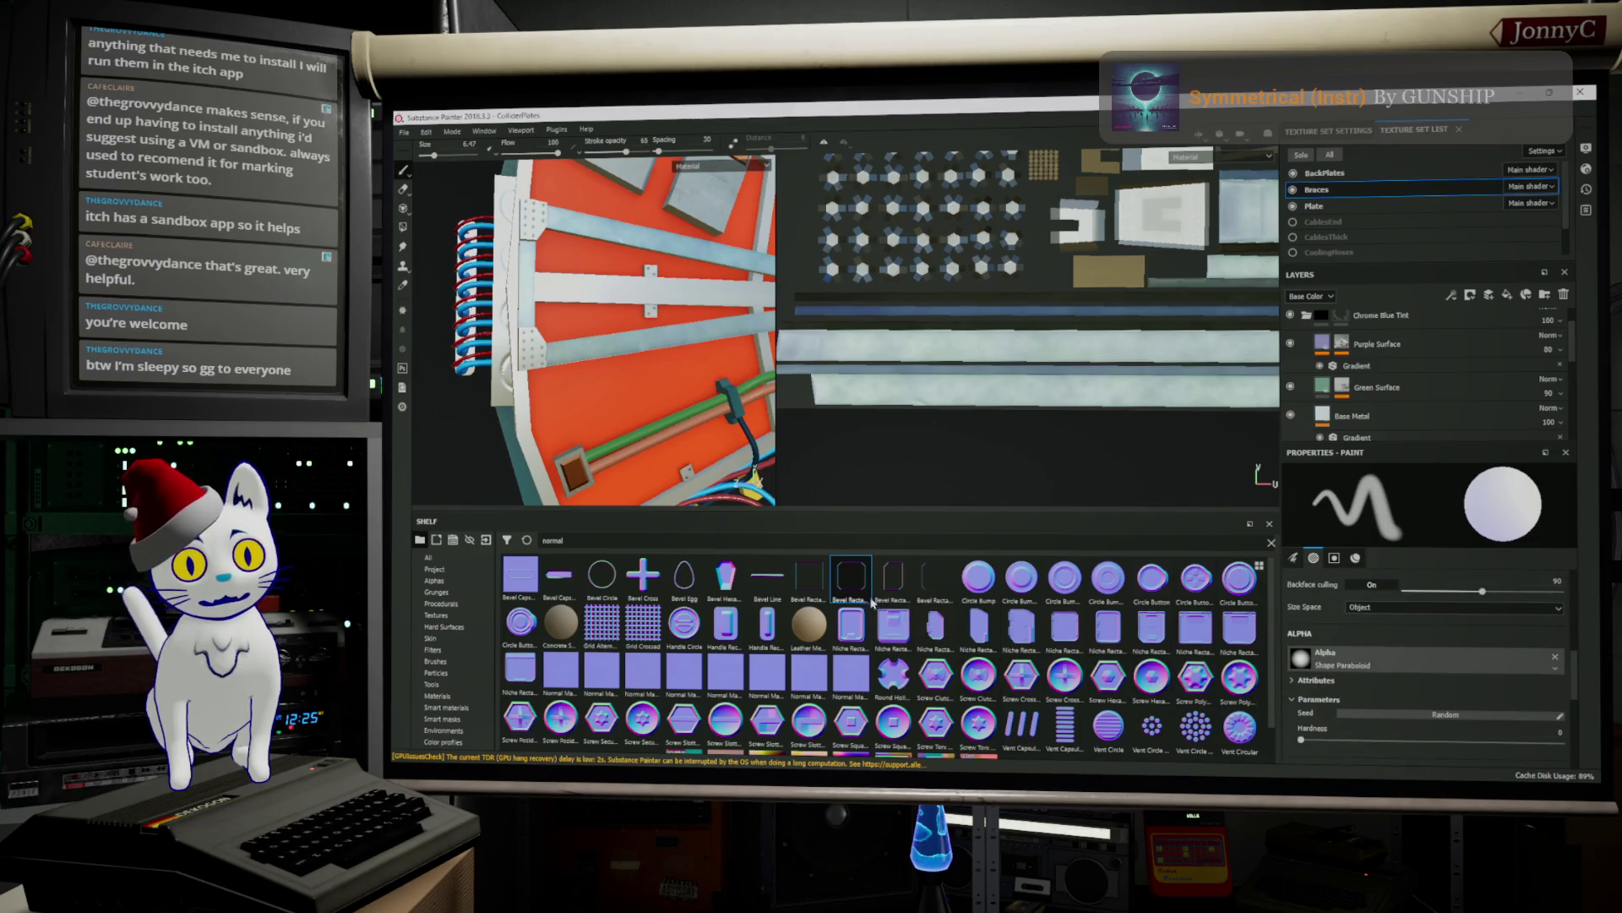
{"action": "mouse_move", "coordinate": [871, 592]}
{"action": "left_mouse_down"}
{"action": "mouse_move", "coordinate": [1318, 669]}
{"action": "mouse_move", "coordinate": [1376, 651]}
{"action": "left_mouse_up"}
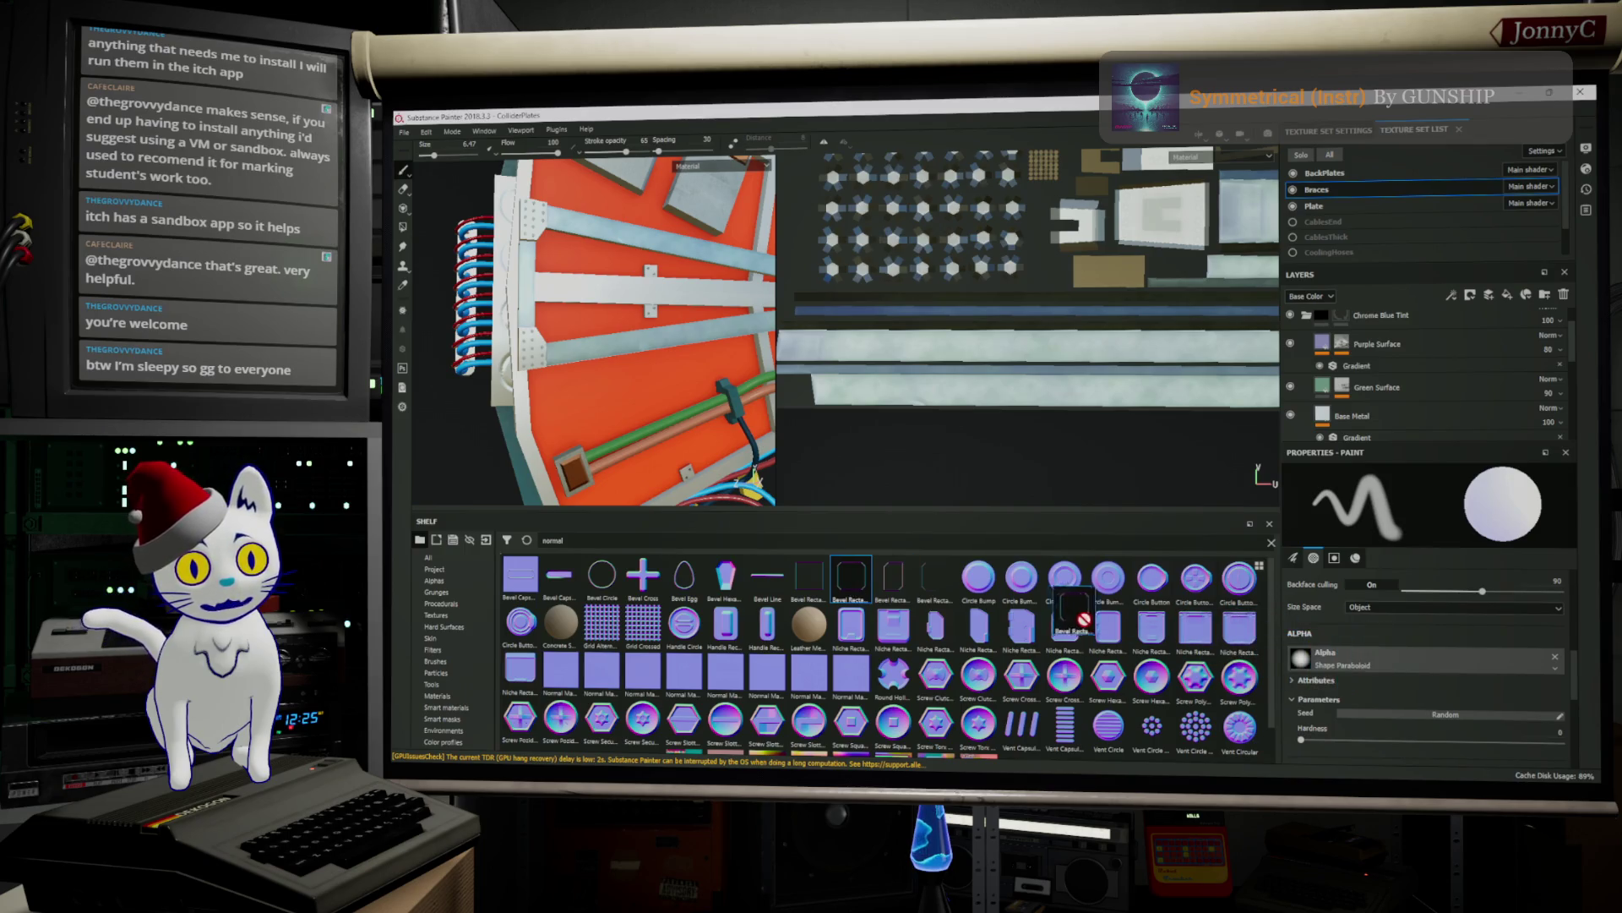
{"action": "scroll", "coordinate": [1366, 663], "scroll_direction": "up", "scroll_amount": 1}
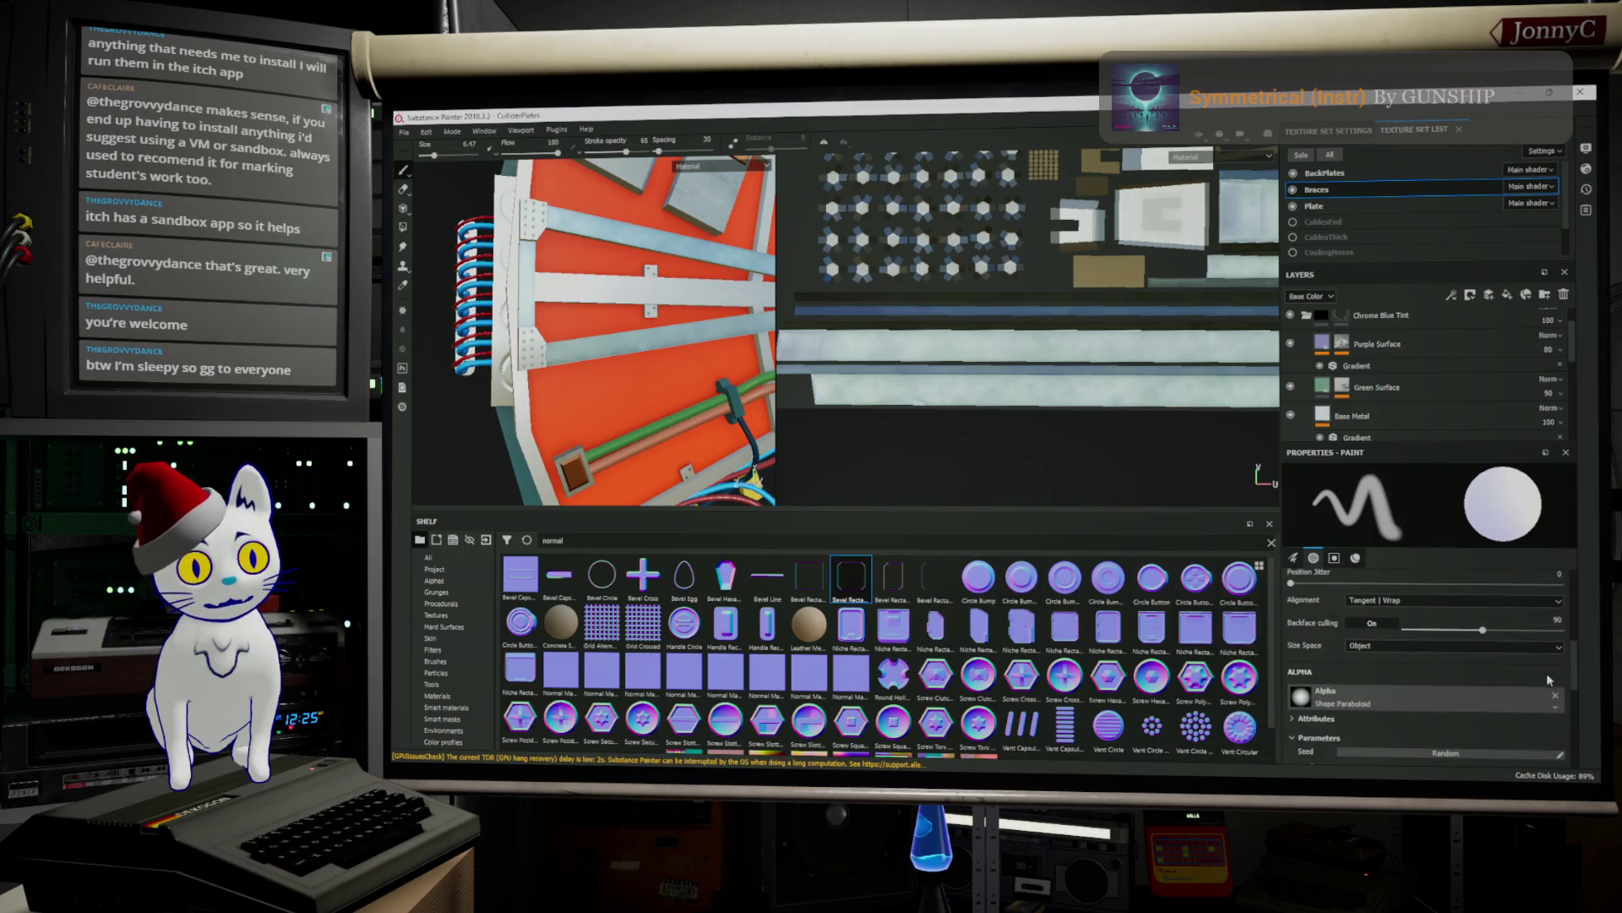
{"action": "left_click", "coordinate": [1554, 694]}
{"action": "scroll", "coordinate": [1504, 702], "scroll_direction": "down", "scroll_amount": 3}
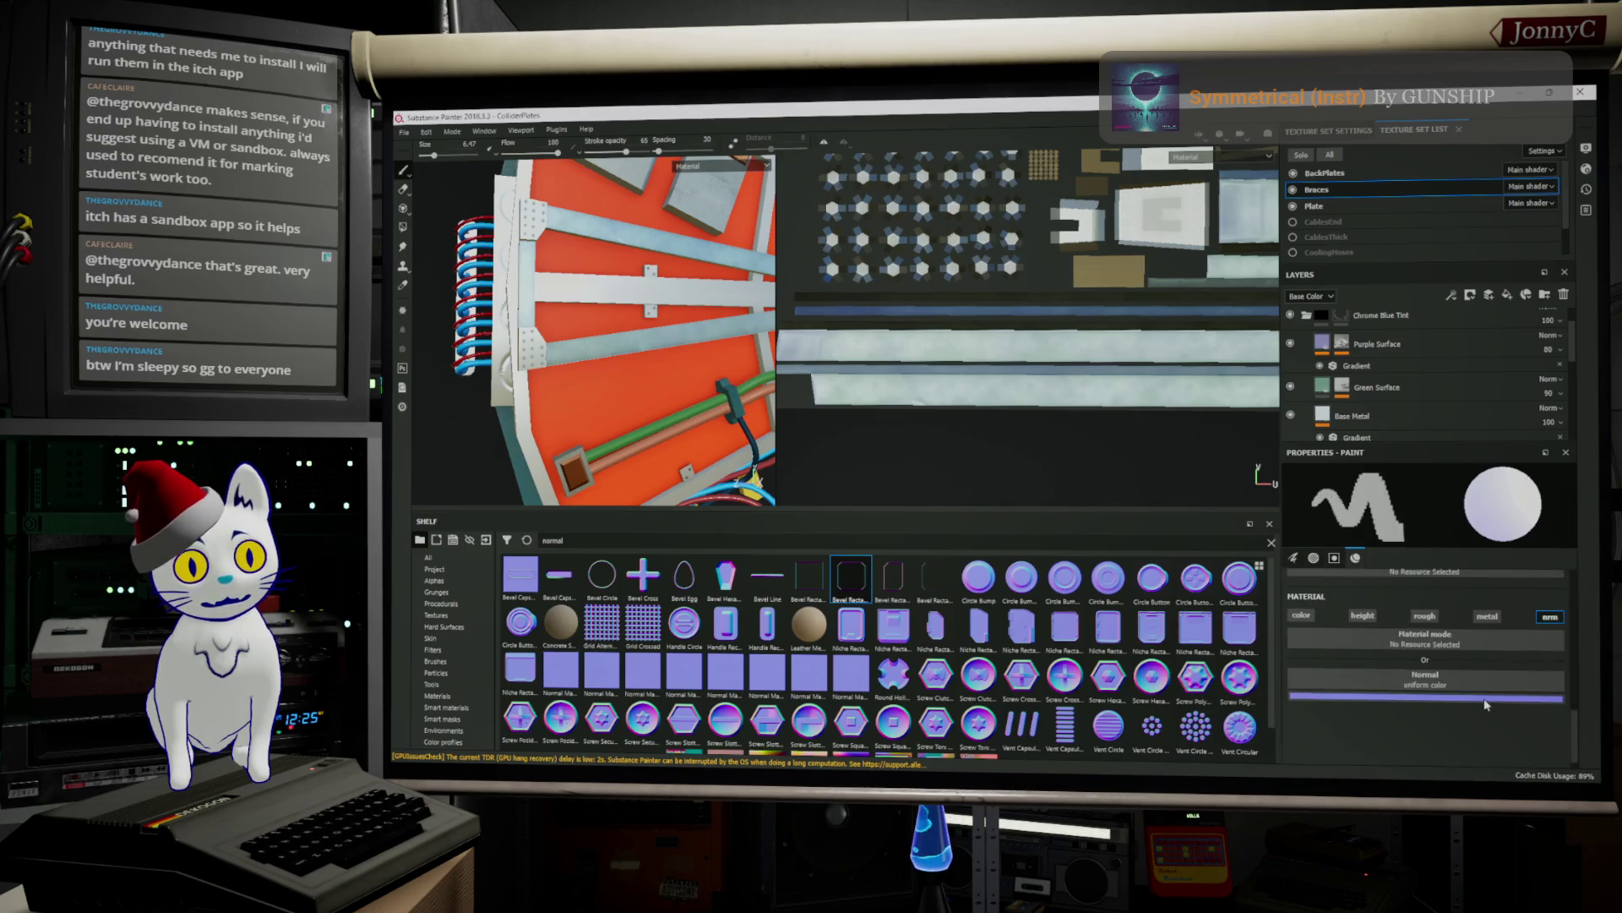
{"action": "left_click", "coordinate": [1420, 698]}
{"action": "left_click", "coordinate": [859, 593]}
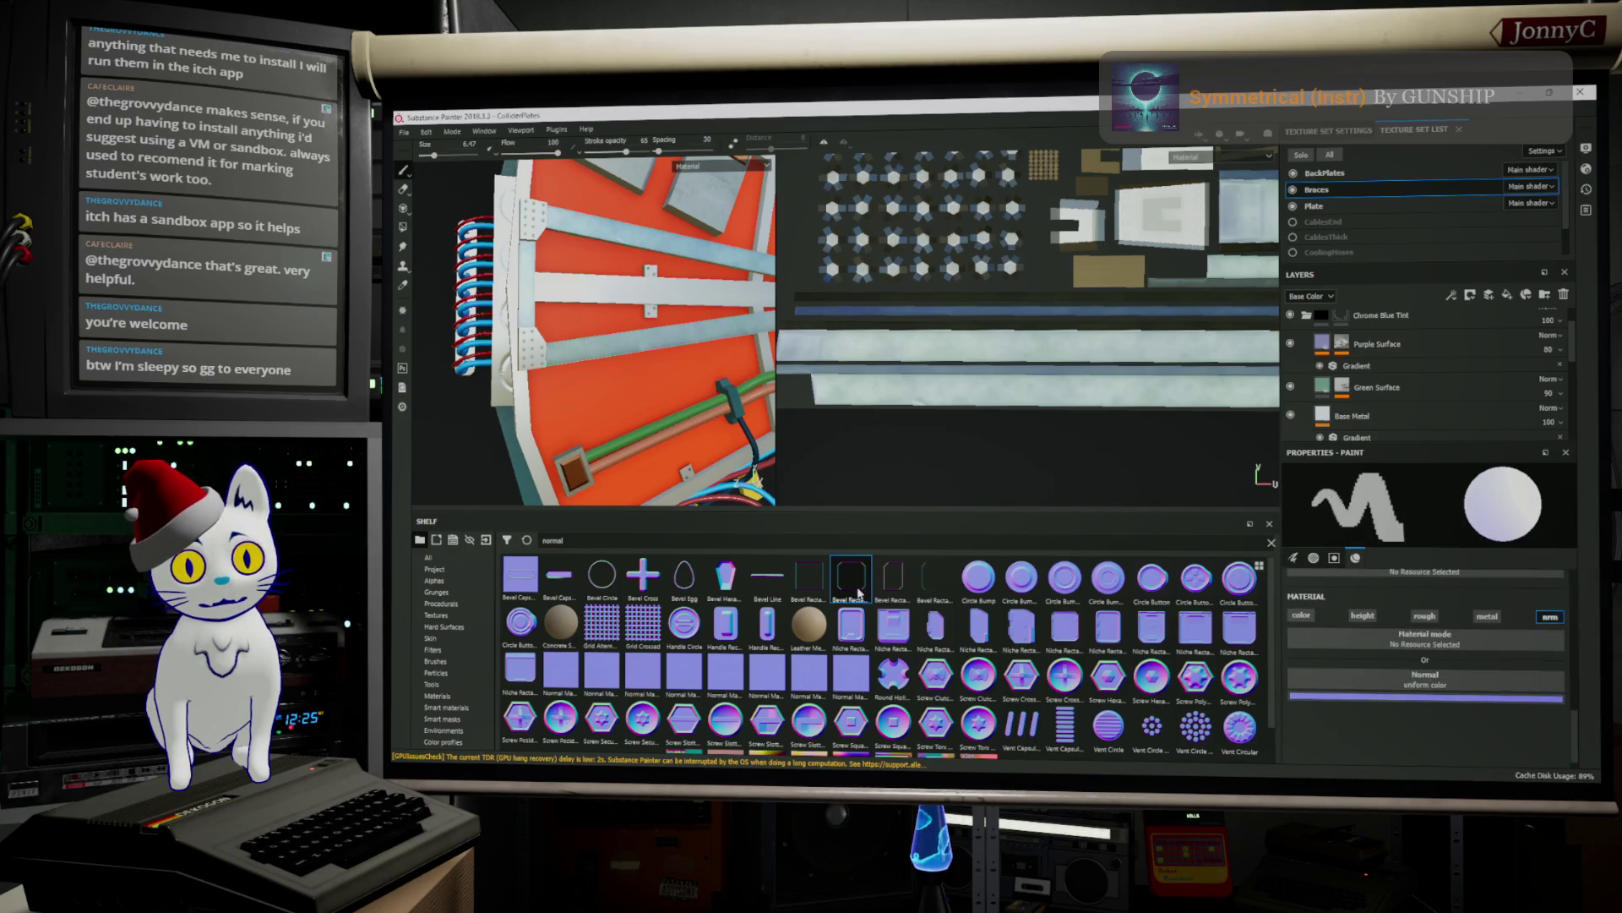
{"action": "left_click_drag", "start_coordinate": [858, 589], "coordinate": [1426, 677]}
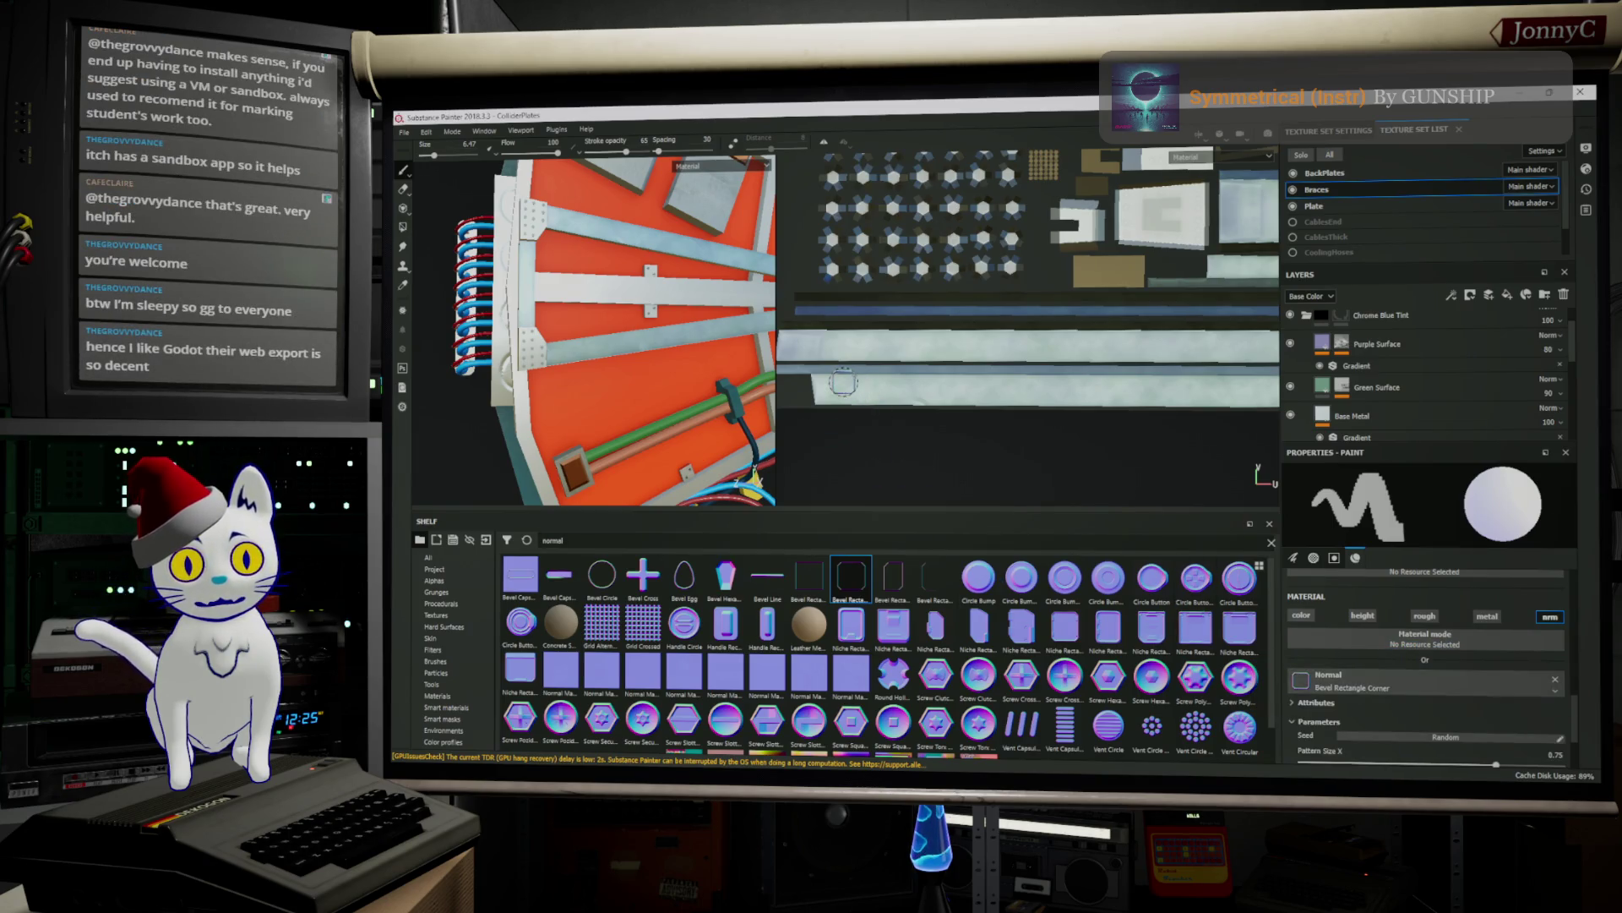
{"action": "scroll", "coordinate": [843, 390], "scroll_direction": "down", "scroll_amount": 2}
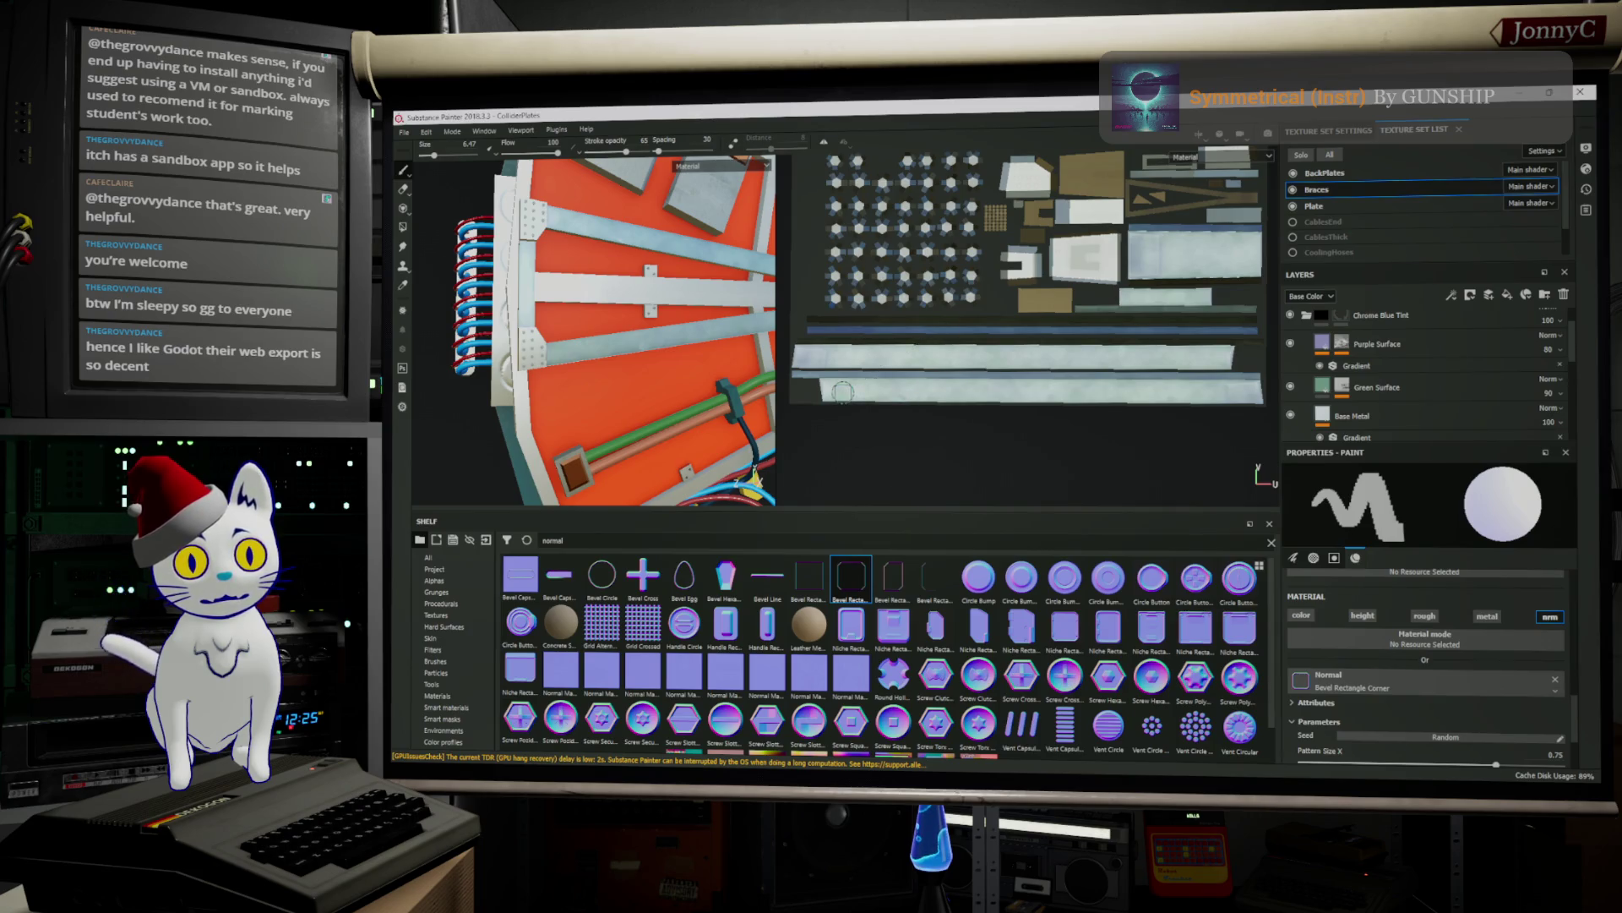
{"action": "key", "text": "alt+Tab"}
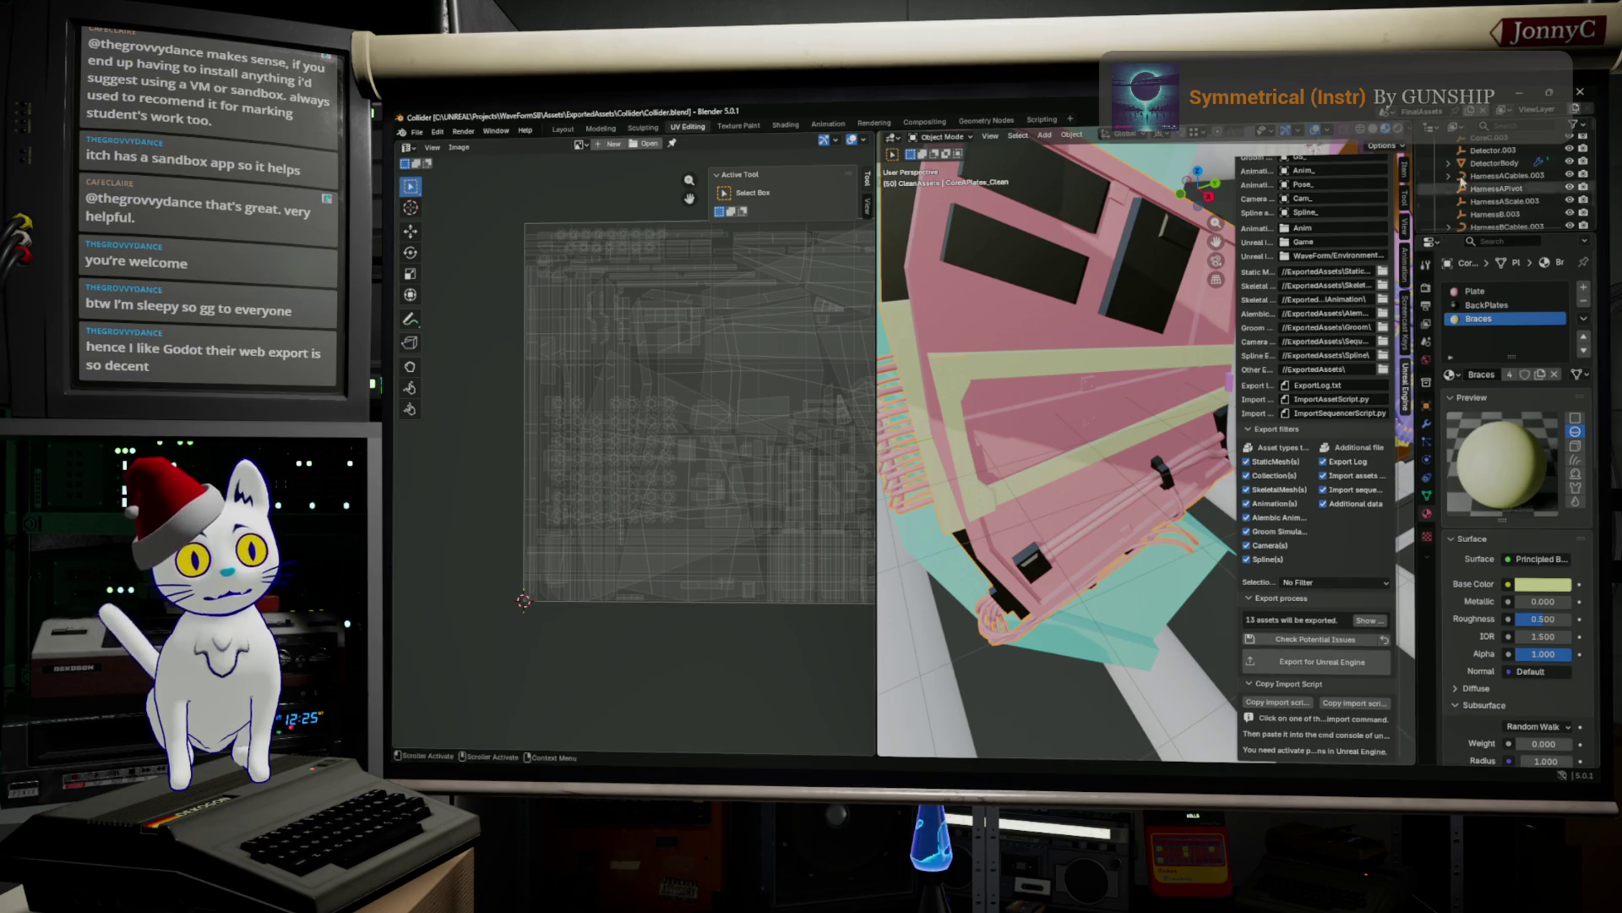
Minimize Blender, bring the P4V window forward, and close Substance Painter's Welcome dialog
{"action": "left_click", "coordinate": [1522, 95]}
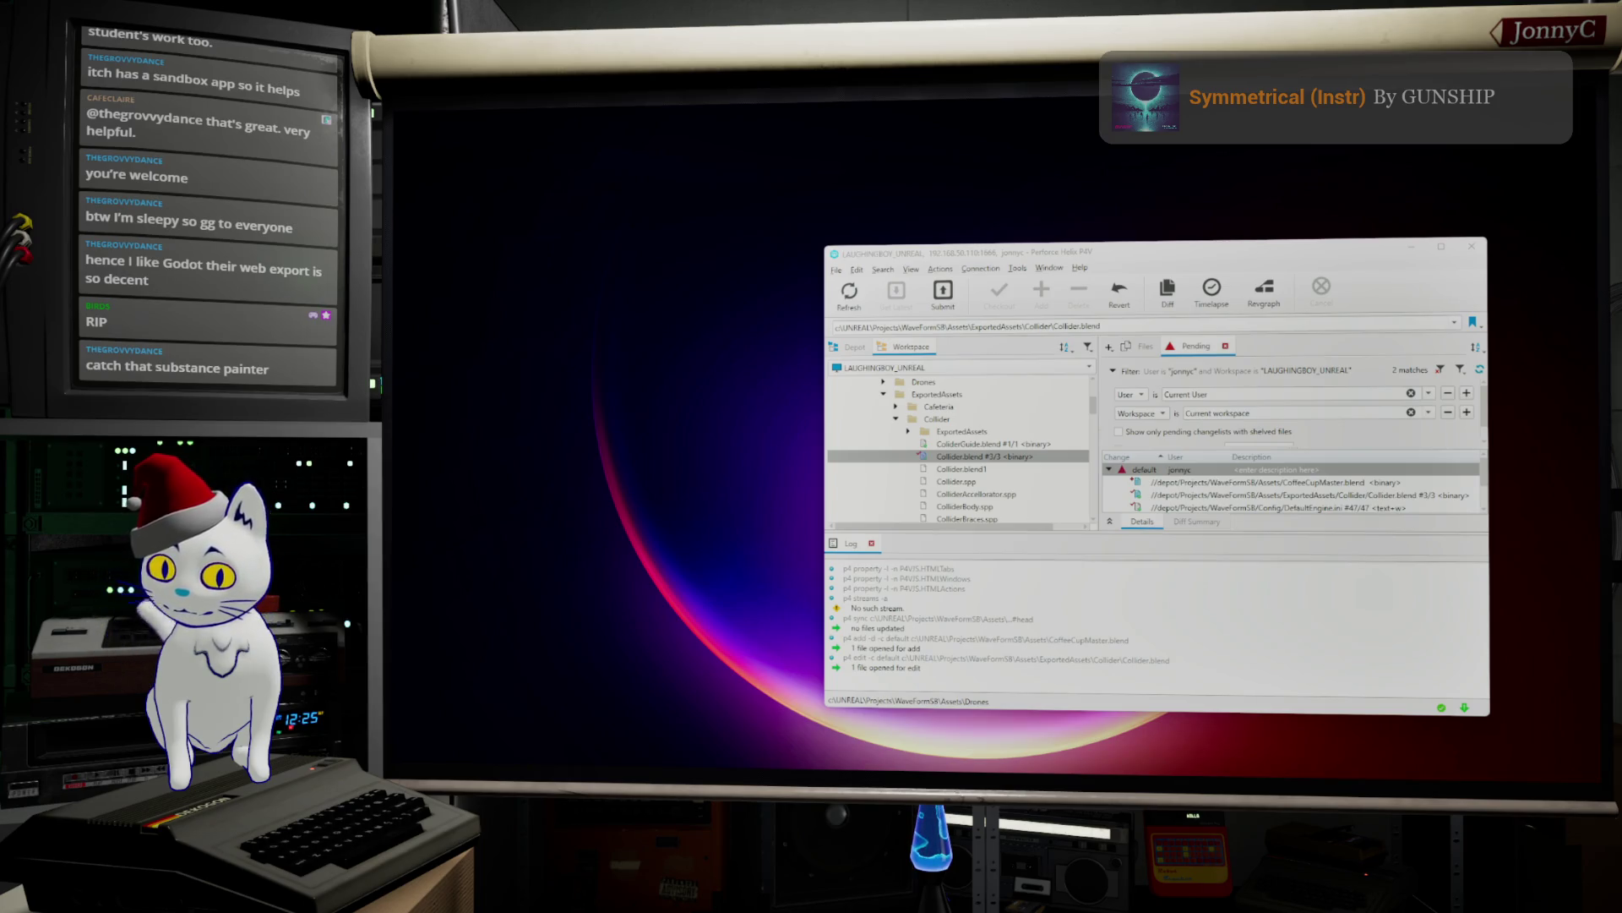
{"action": "key", "text": "alt+Tab"}
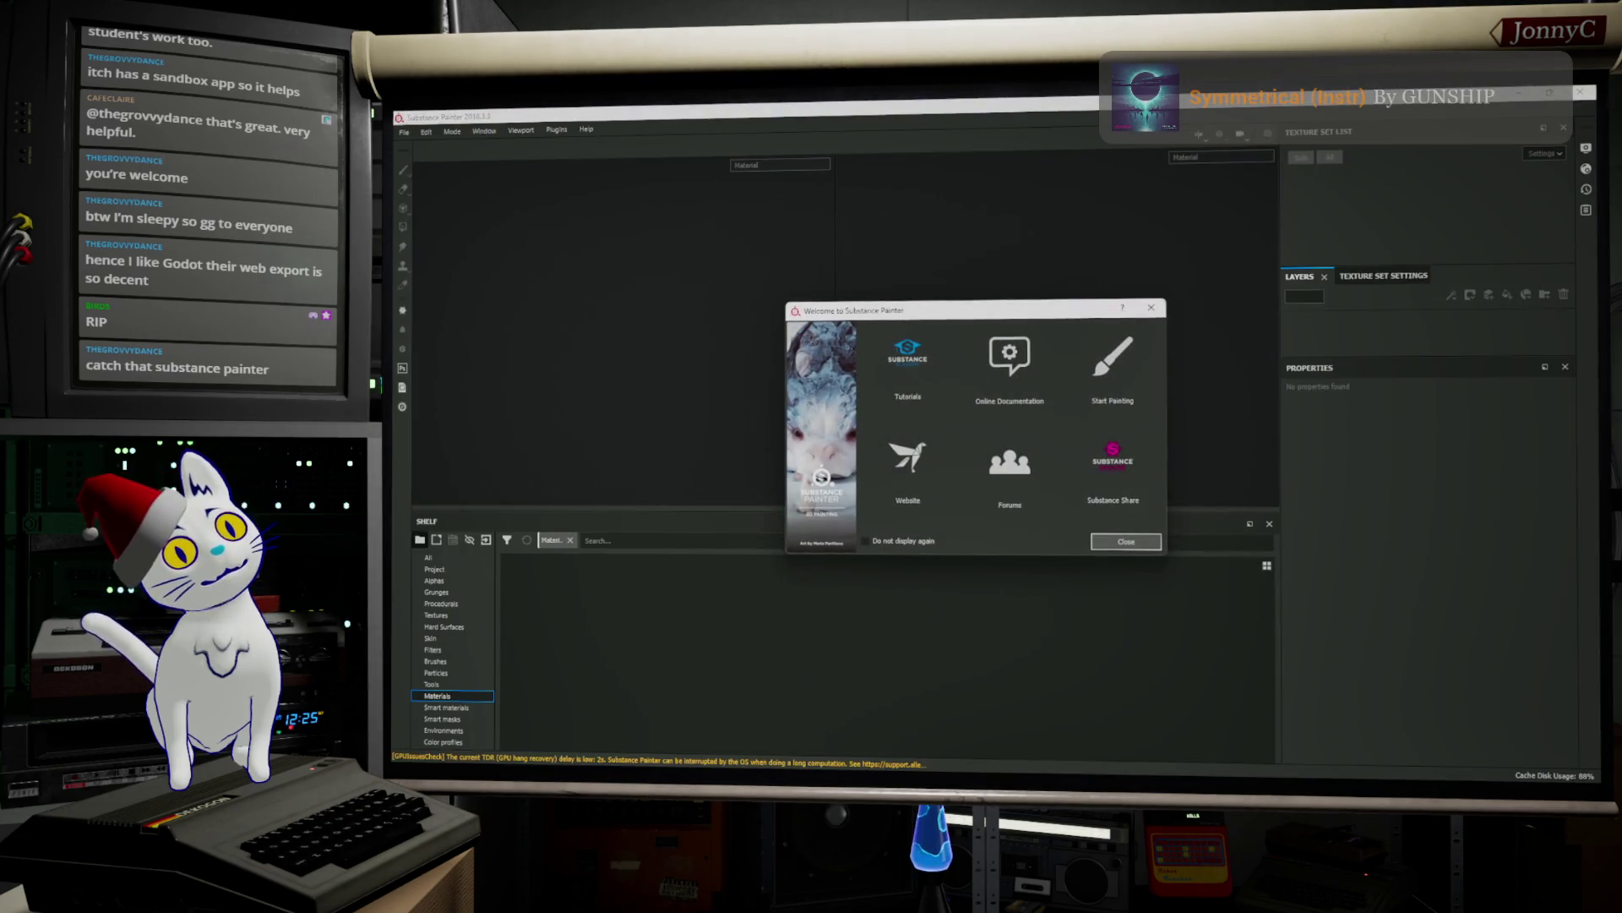
{"action": "left_click", "coordinate": [1133, 542]}
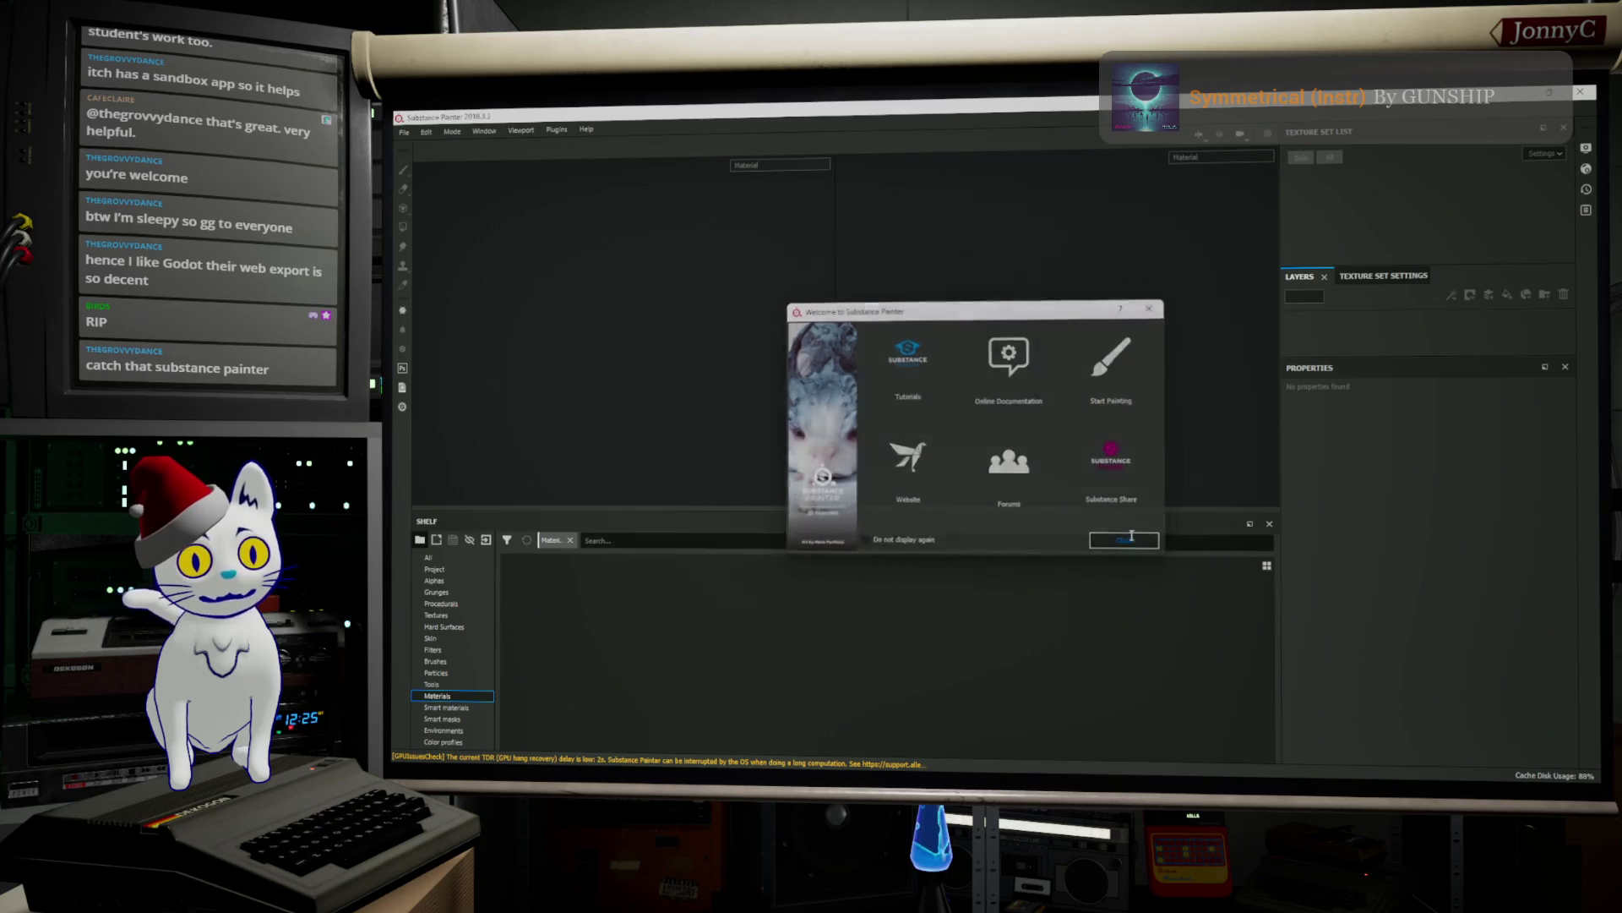
Open ColliderPlates_autosave_0.spp from ExportedAssets/Collider through File > Open
{"action": "left_click", "coordinate": [405, 131]}
{"action": "left_click", "coordinate": [406, 132]}
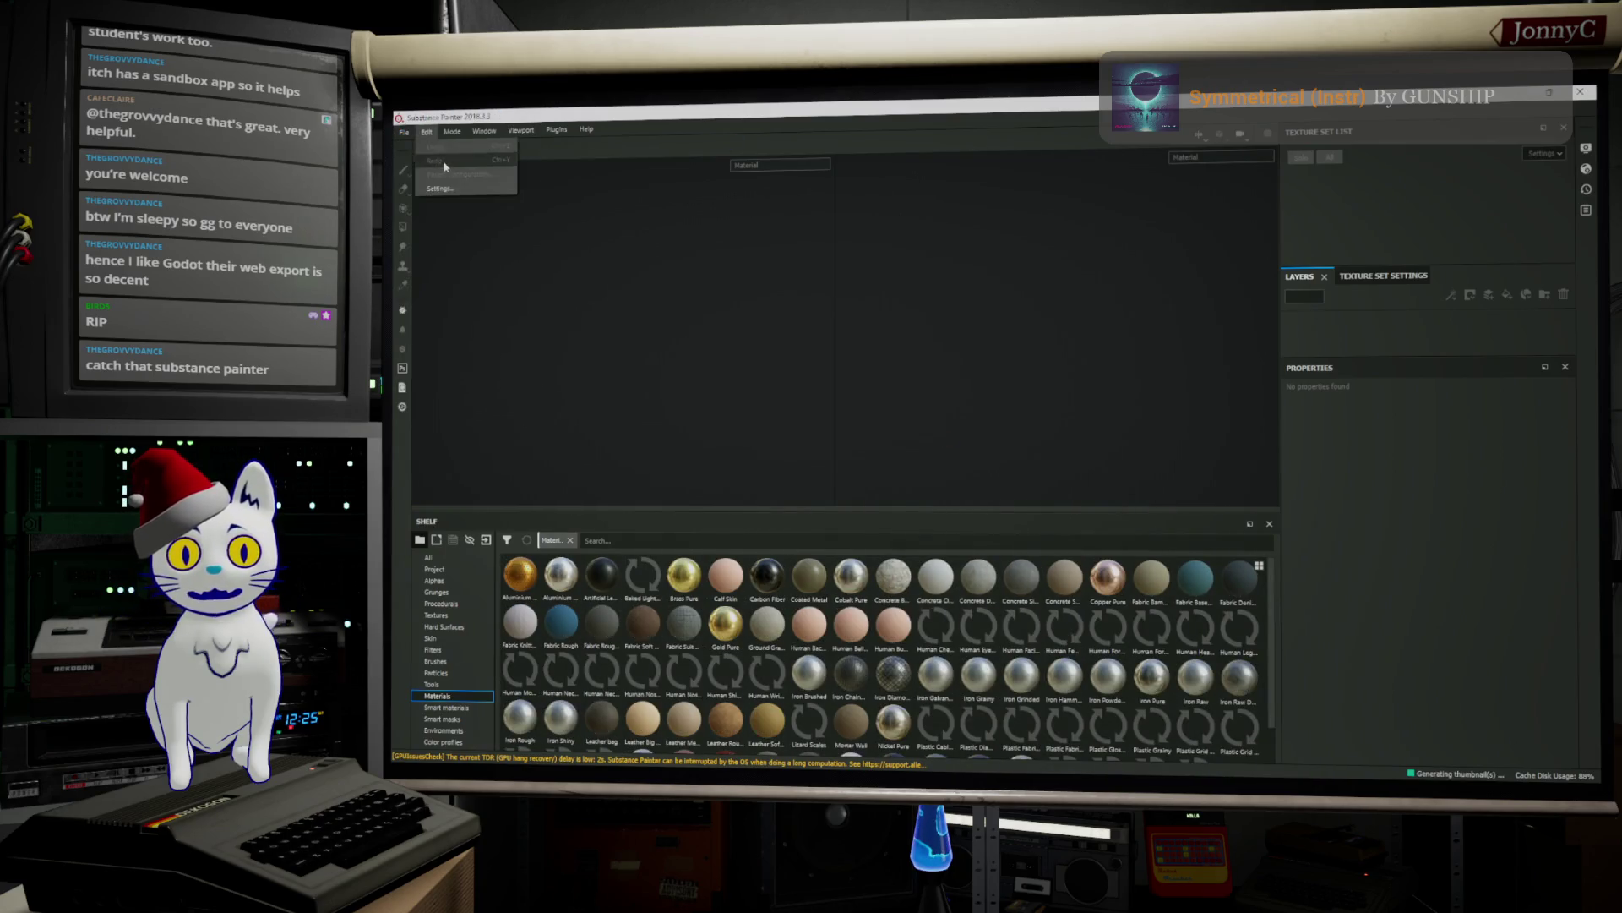
{"action": "left_click", "coordinate": [409, 134]}
{"action": "mouse_move", "coordinate": [439, 176]}
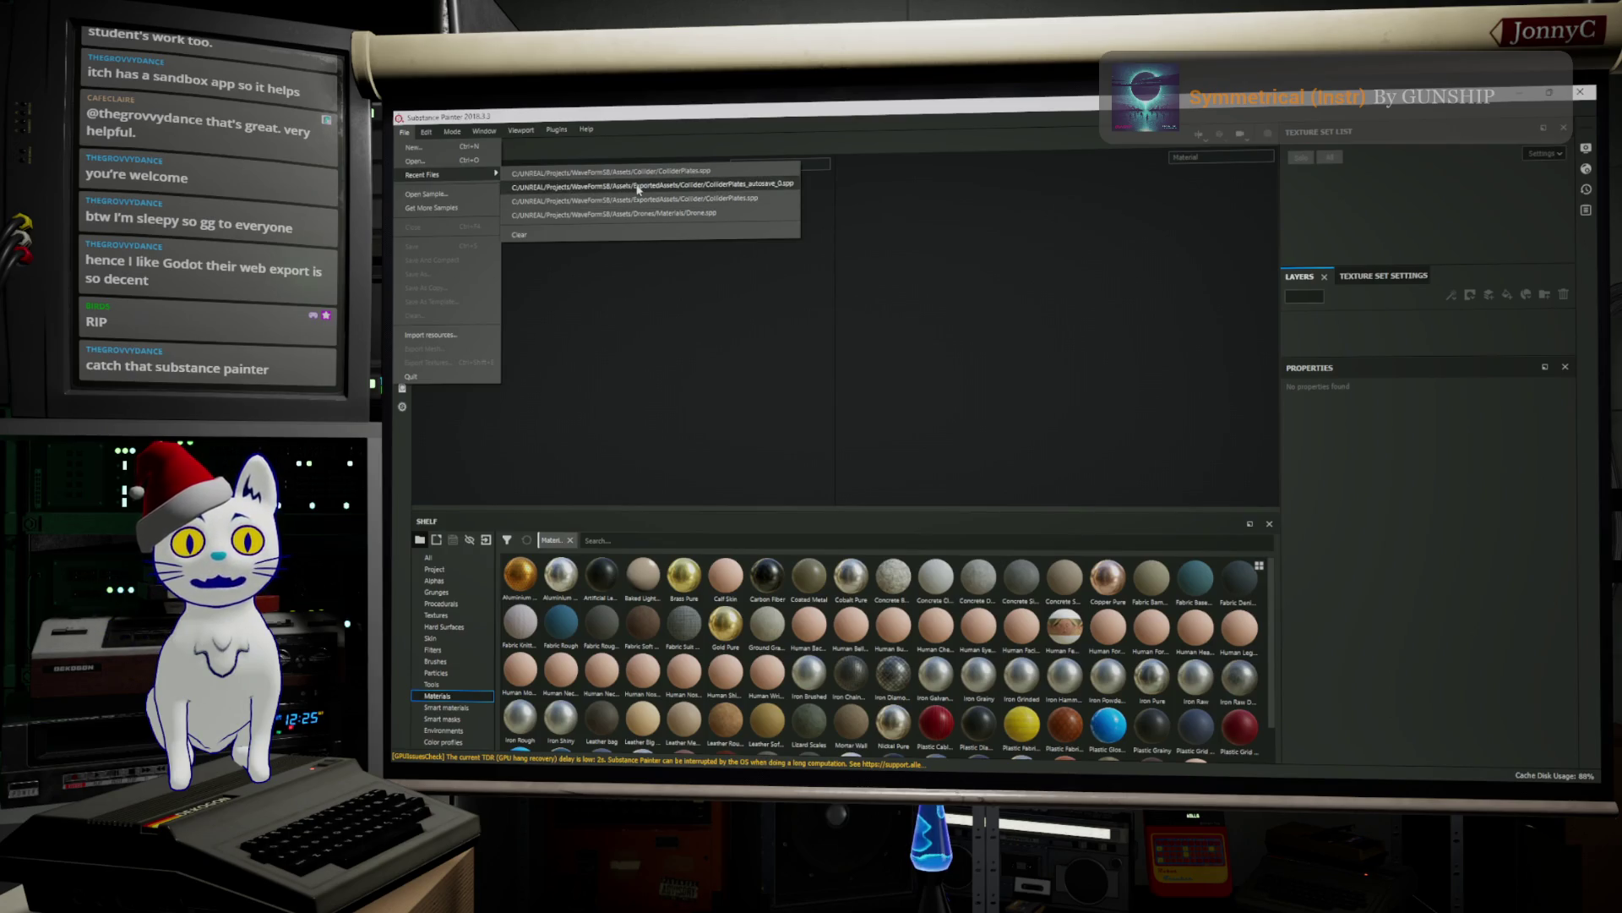
{"action": "left_click", "coordinate": [414, 161]}
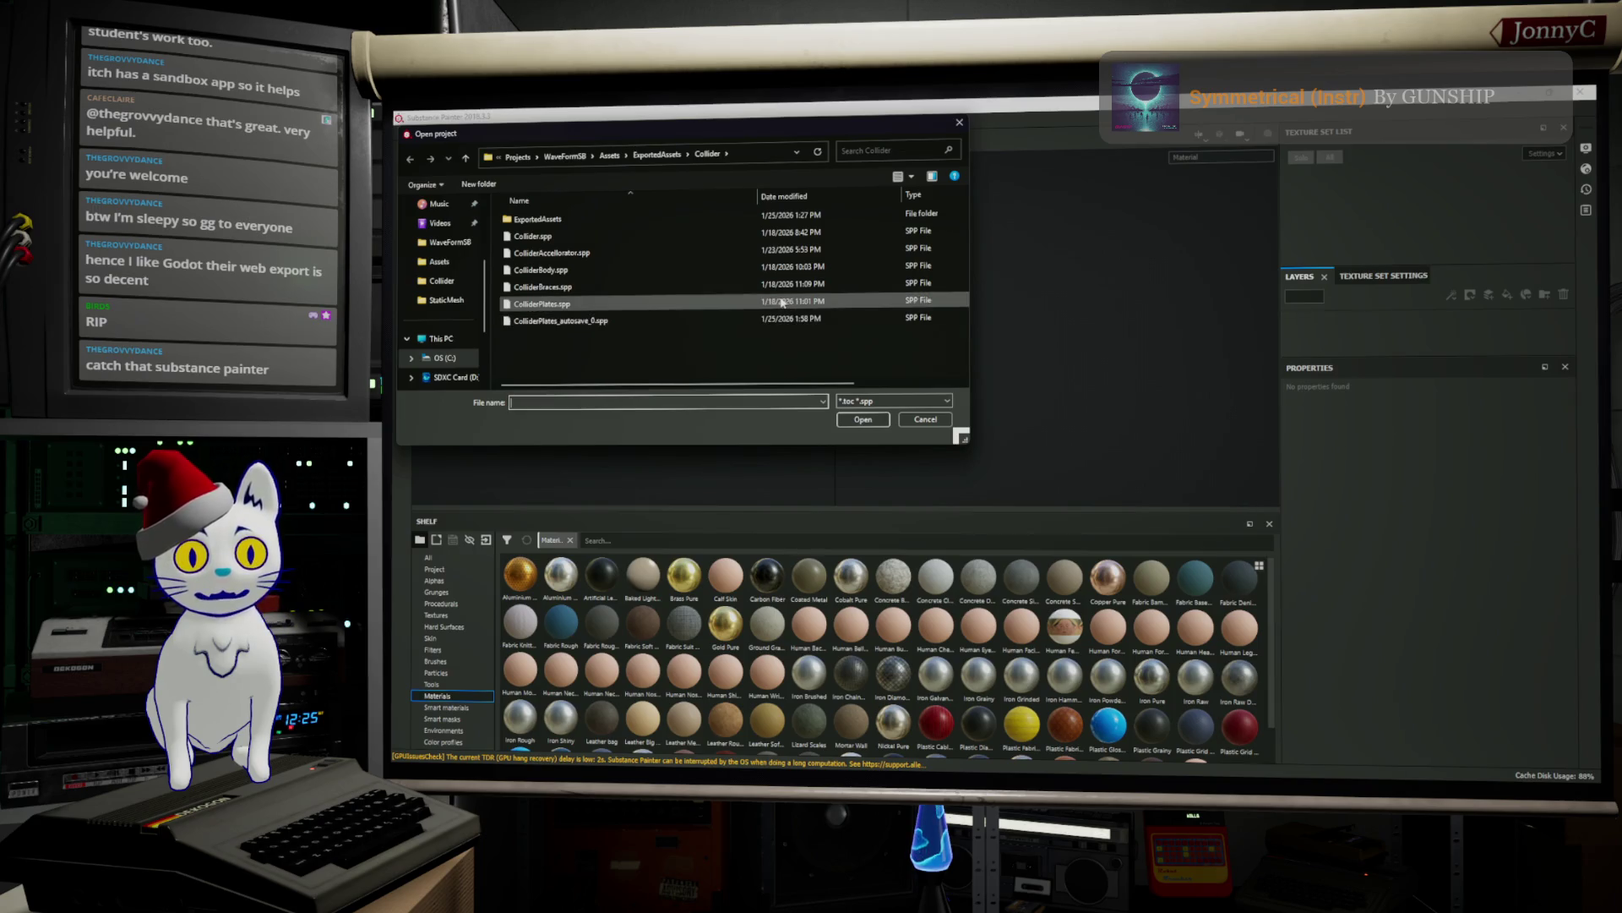
{"action": "left_click", "coordinate": [570, 321]}
{"action": "left_click", "coordinate": [862, 419]}
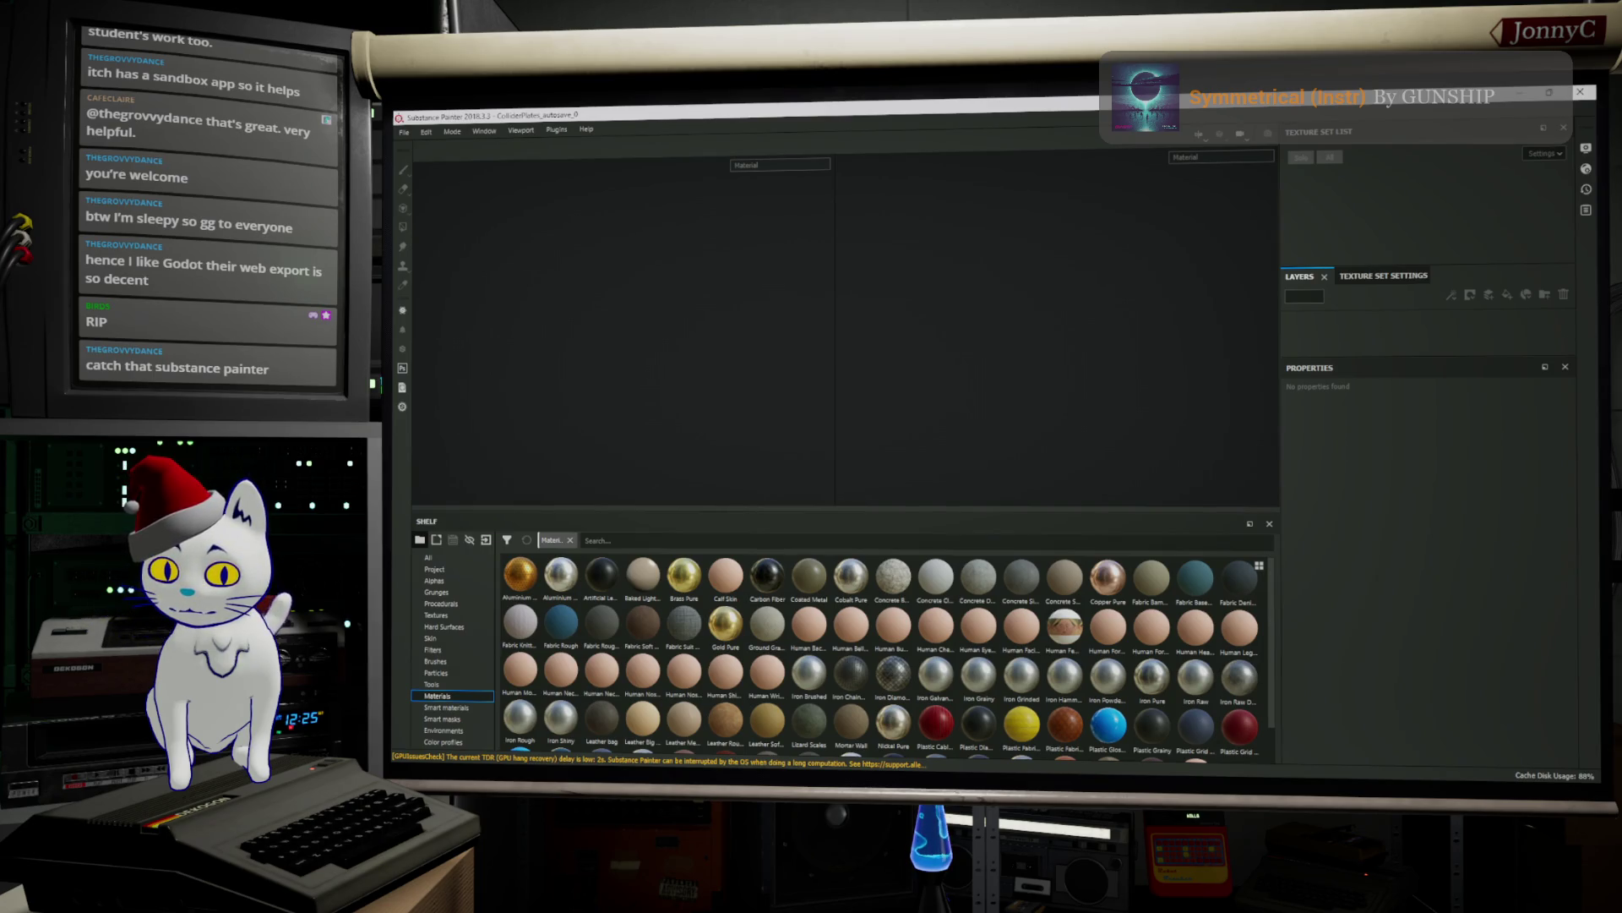
{"action": "key", "text": "alt+Tab"}
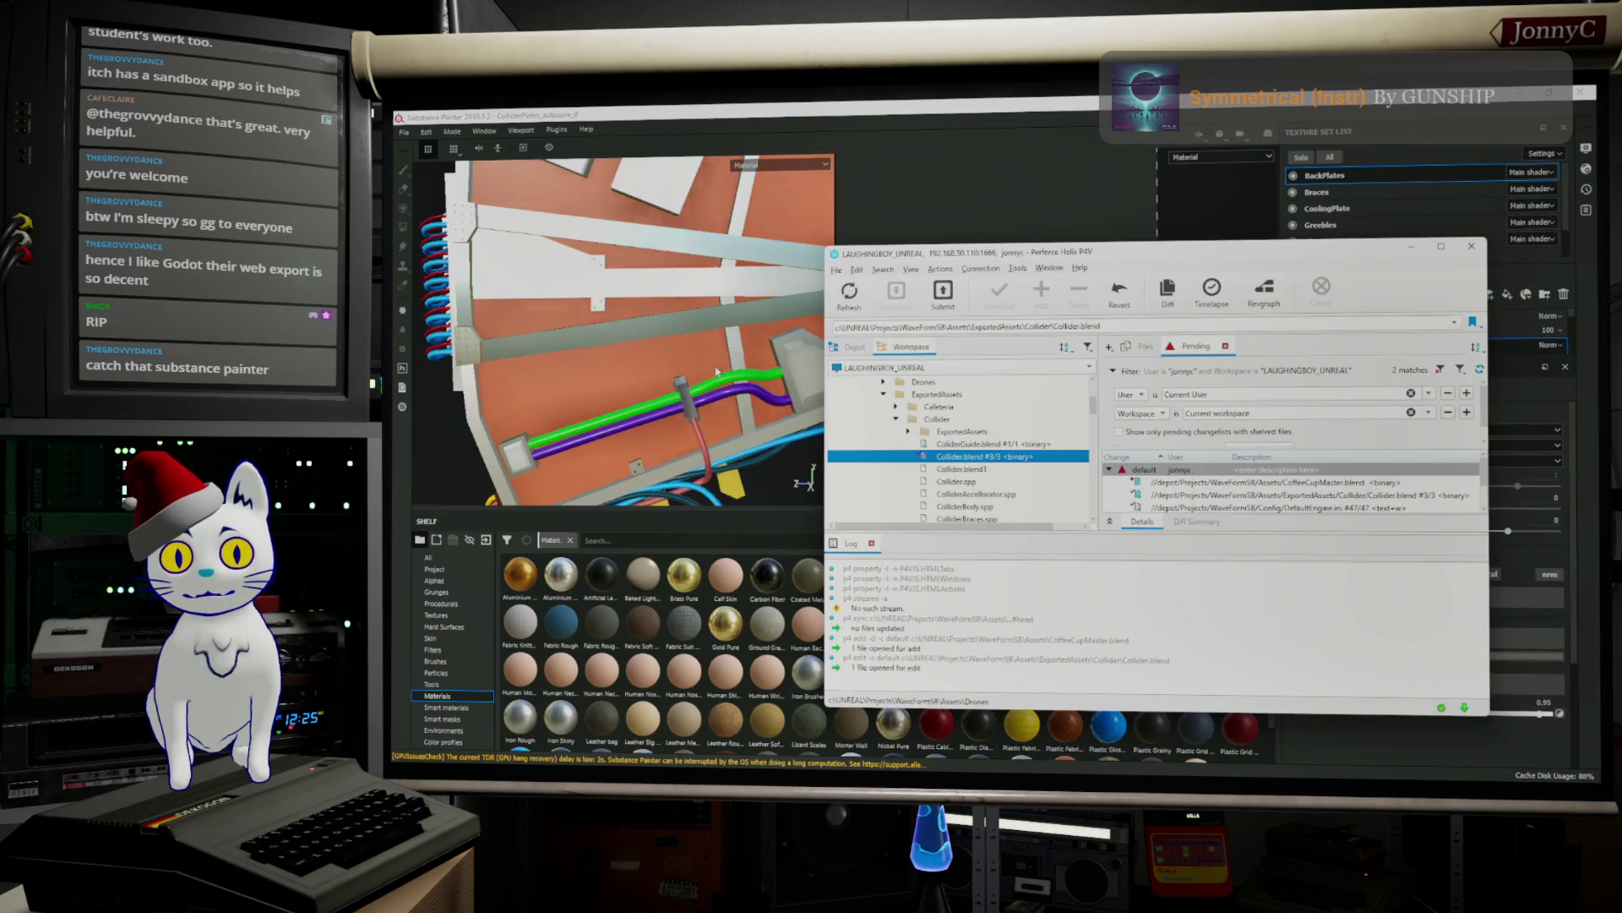
Orbit the loaded Collider model to a more frontal view of the orange plate
{"action": "left_click", "coordinate": [627, 380]}
{"action": "mouse_move", "coordinate": [627, 381]}
{"action": "left_mouse_down", "text": "alt"}
{"action": "mouse_move", "coordinate": [688, 368]}
{"action": "mouse_move", "coordinate": [793, 420]}
{"action": "mouse_move", "coordinate": [468, 311]}
{"action": "mouse_move", "coordinate": [619, 339]}
{"action": "mouse_move", "coordinate": [696, 334]}
{"action": "mouse_move", "coordinate": [634, 307]}
{"action": "mouse_move", "coordinate": [869, 333]}
{"action": "mouse_move", "coordinate": [708, 347]}
{"action": "mouse_move", "coordinate": [608, 296]}
{"action": "left_mouse_up", "text": "alt"}
{"action": "scroll", "coordinate": [468, 311], "scroll_direction": "up", "scroll_amount": 3}
{"action": "scroll", "coordinate": [581, 332], "scroll_direction": "down", "scroll_amount": 3}
{"action": "scroll", "coordinate": [520, 245], "scroll_direction": "down", "scroll_amount": 3}
{"action": "mouse_move", "coordinate": [520, 245]}
{"action": "left_mouse_down", "text": "alt"}
{"action": "mouse_move", "coordinate": [618, 310]}
{"action": "mouse_move", "coordinate": [701, 320]}
{"action": "left_mouse_up", "text": "alt"}
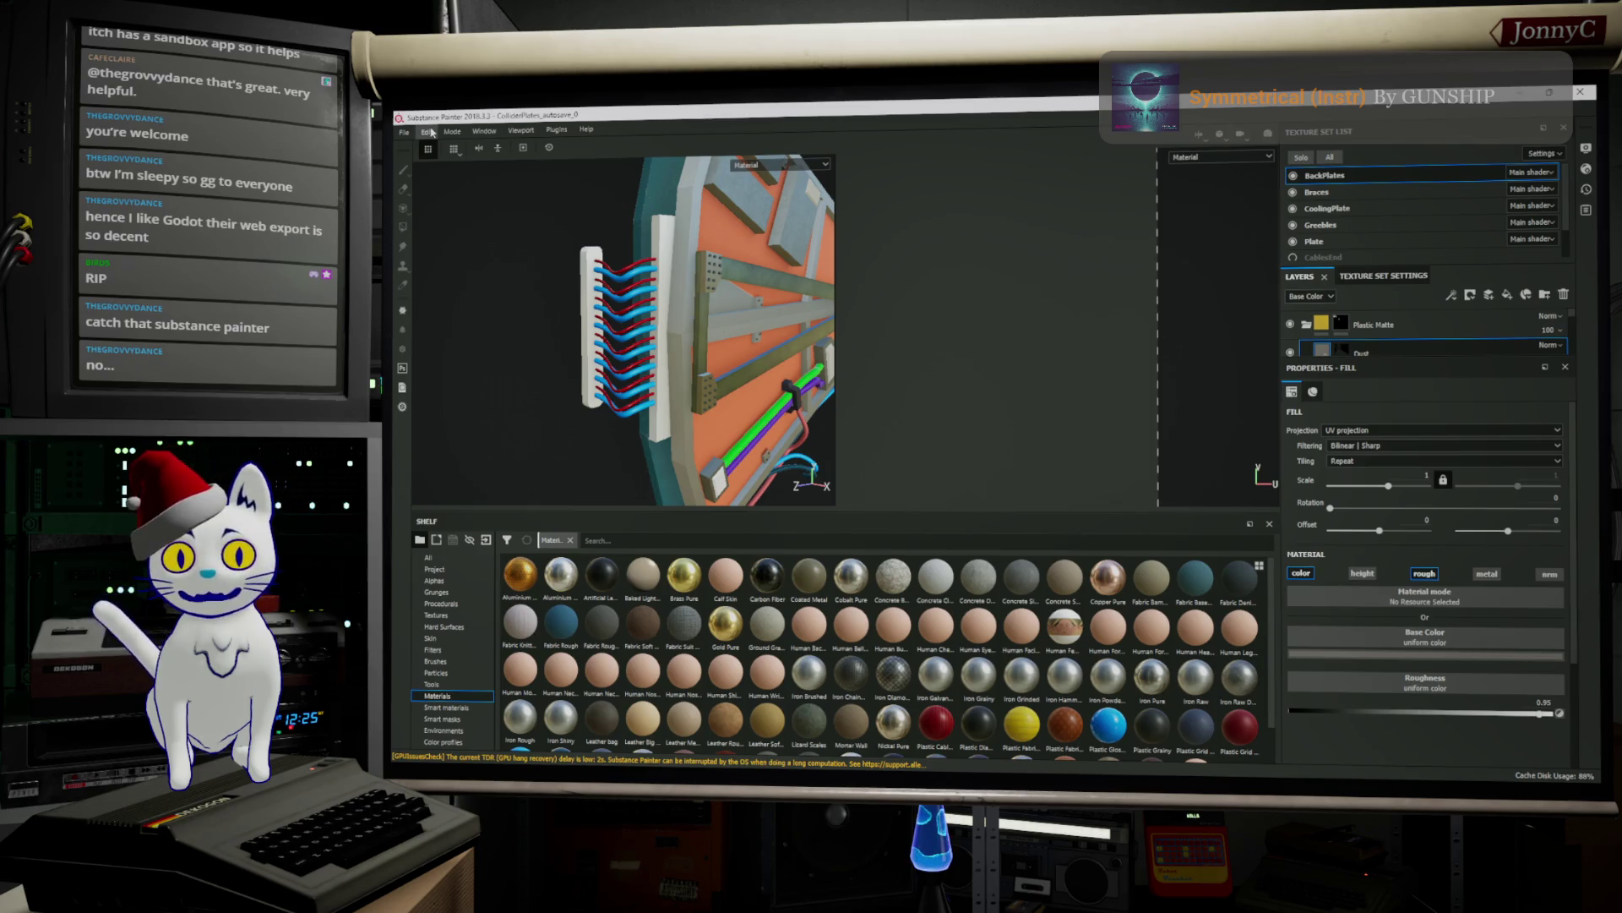
Browse the Edit and File menus, then bring up File Explorer on the Assets folder
{"action": "left_click", "coordinate": [405, 131]}
{"action": "mouse_move", "coordinate": [404, 132]}
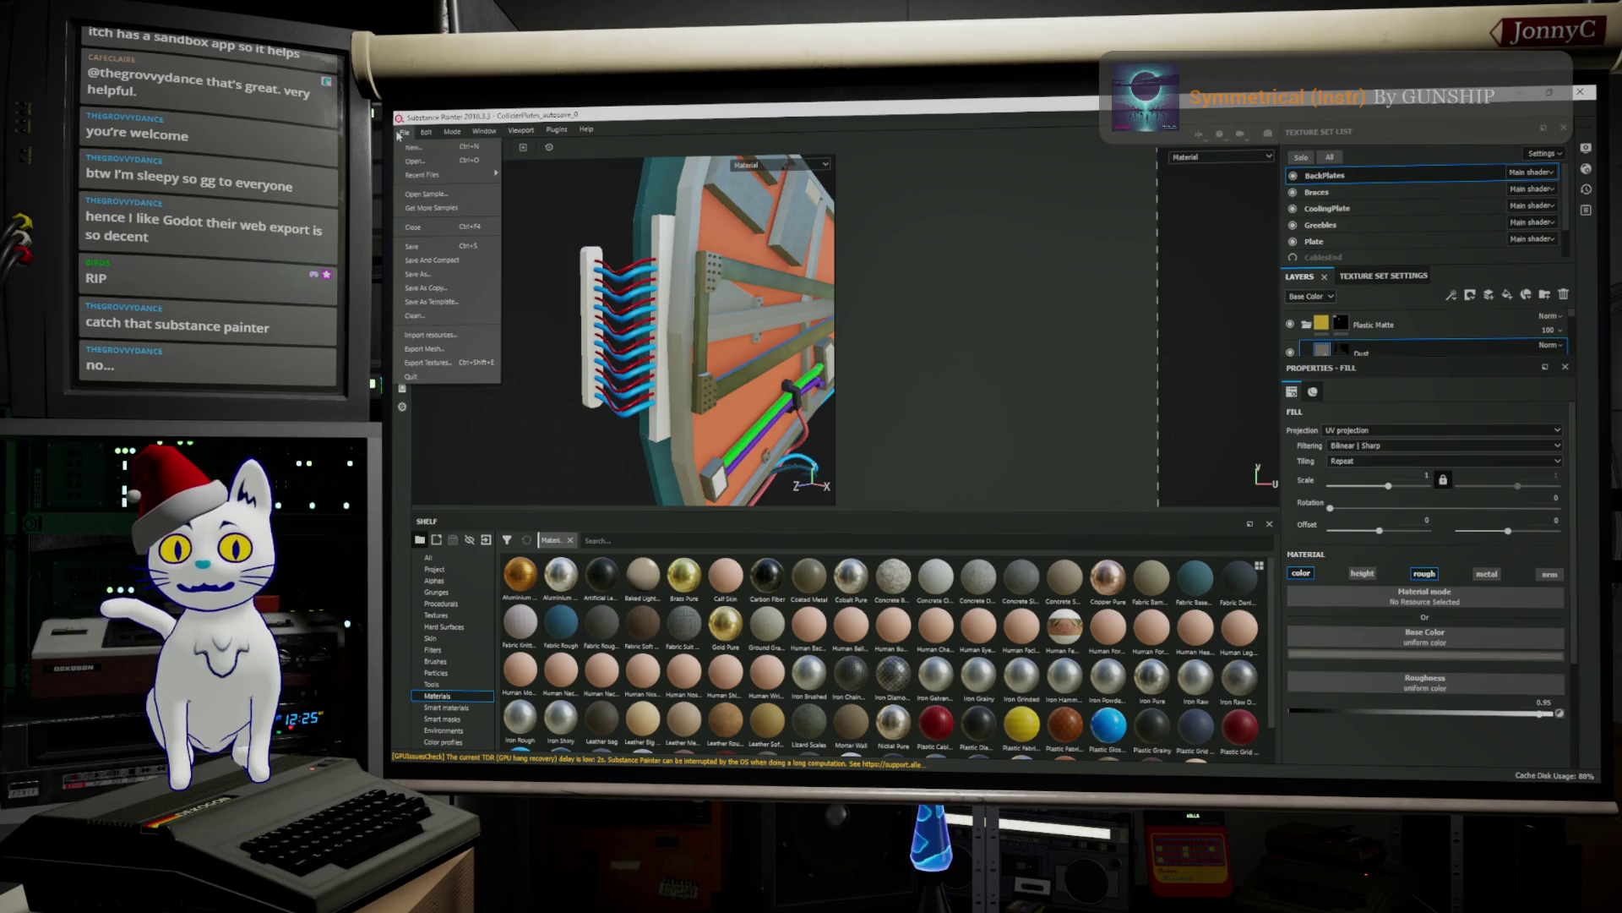
{"action": "mouse_move", "coordinate": [457, 174]}
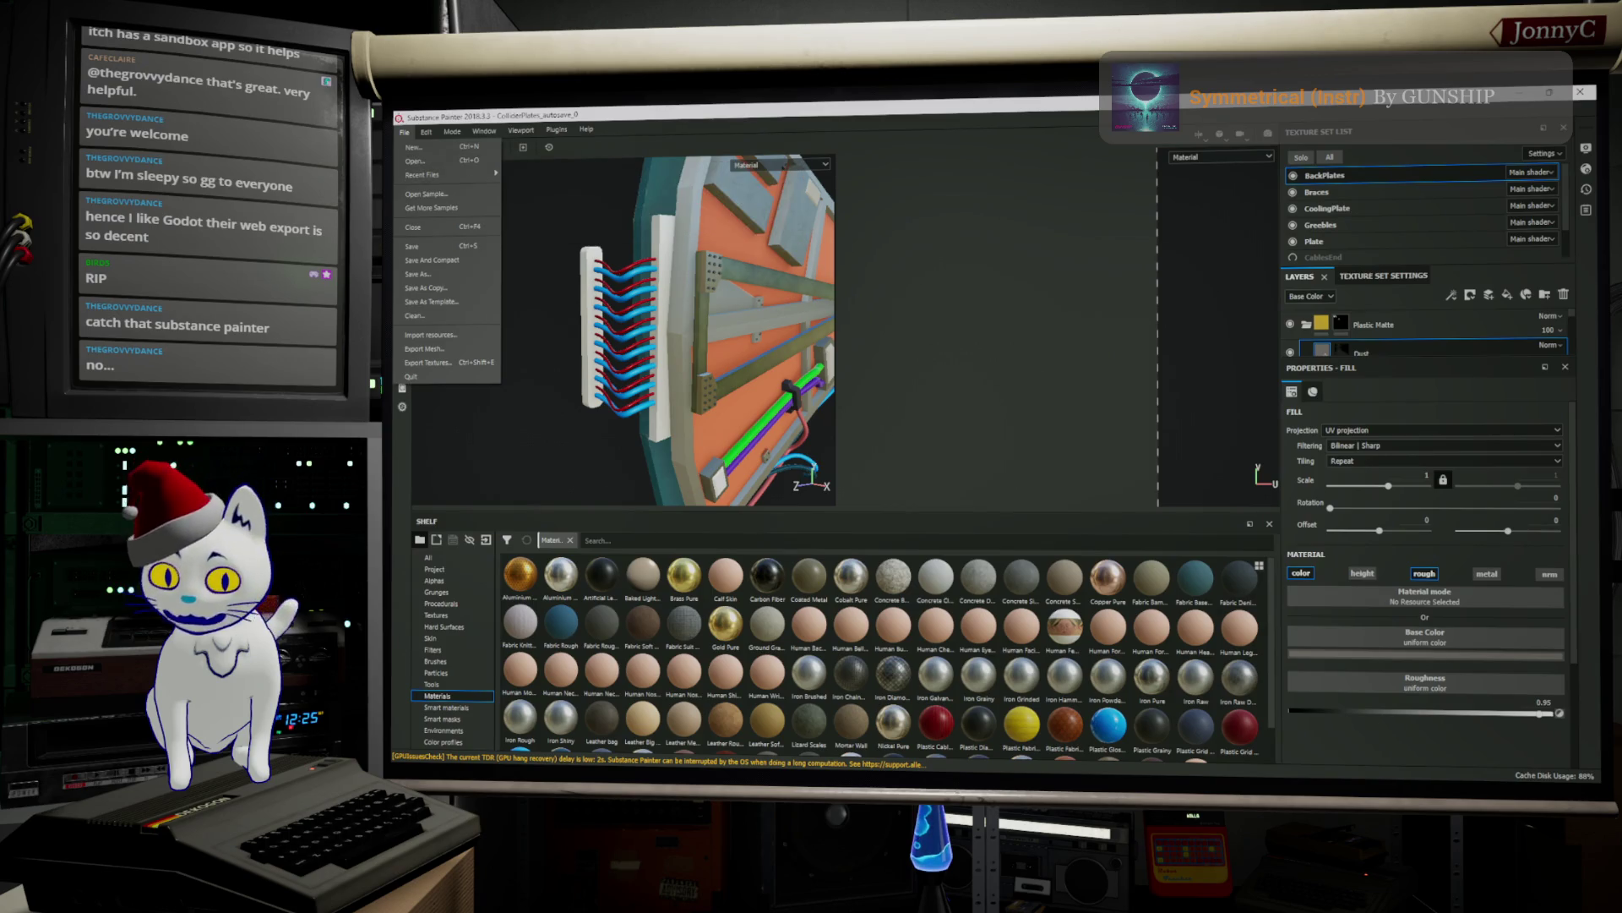
{"action": "key", "text": "alt+Tab"}
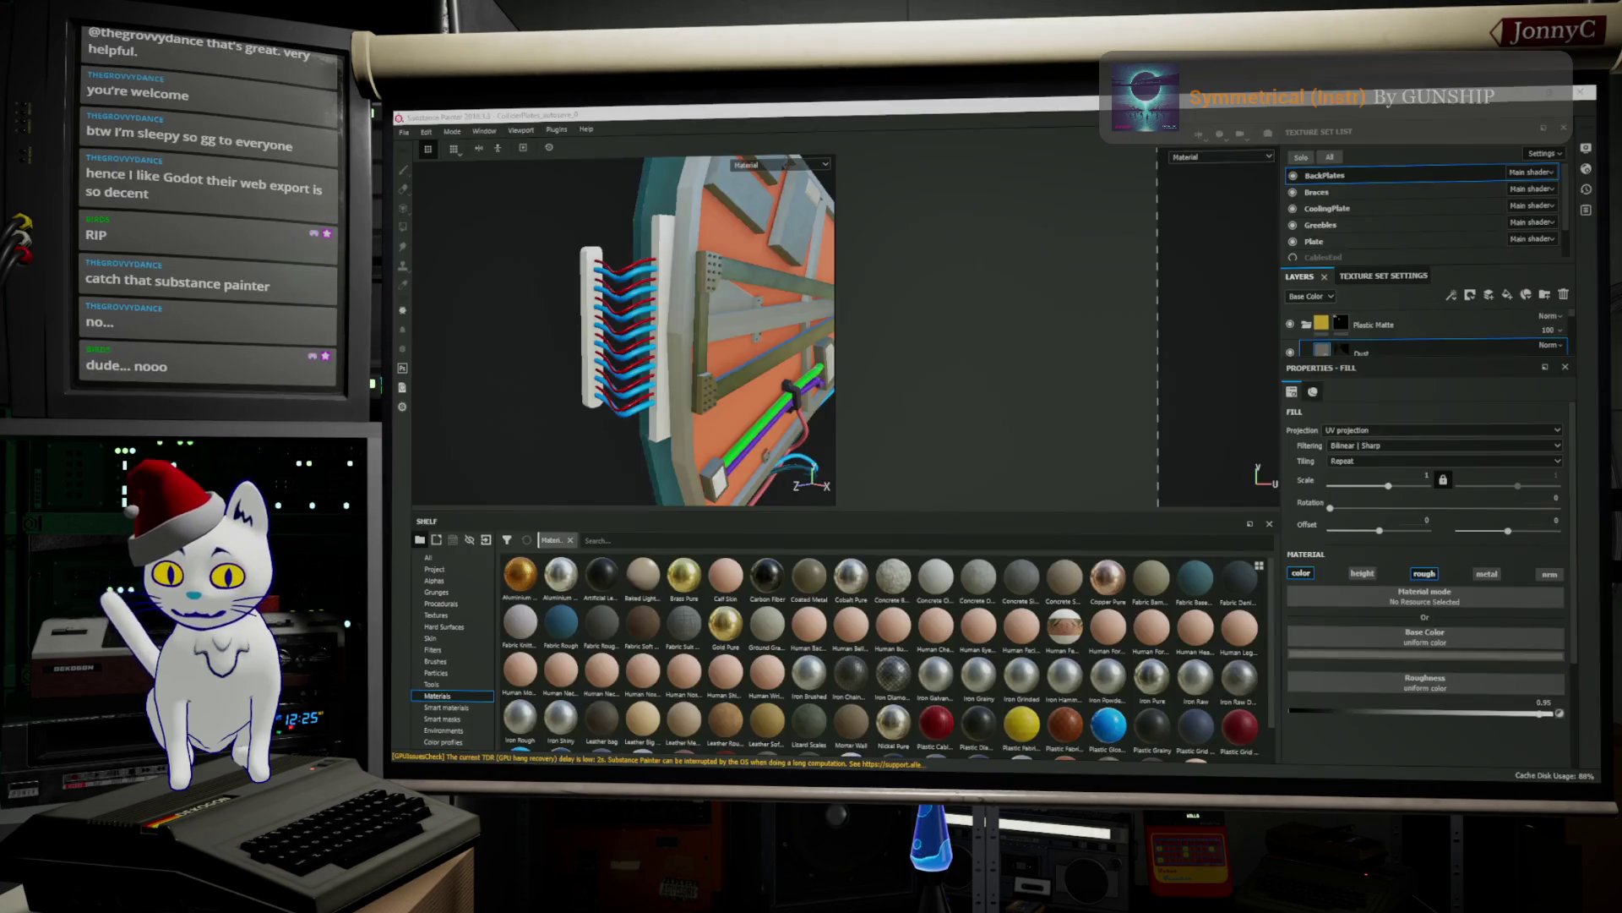
{"action": "key", "text": "super+e"}
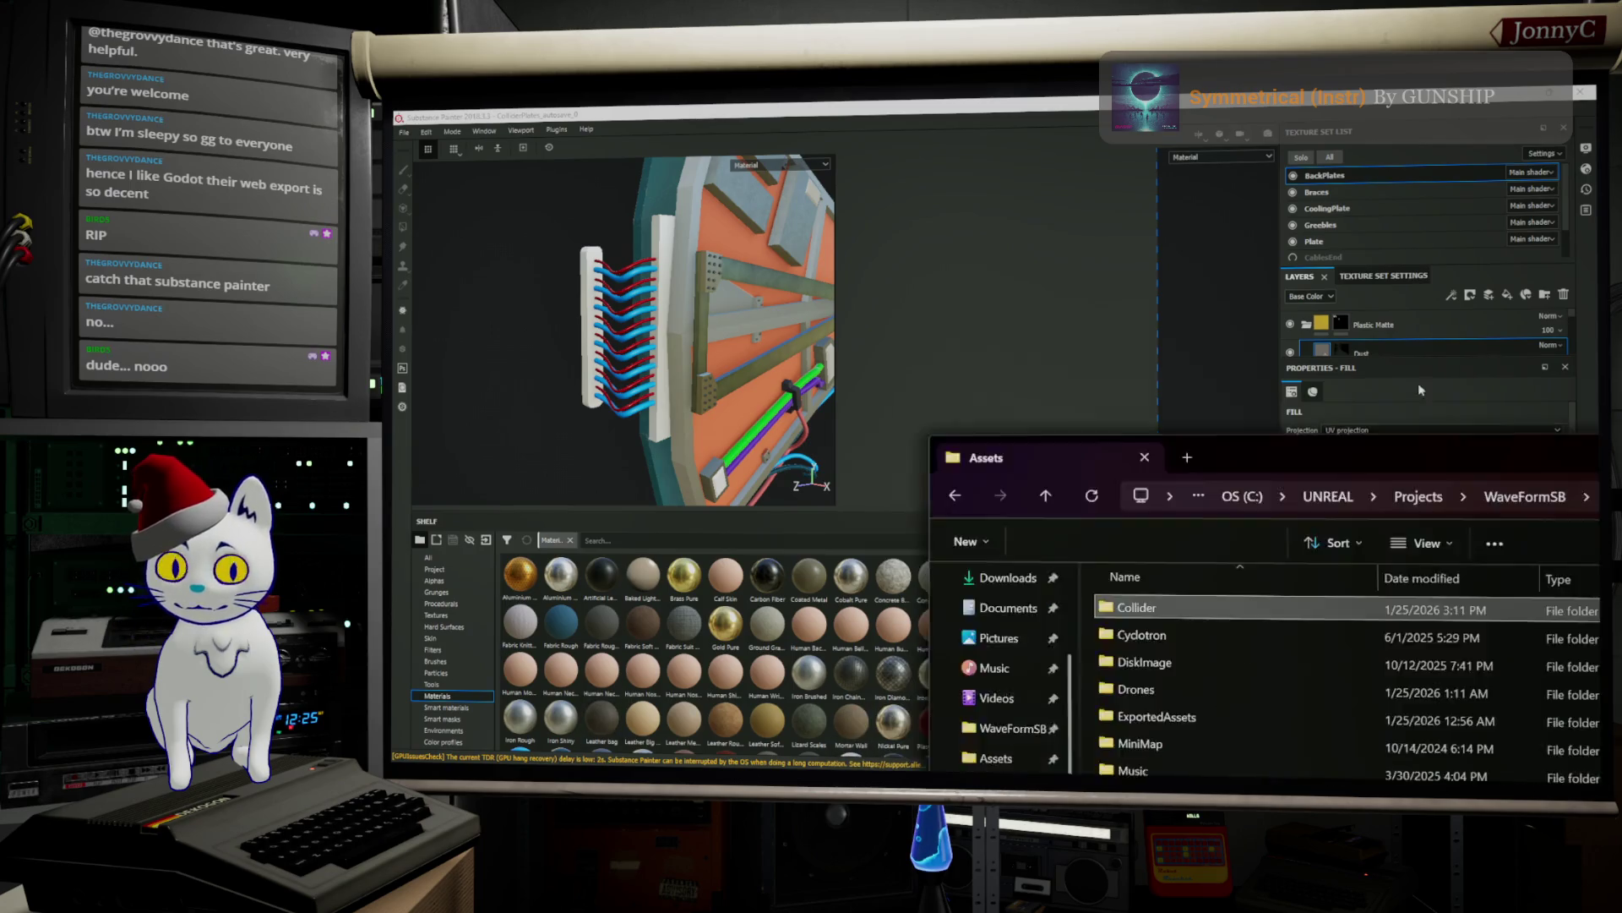
Navigate into the ExportedAssets > Collider folder in File Explorer
{"action": "scroll", "coordinate": [808, 308], "scroll_direction": "up", "scroll_amount": 1}
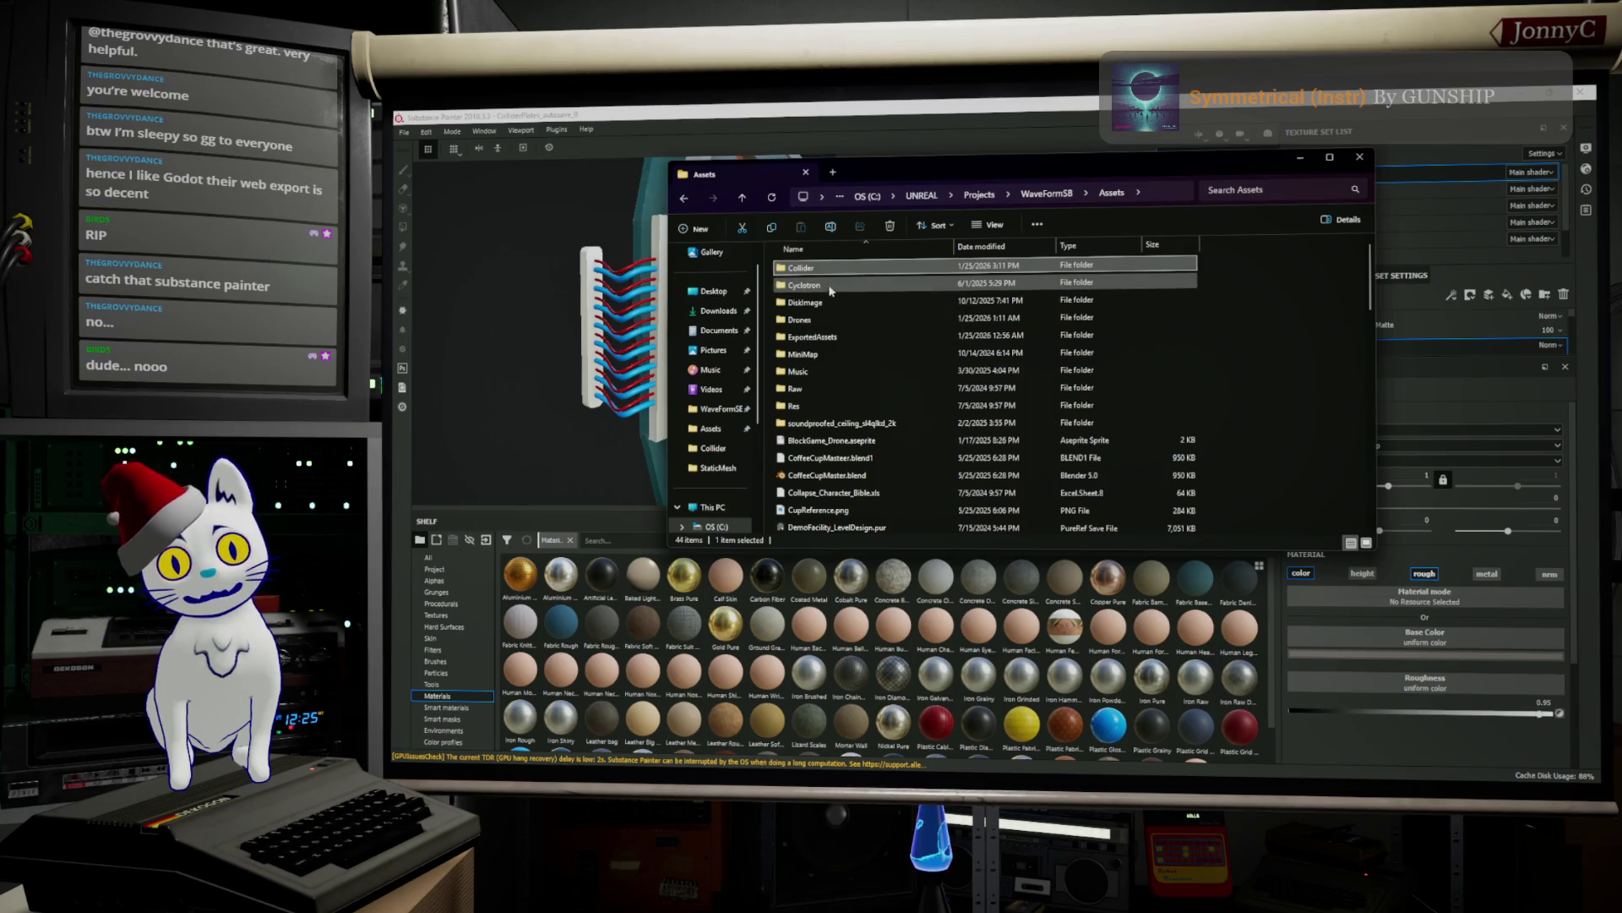
{"action": "double_click", "coordinate": [826, 337]}
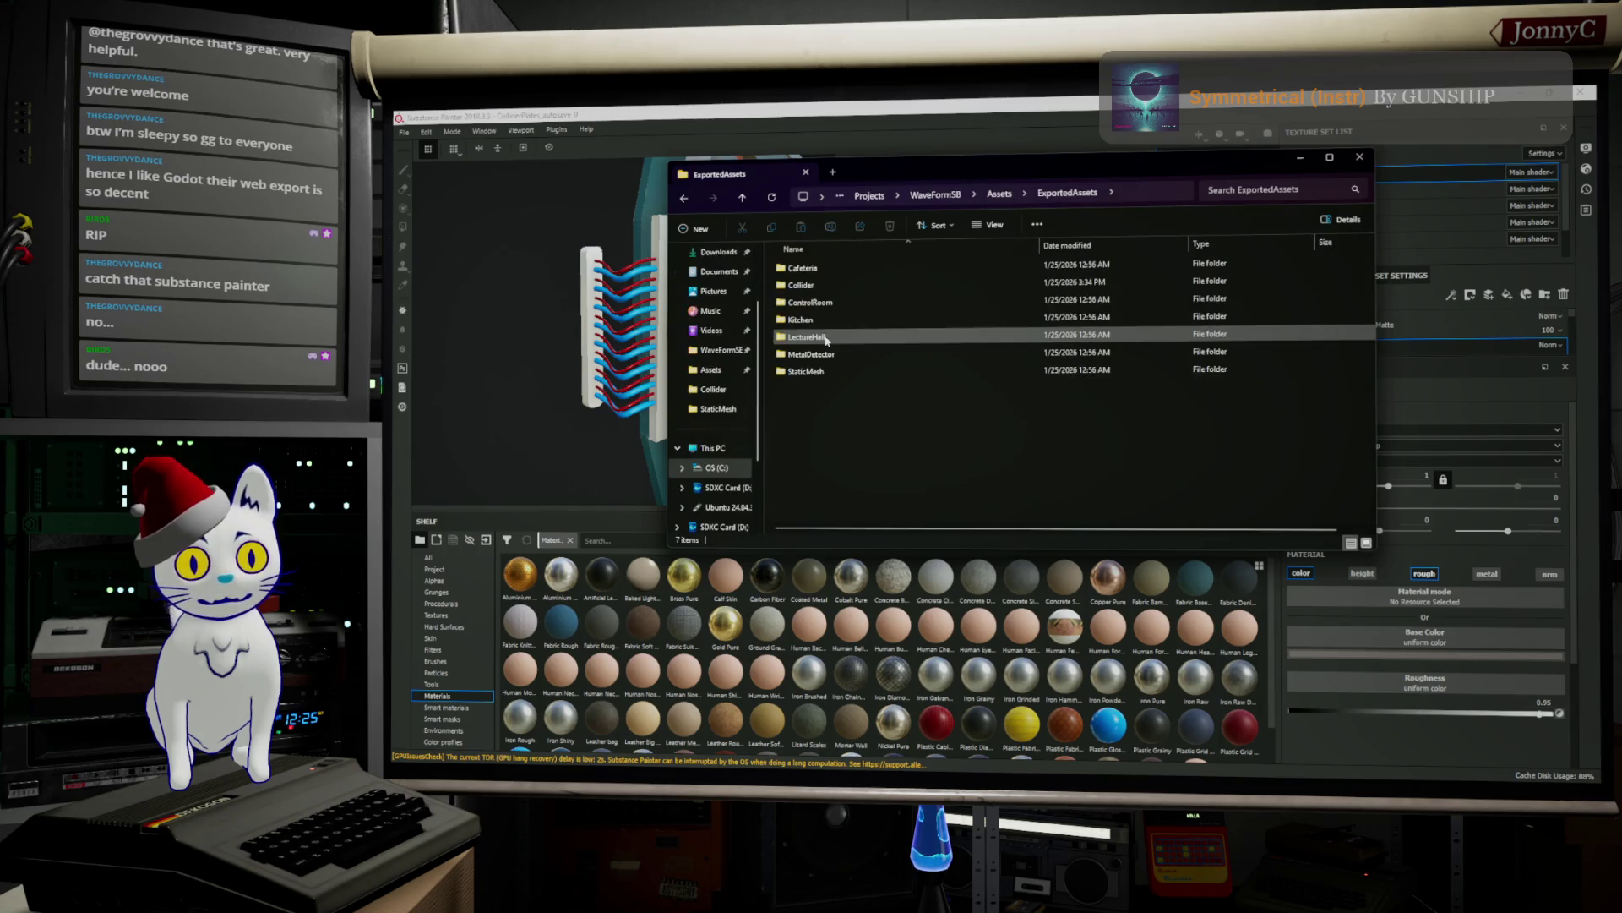
{"action": "mouse_move", "coordinate": [840, 288]}
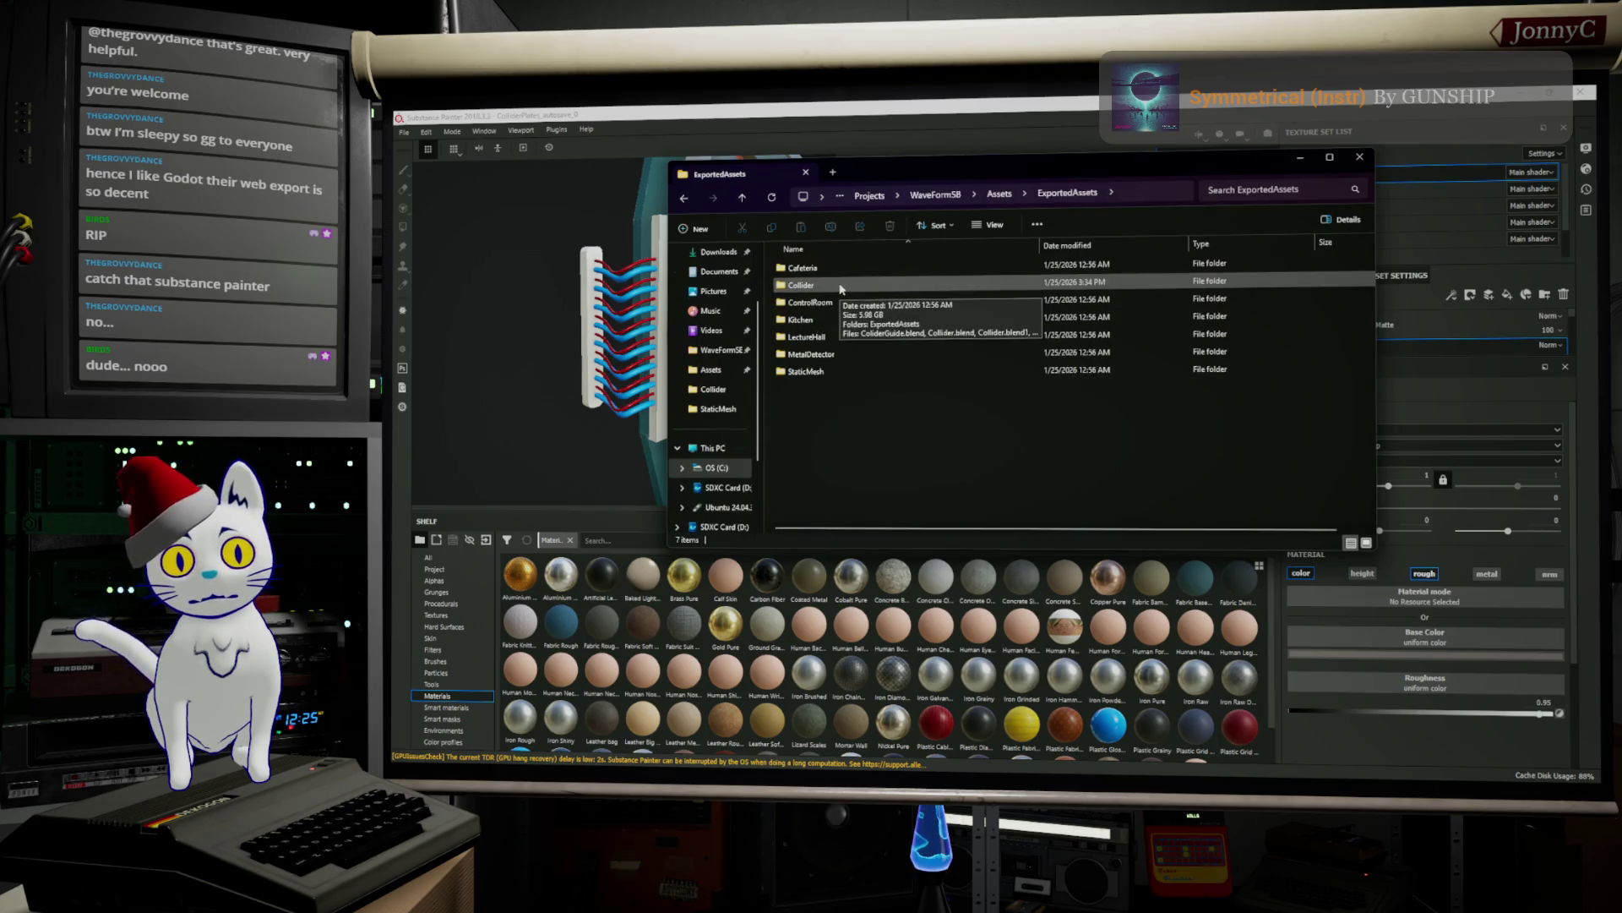
{"action": "double_click", "coordinate": [852, 289]}
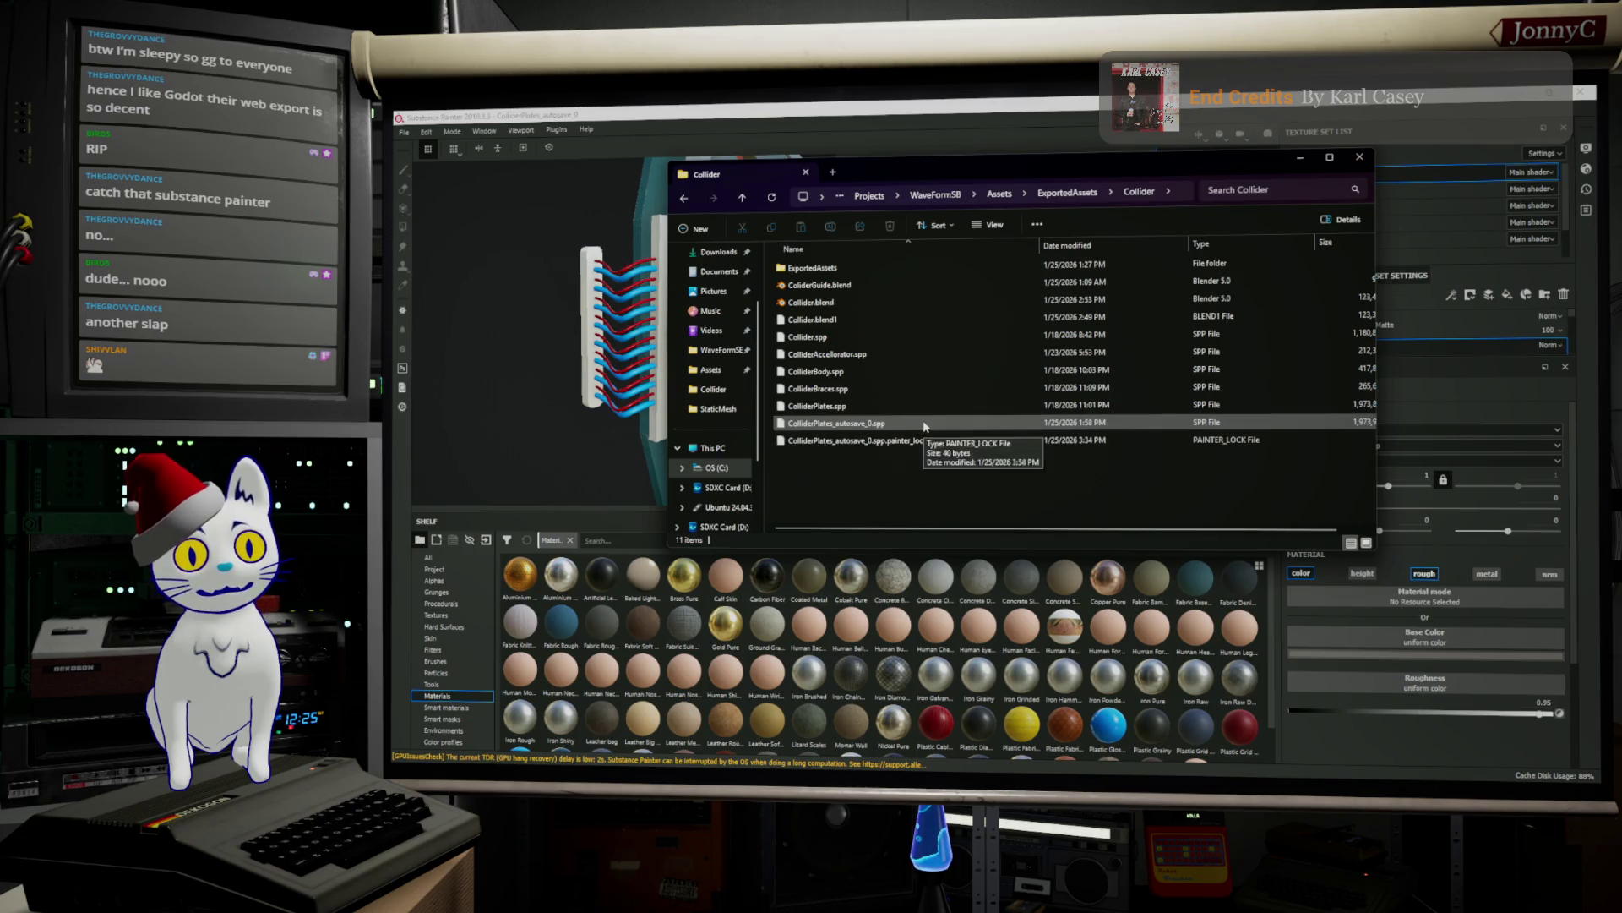
{"action": "mouse_move", "coordinate": [959, 528]}
{"action": "left_mouse_down"}
{"action": "mouse_move", "coordinate": [988, 528]}
{"action": "mouse_move", "coordinate": [915, 529]}
{"action": "left_mouse_up"}
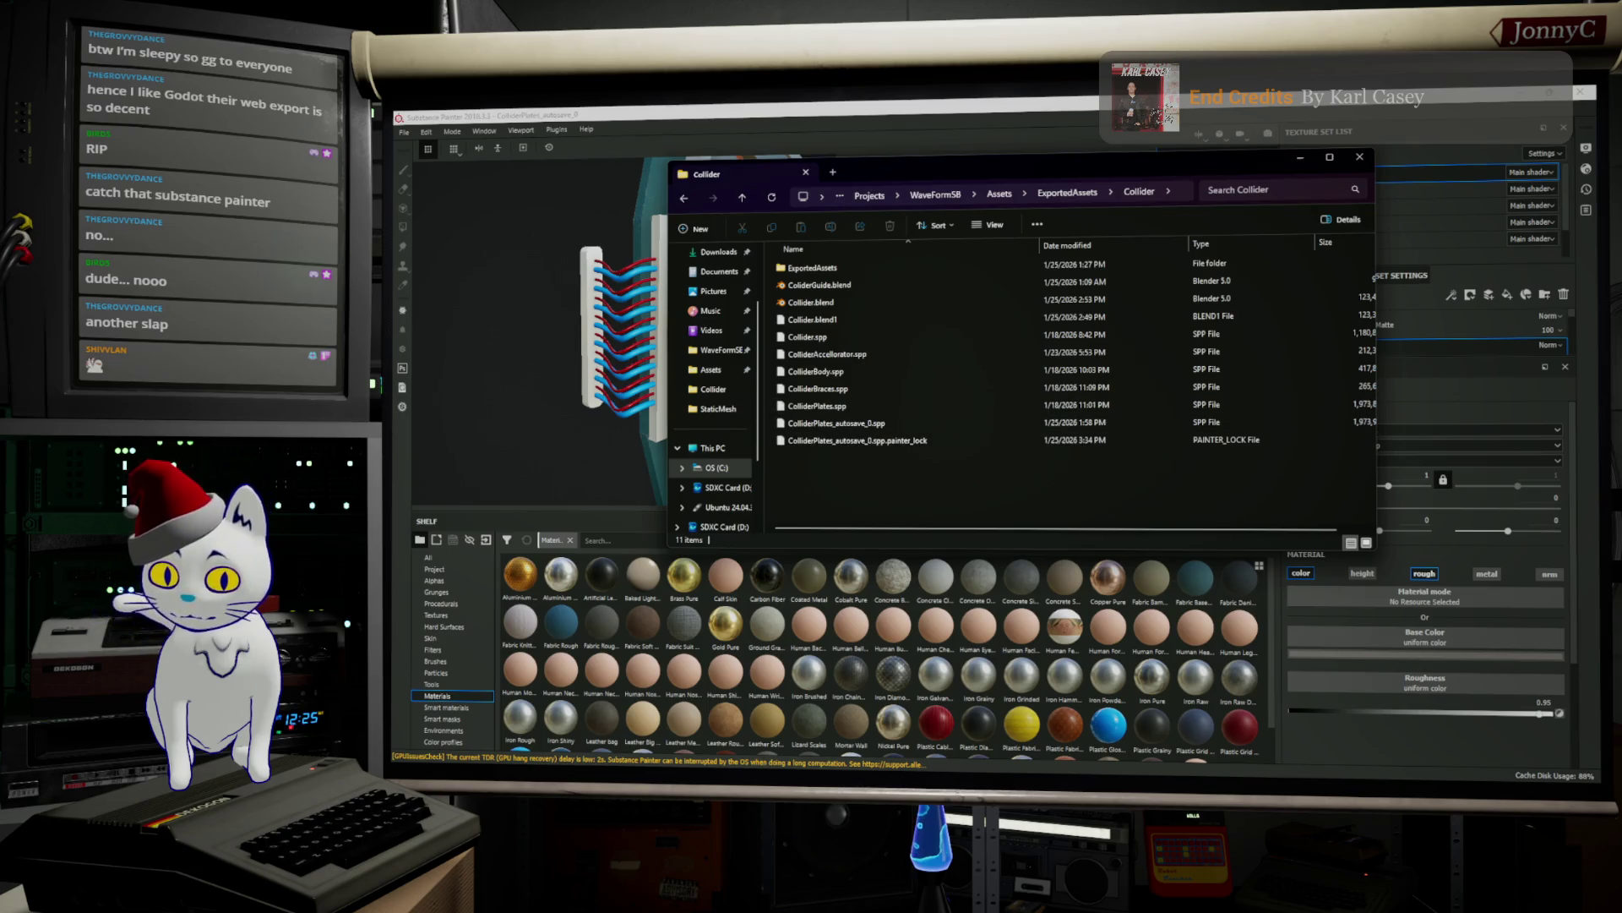
Untick Read-only in the Collider folder's Properties, apply to all files, then return to Substance Painter
{"action": "right_click", "coordinate": [873, 406]}
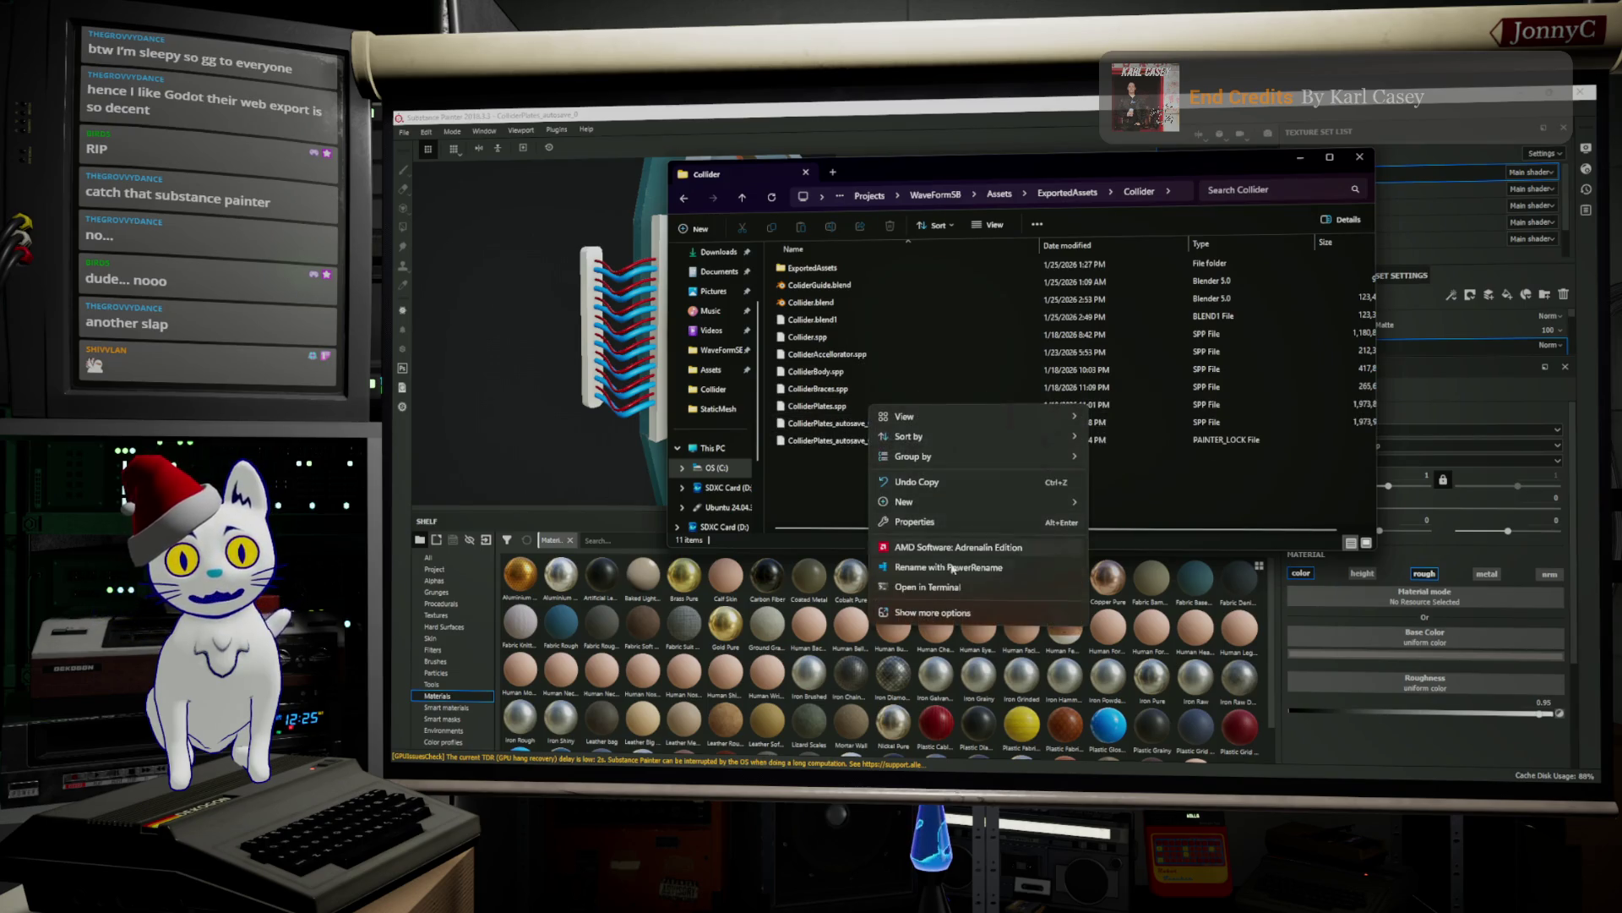
{"action": "left_click", "coordinate": [946, 619]}
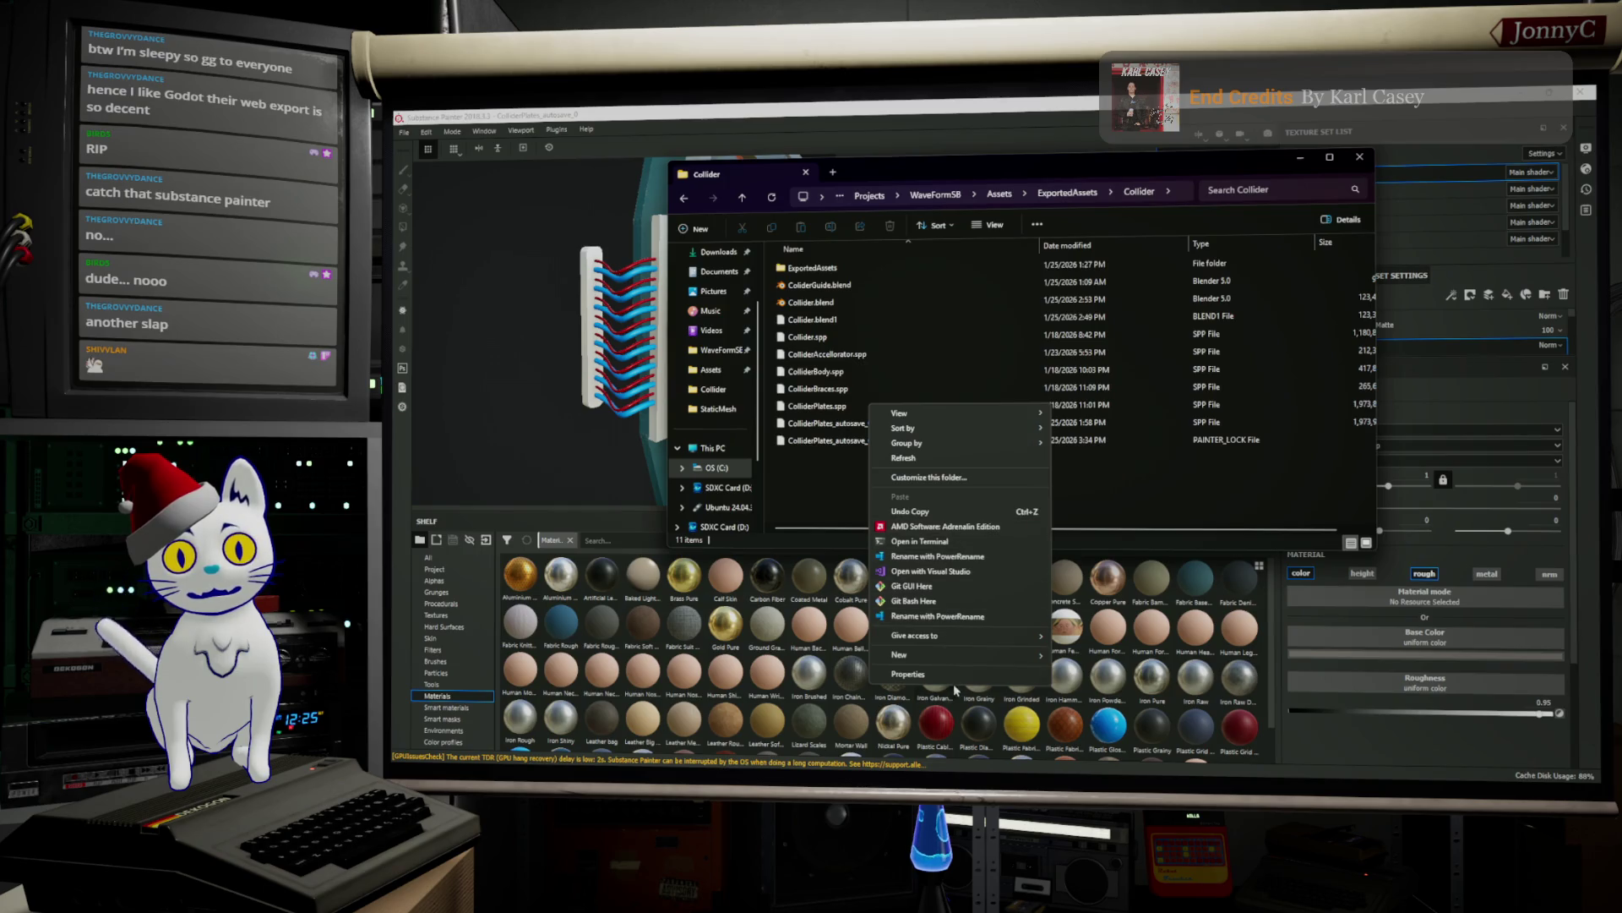
{"action": "left_click", "coordinate": [947, 674]}
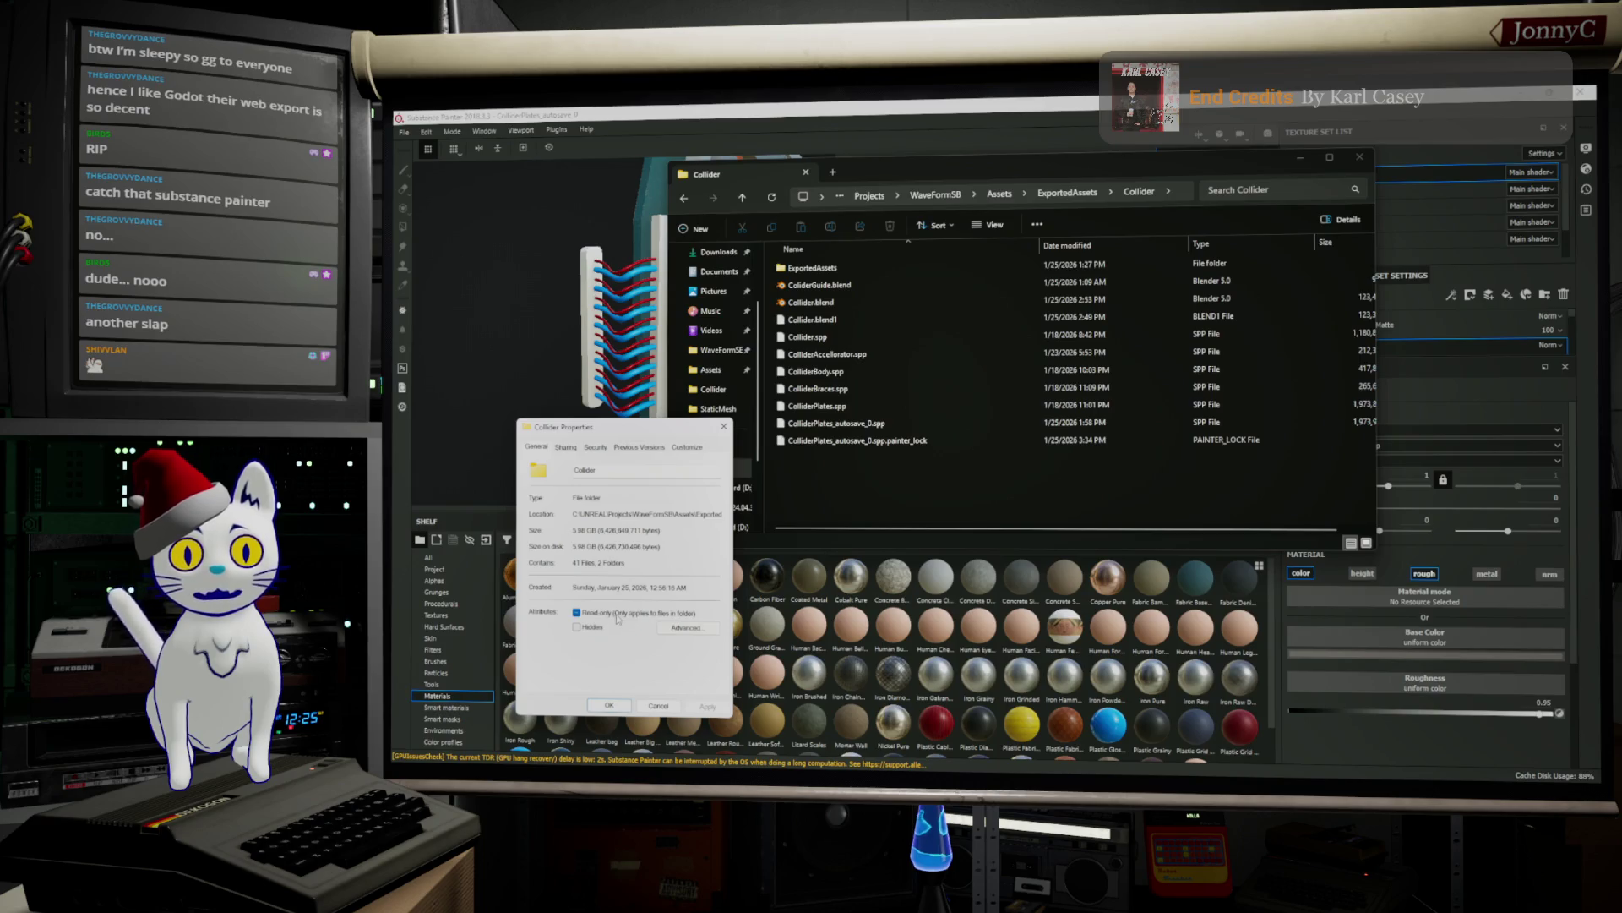
{"action": "left_click", "coordinate": [707, 704]}
{"action": "left_click", "coordinate": [666, 583]}
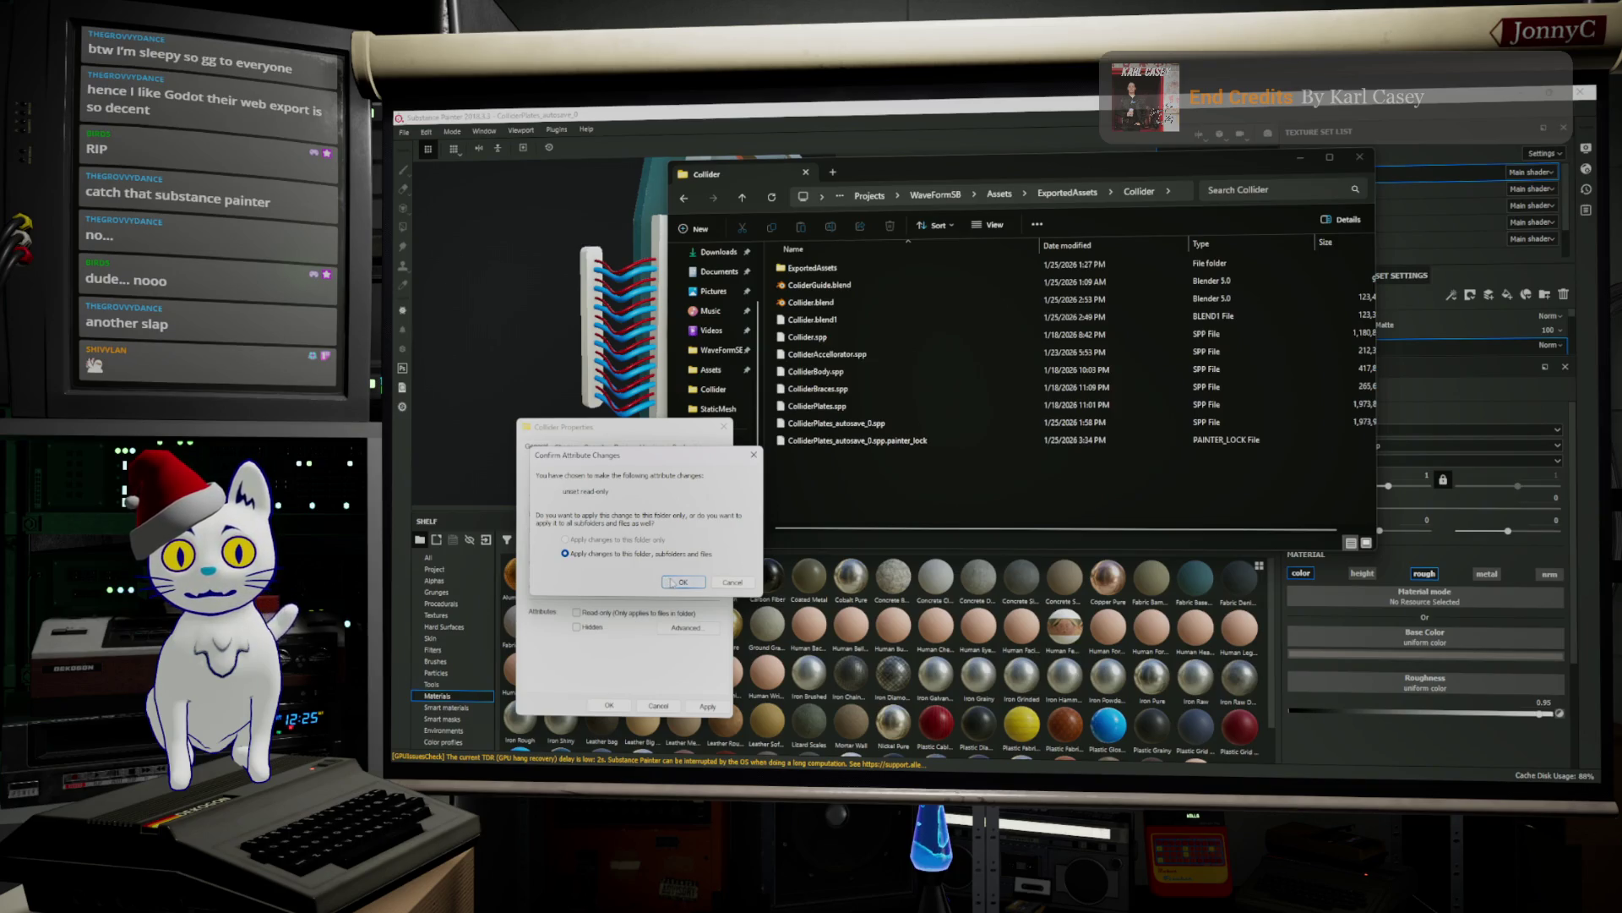
{"action": "left_click", "coordinate": [609, 705]}
{"action": "left_click", "coordinate": [812, 428]}
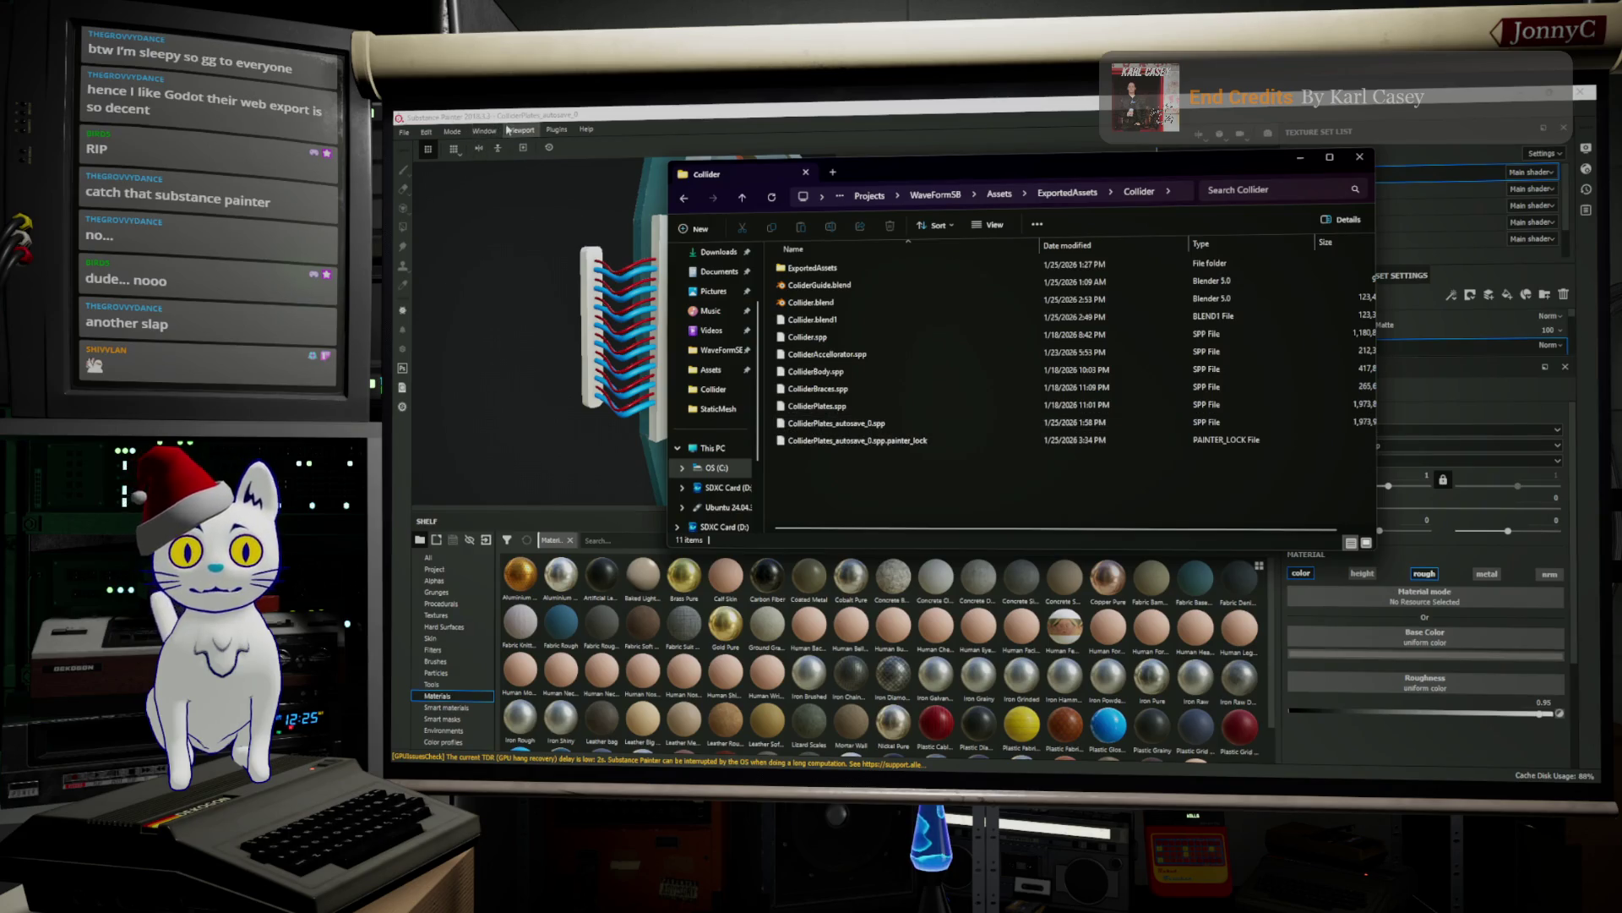
{"action": "left_click", "coordinate": [473, 117]}
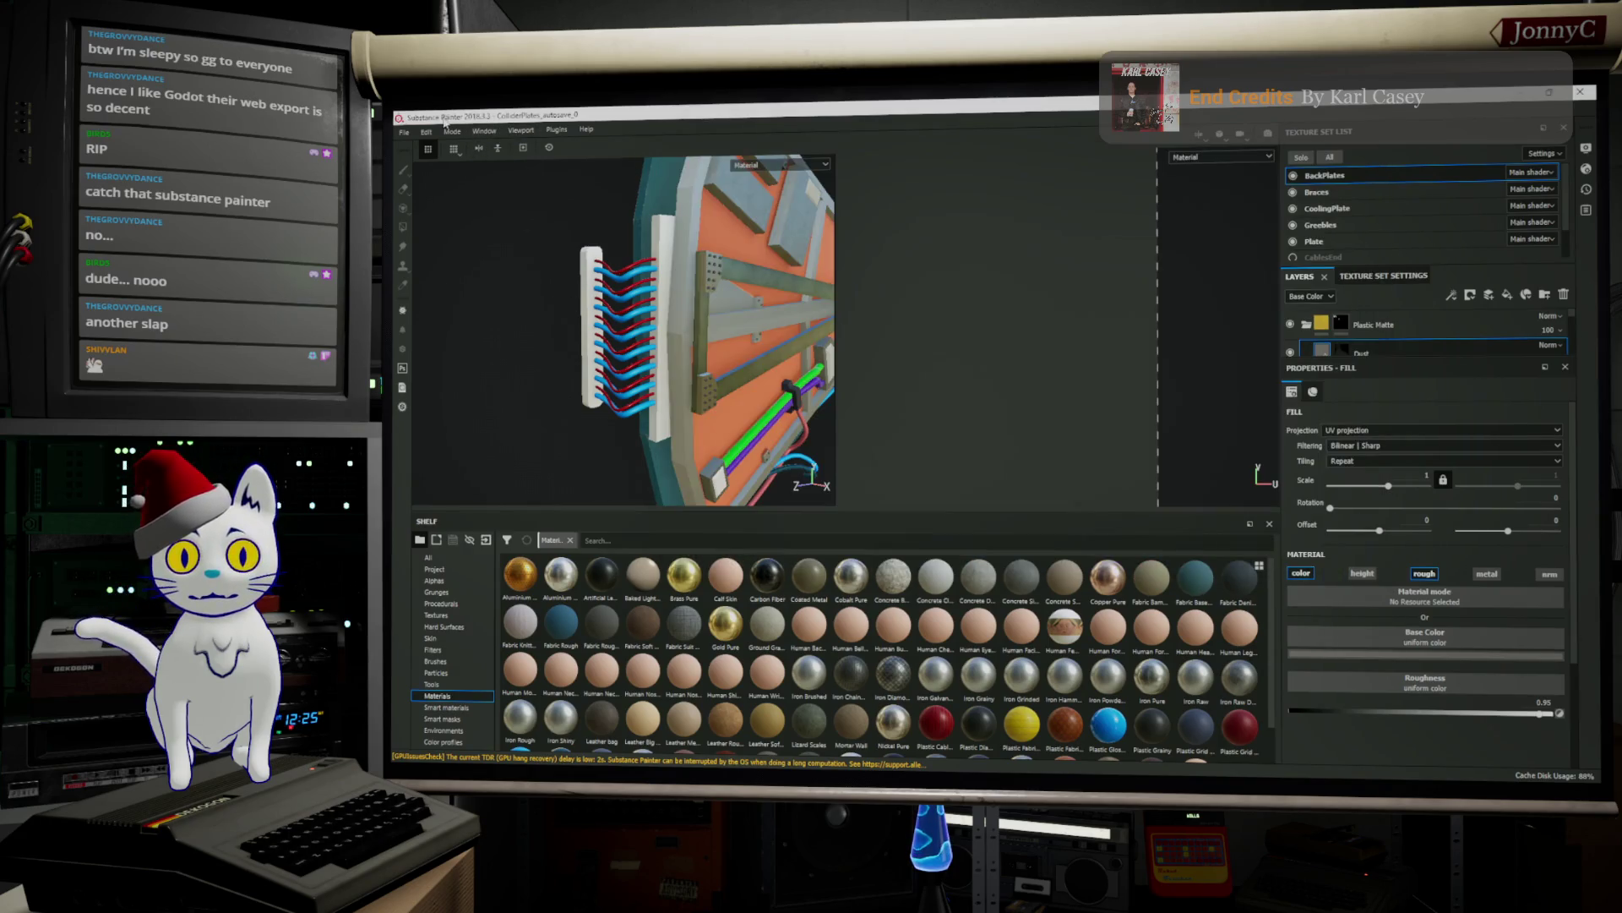
Check the project folder in Save As, then cancel without saving
{"action": "left_click", "coordinate": [405, 132]}
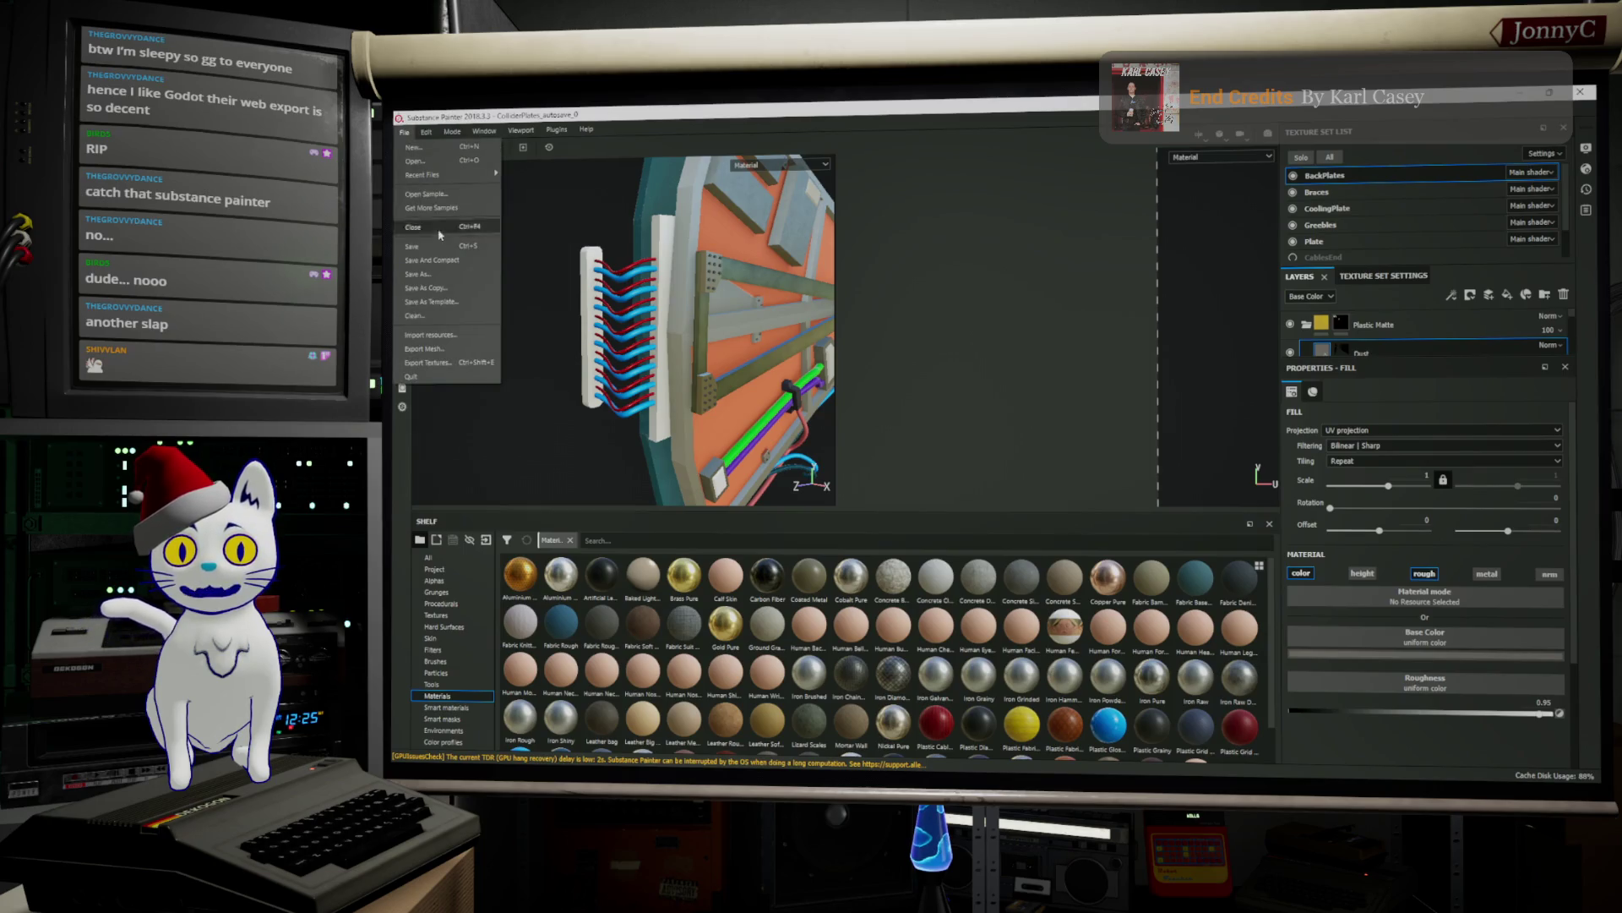
{"action": "left_click", "coordinate": [465, 276]}
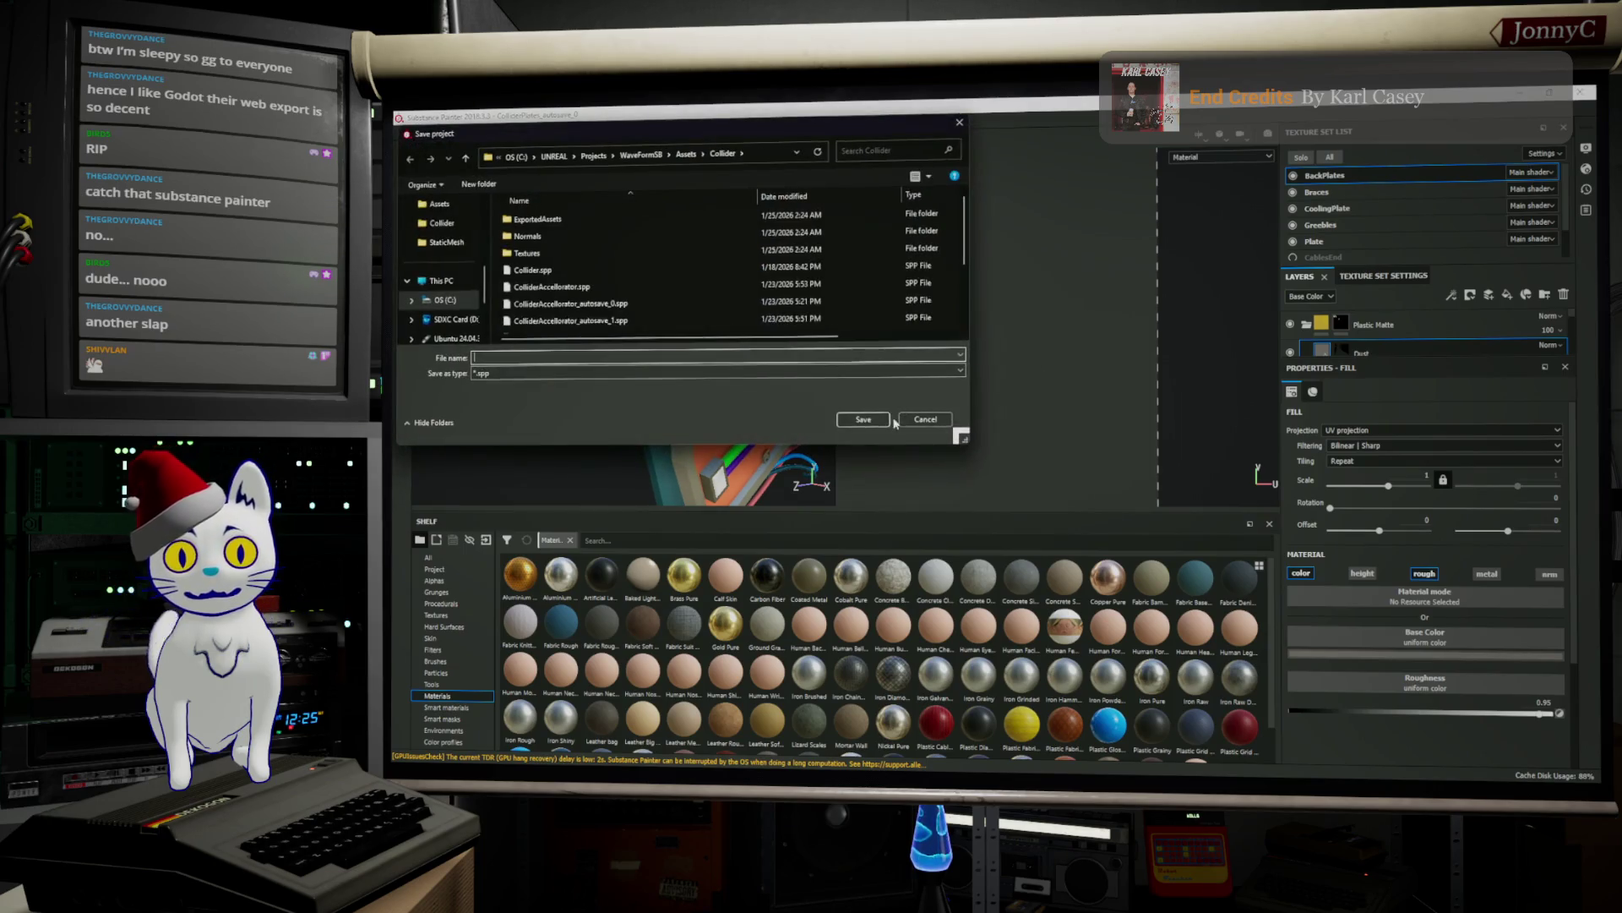
{"action": "scroll", "coordinate": [558, 287], "scroll_direction": "down", "scroll_amount": 1}
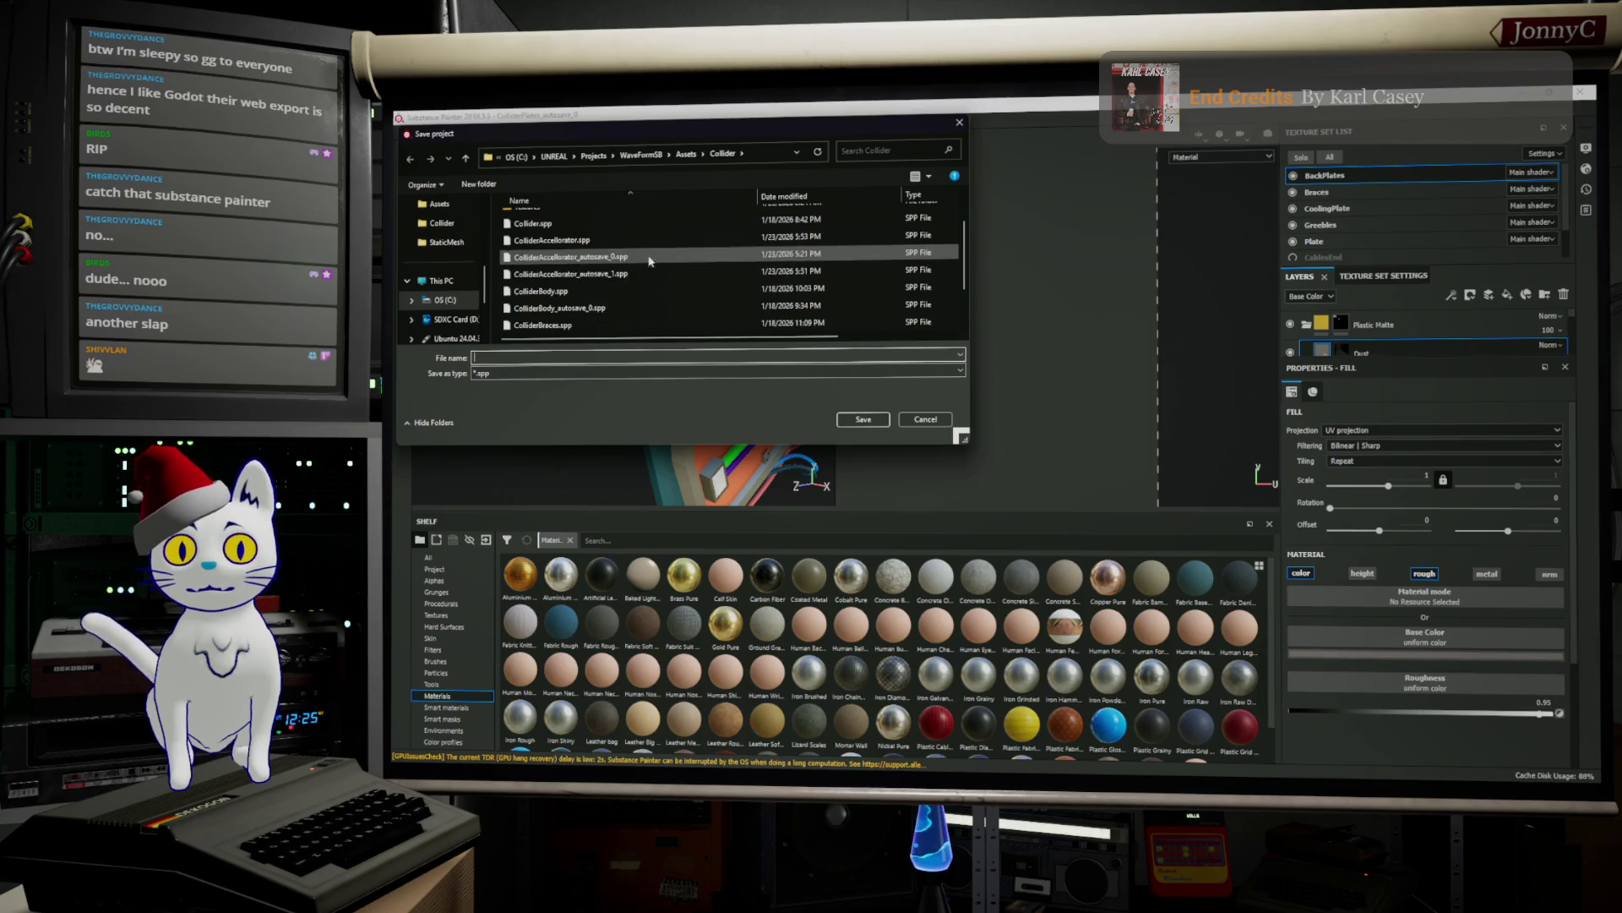
{"action": "scroll", "coordinate": [649, 276], "scroll_direction": "down", "scroll_amount": 1}
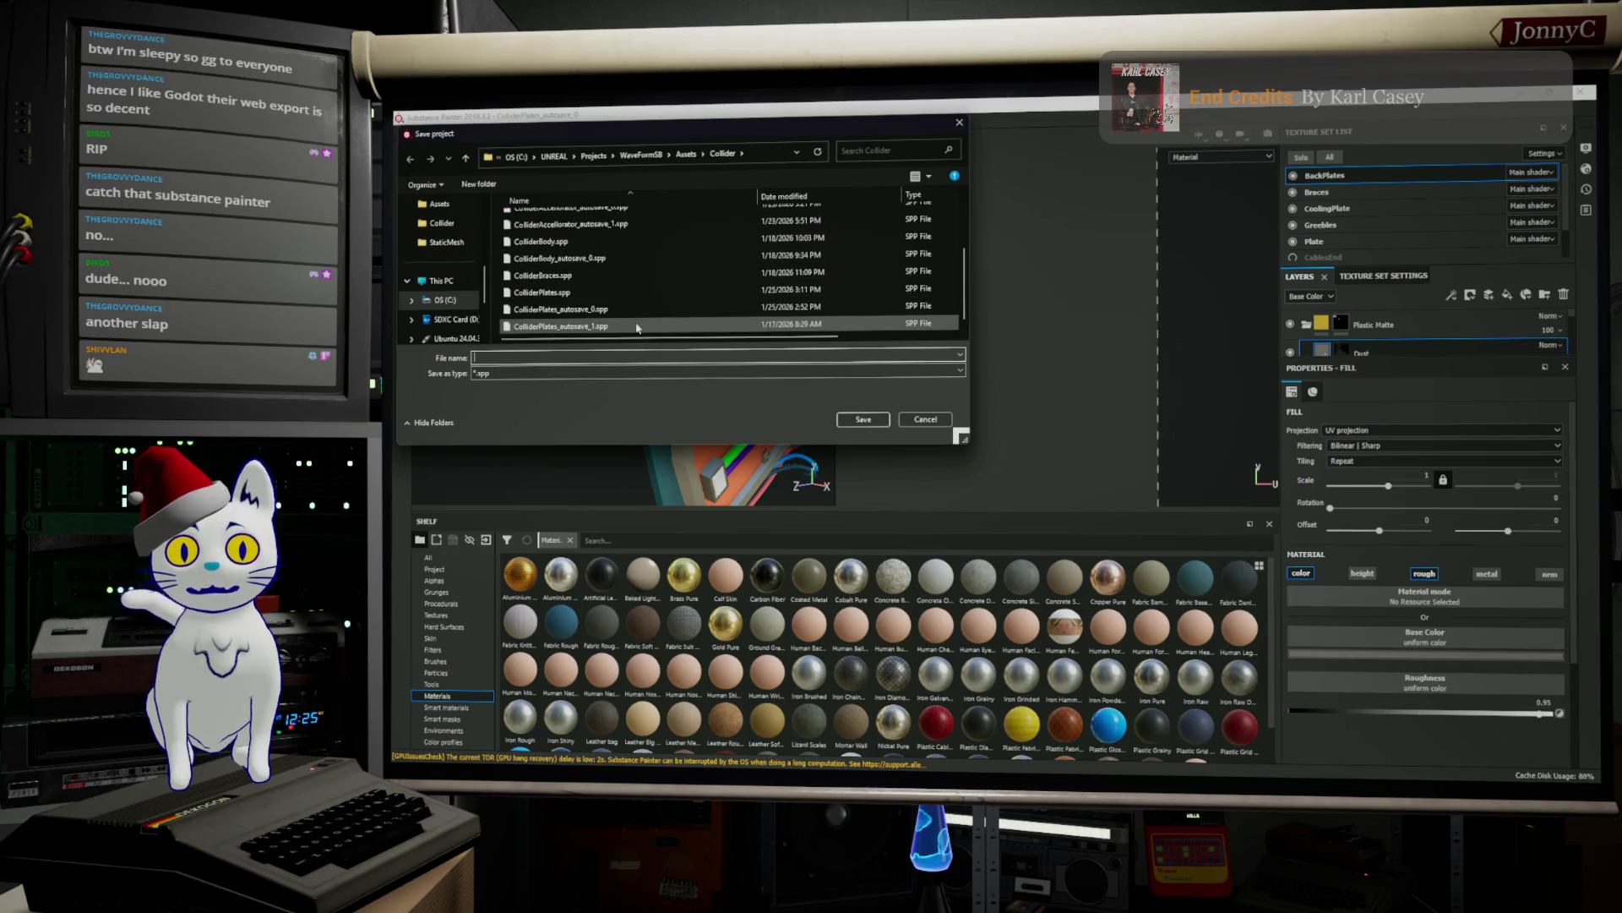
{"action": "key", "text": "Escape"}
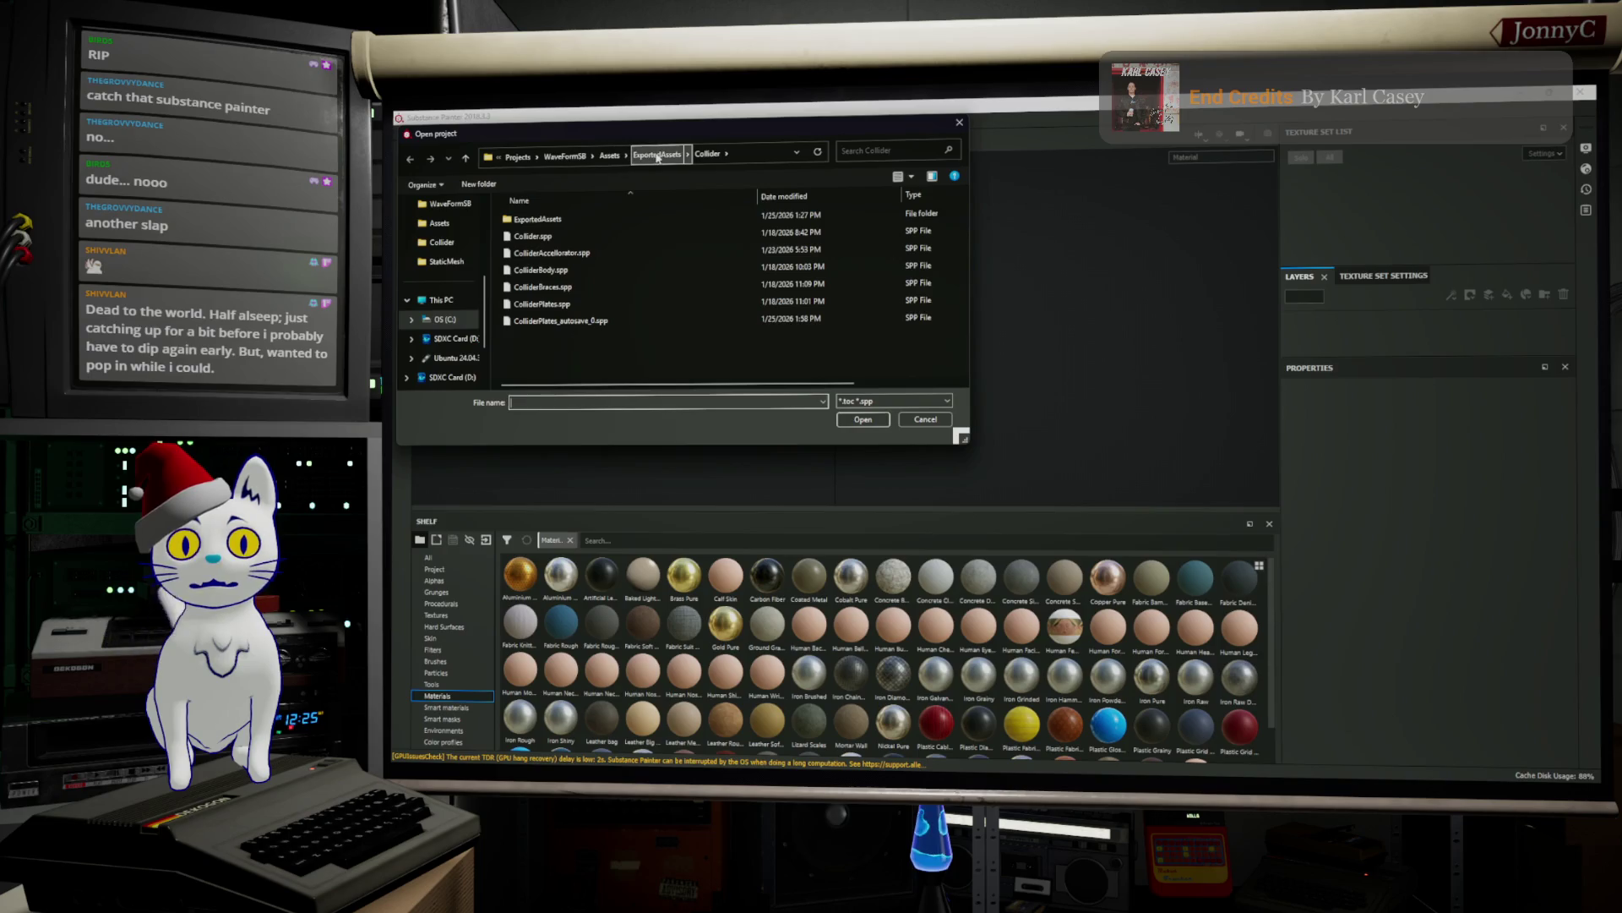
Go up to Assets, enter the Collider folder and open ColliderPlates_autosave_0.spp
{"action": "left_click", "coordinate": [609, 156]}
{"action": "double_click", "coordinate": [528, 219]}
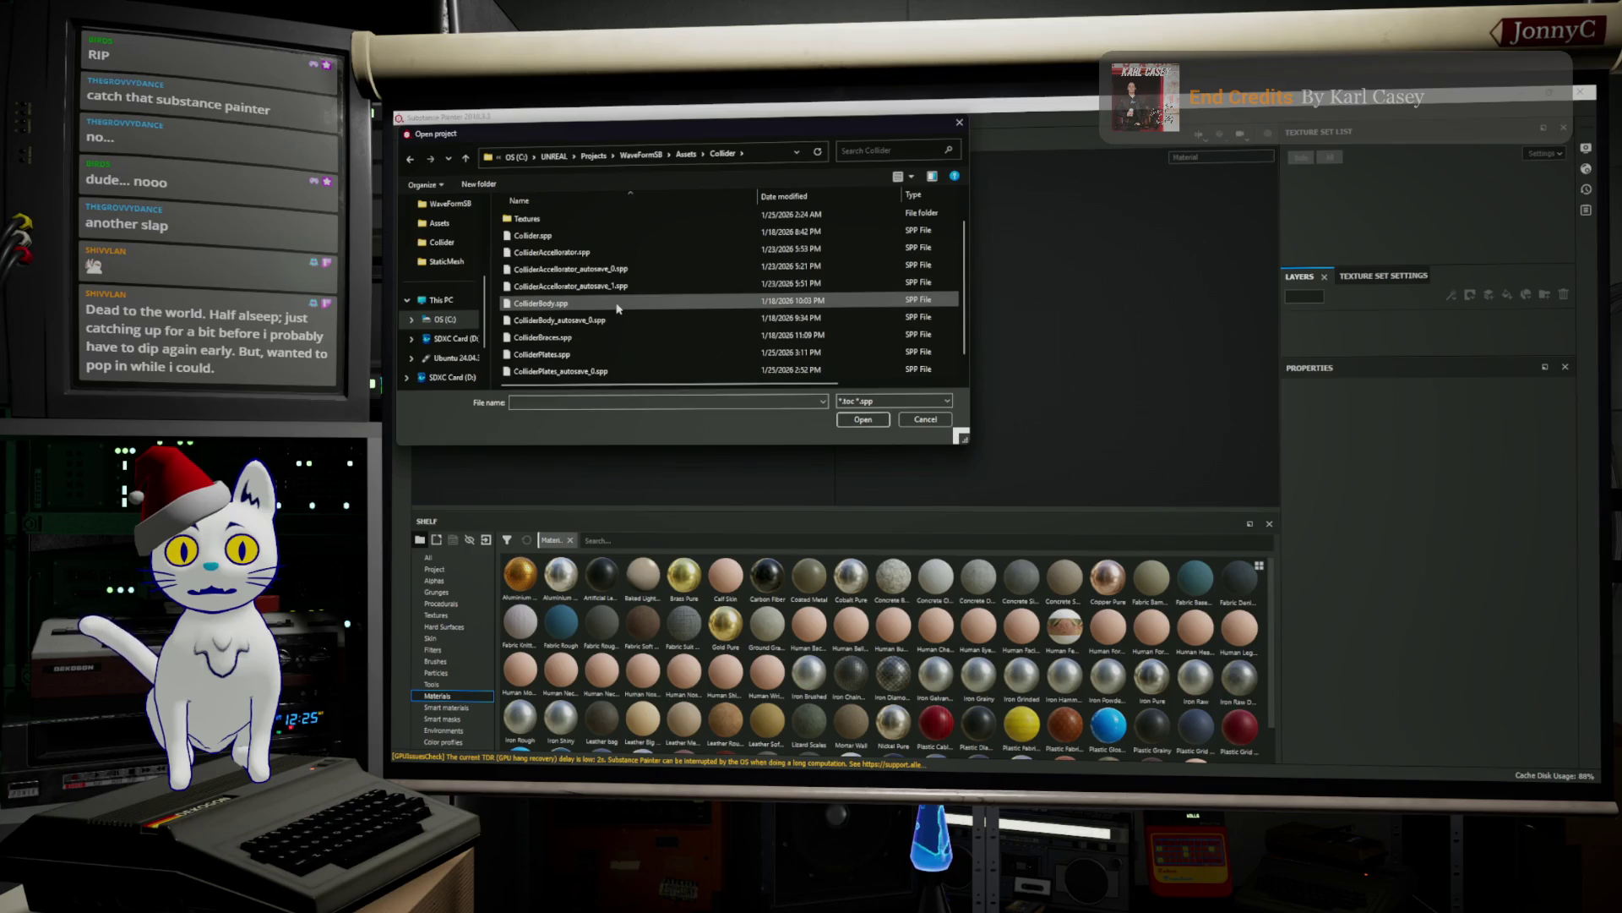
{"action": "scroll", "coordinate": [616, 330], "scroll_direction": "down", "scroll_amount": 1}
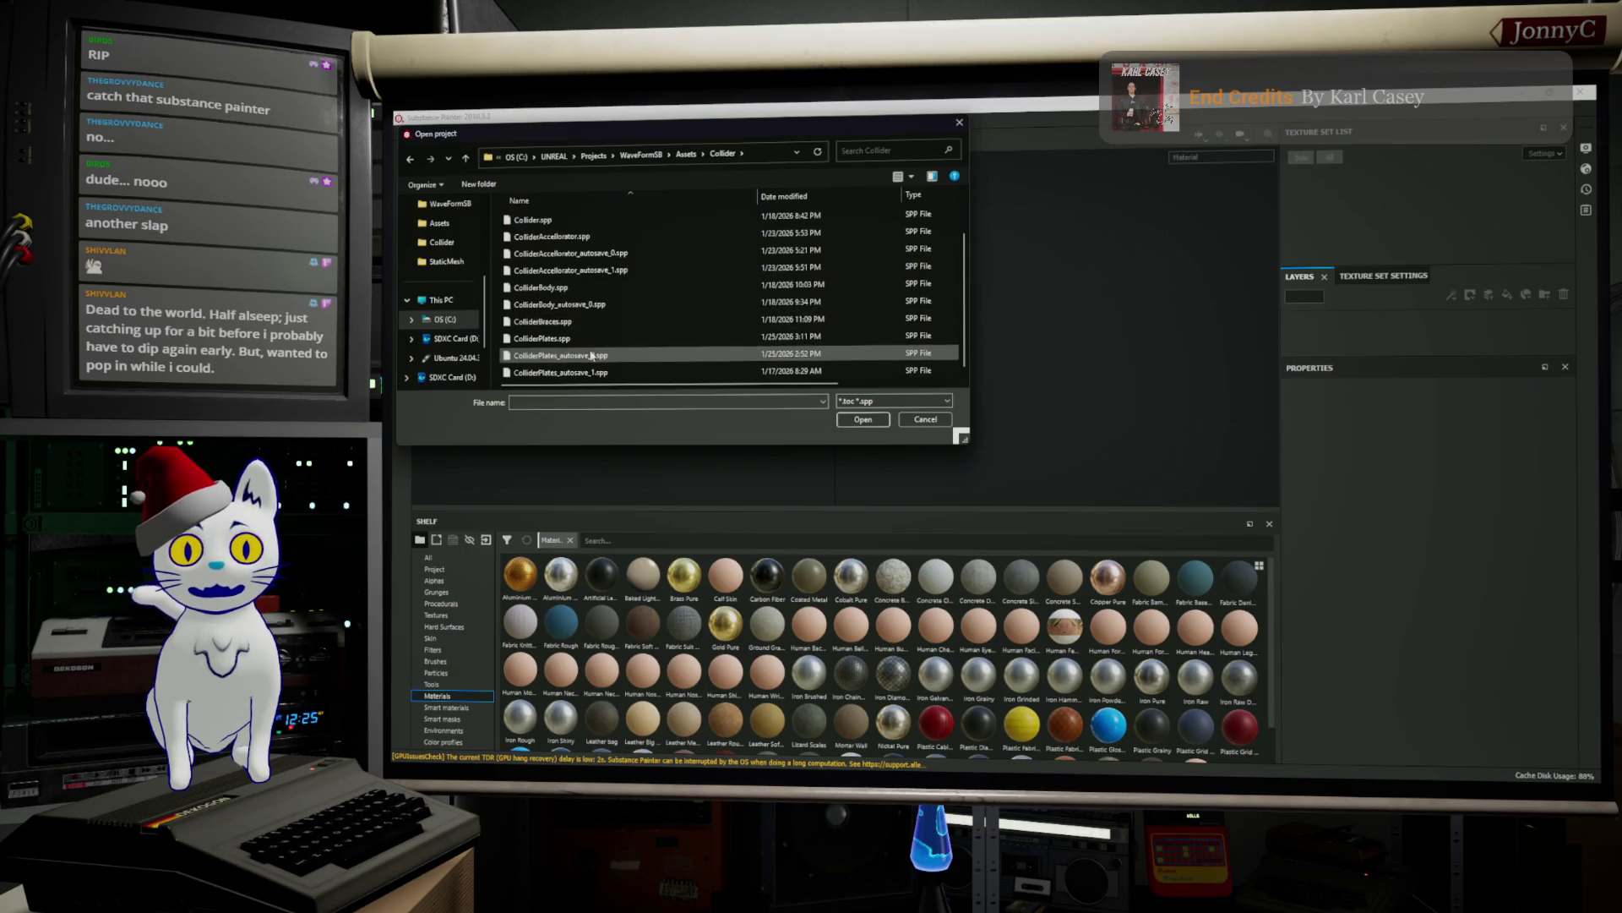
{"action": "mouse_move", "coordinate": [587, 356]}
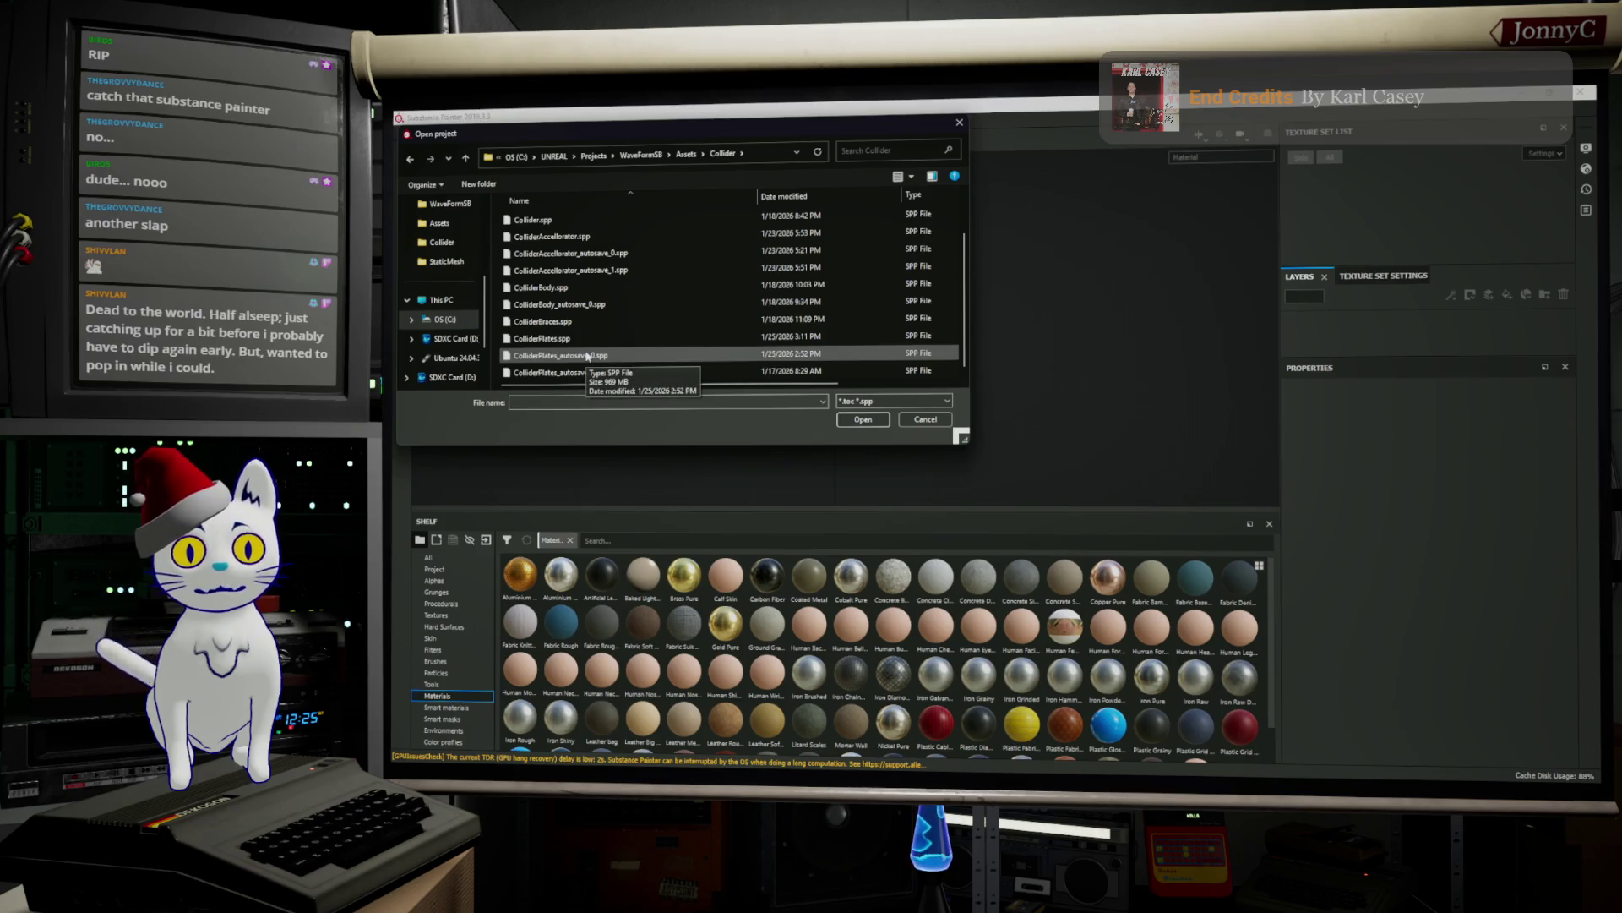
{"action": "left_click", "coordinate": [605, 356]}
{"action": "left_click", "coordinate": [863, 420]}
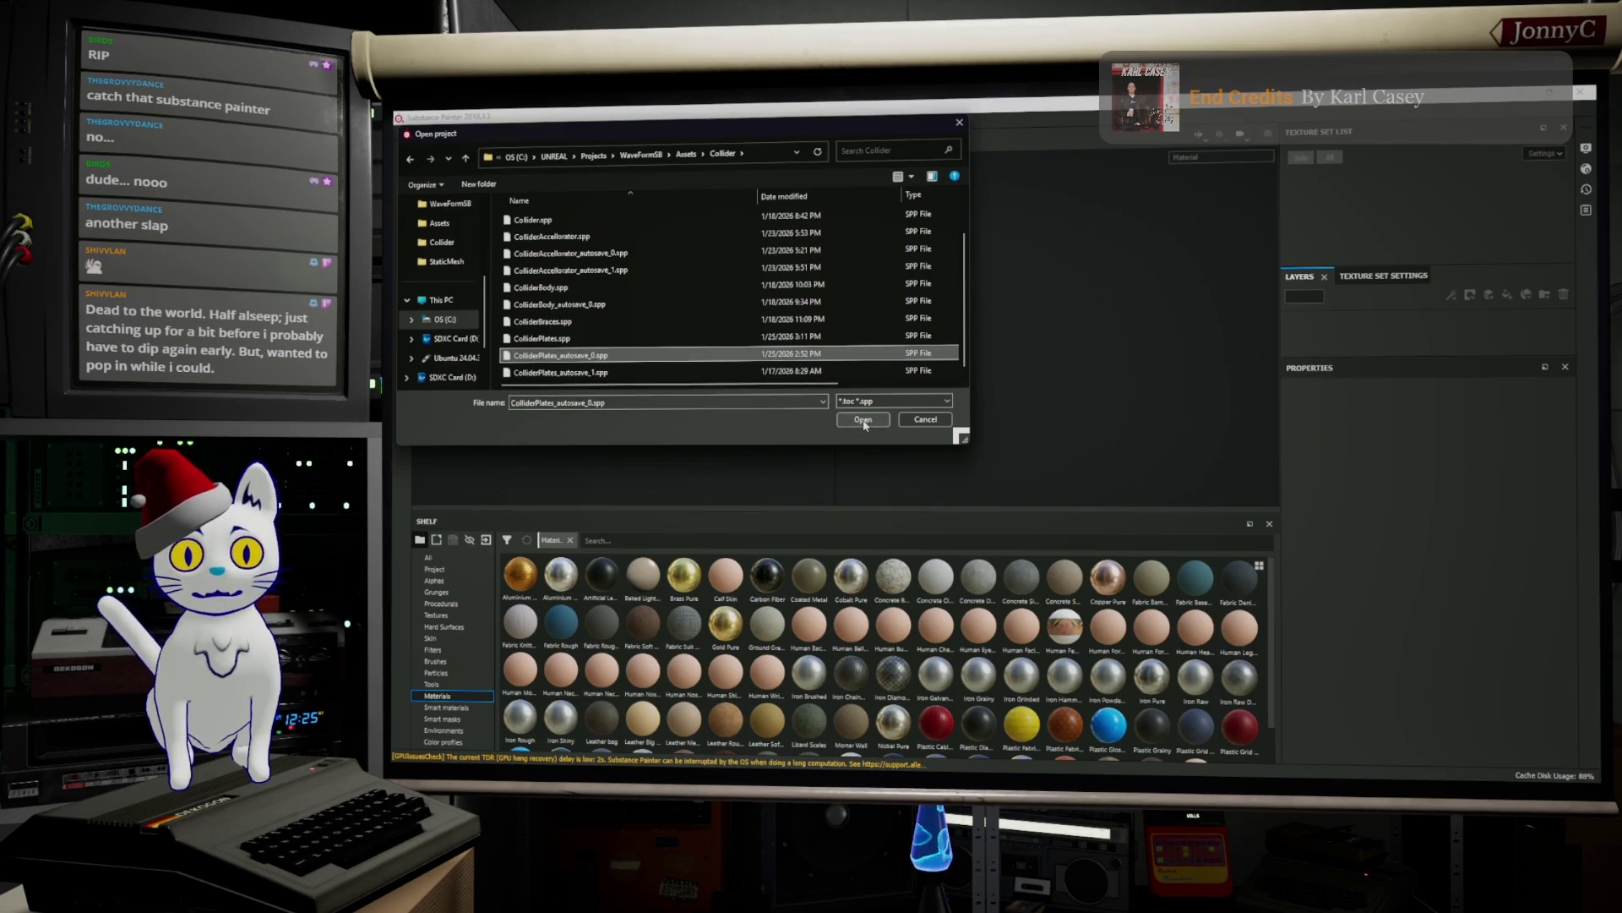
{"action": "left_click", "coordinate": [863, 420]}
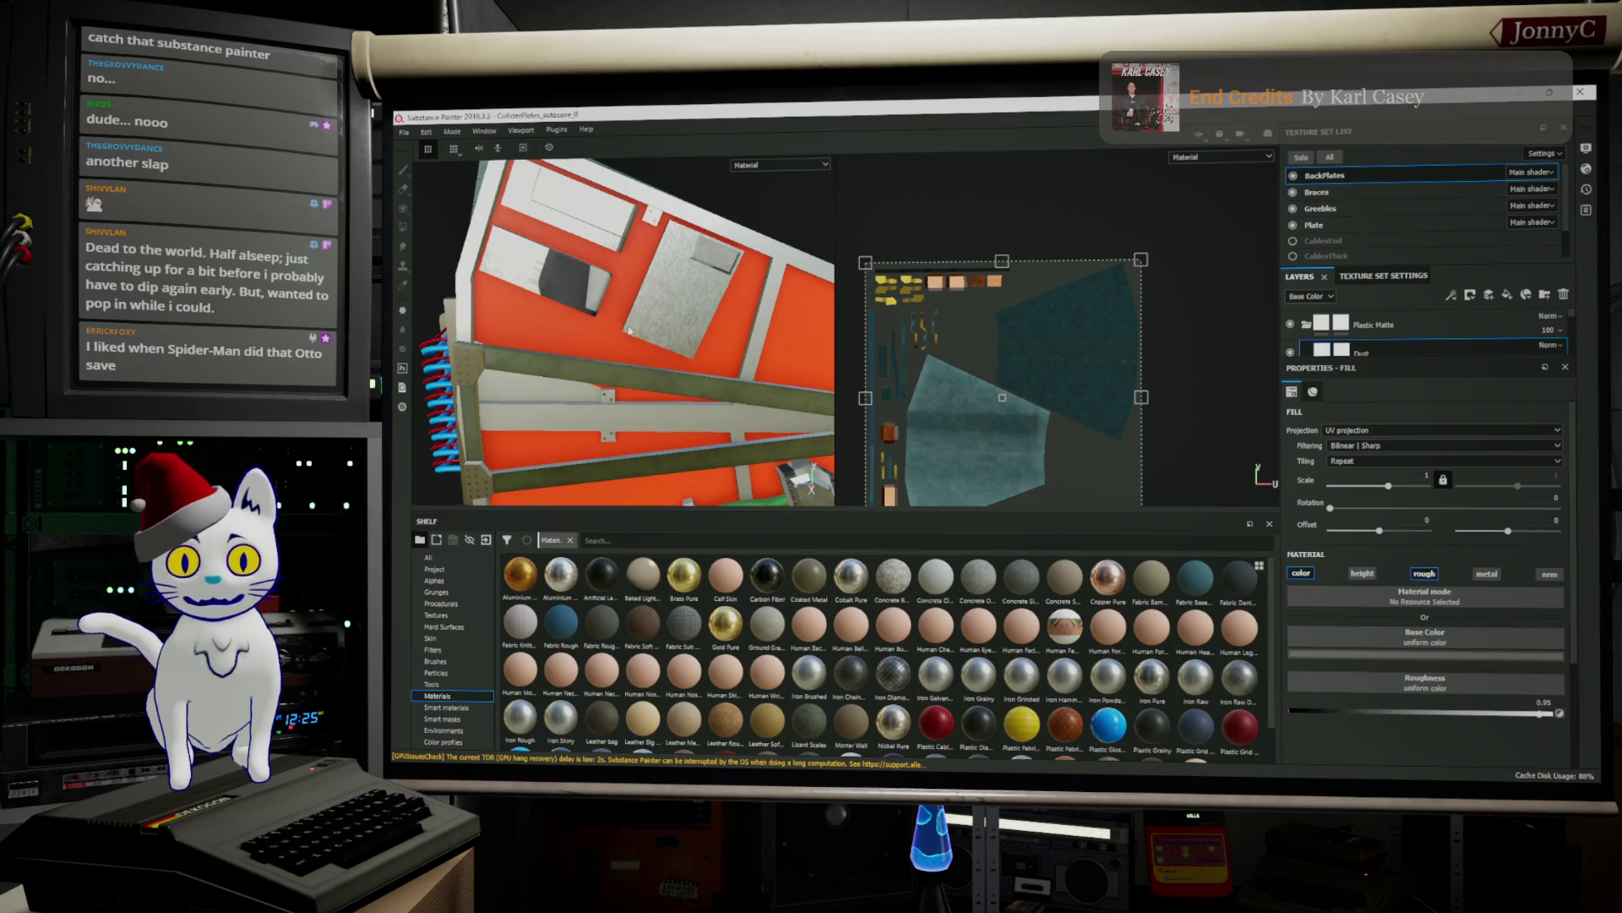
Orbit the plate model and inspect the Braces, then the Greebles texture set
{"action": "mouse_move", "coordinate": [580, 322]}
{"action": "left_mouse_down", "text": "alt"}
{"action": "mouse_move", "coordinate": [789, 302]}
{"action": "mouse_move", "coordinate": [726, 338]}
{"action": "mouse_move", "coordinate": [638, 346]}
{"action": "mouse_move", "coordinate": [711, 263]}
{"action": "left_mouse_up", "text": "alt"}
{"action": "scroll", "coordinate": [660, 369], "scroll_direction": "up", "scroll_amount": 5}
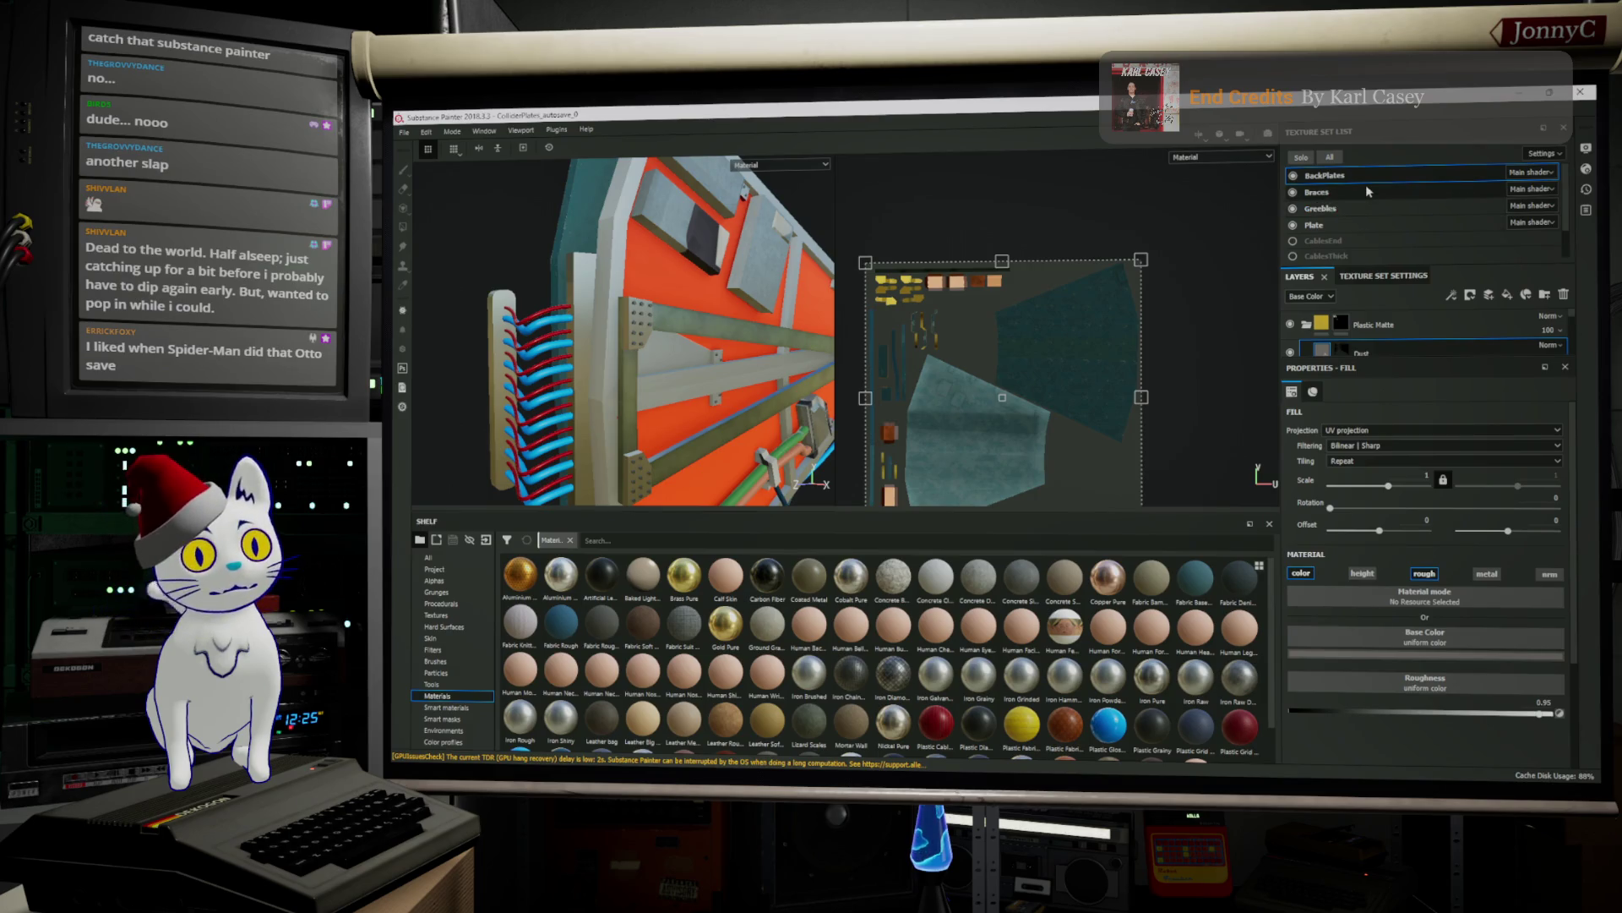
{"action": "left_click", "coordinate": [1354, 192]}
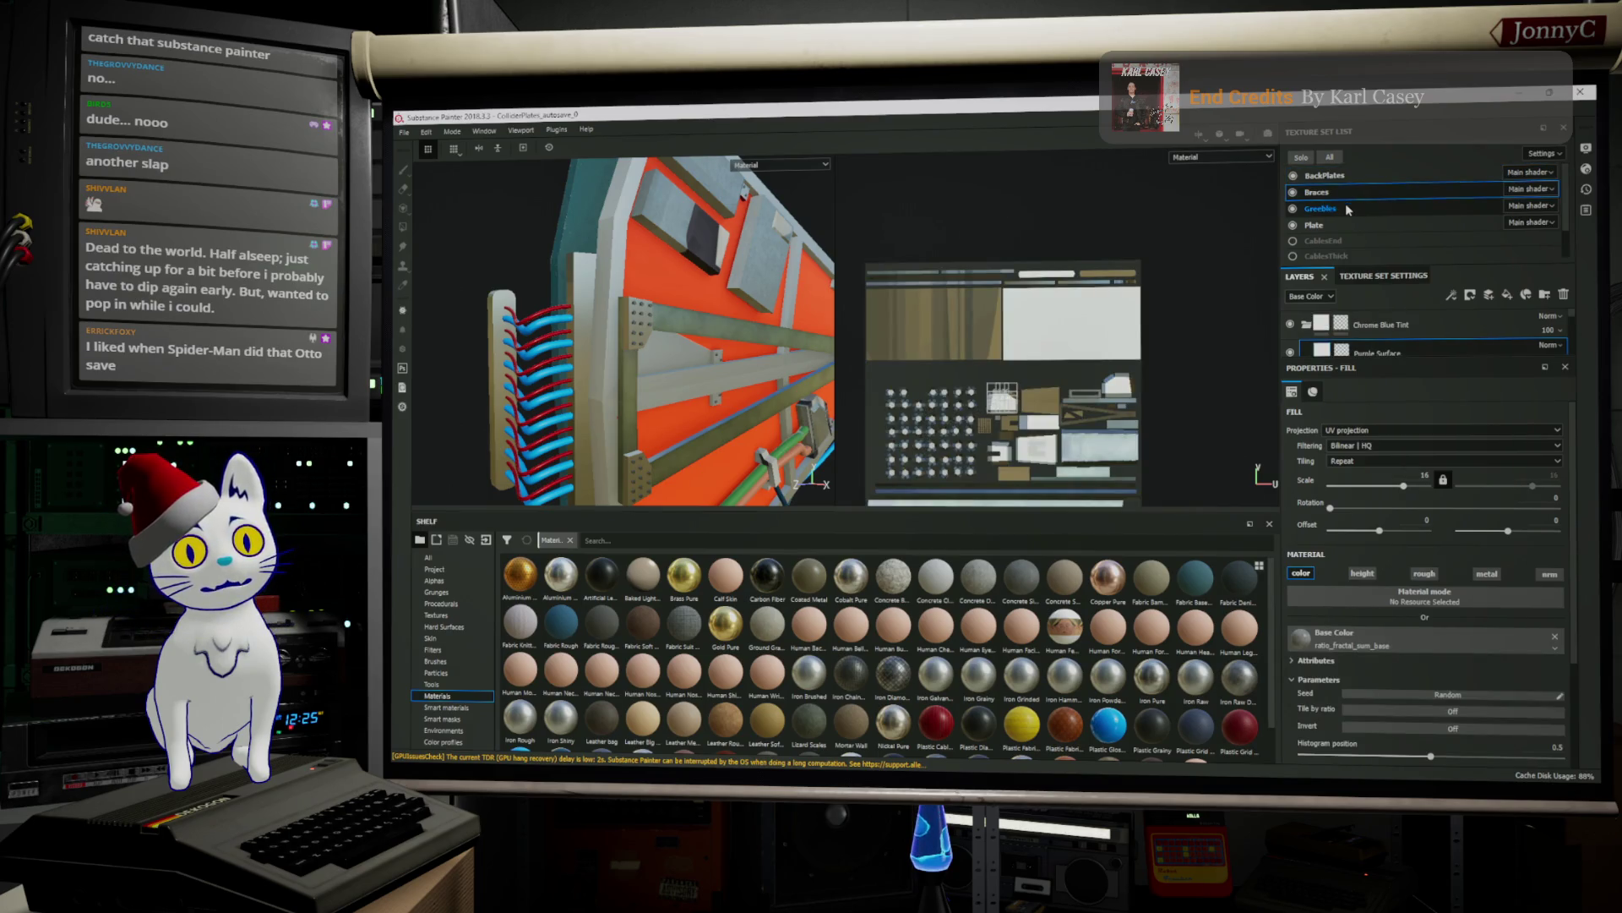
{"action": "left_click", "coordinate": [1347, 209]}
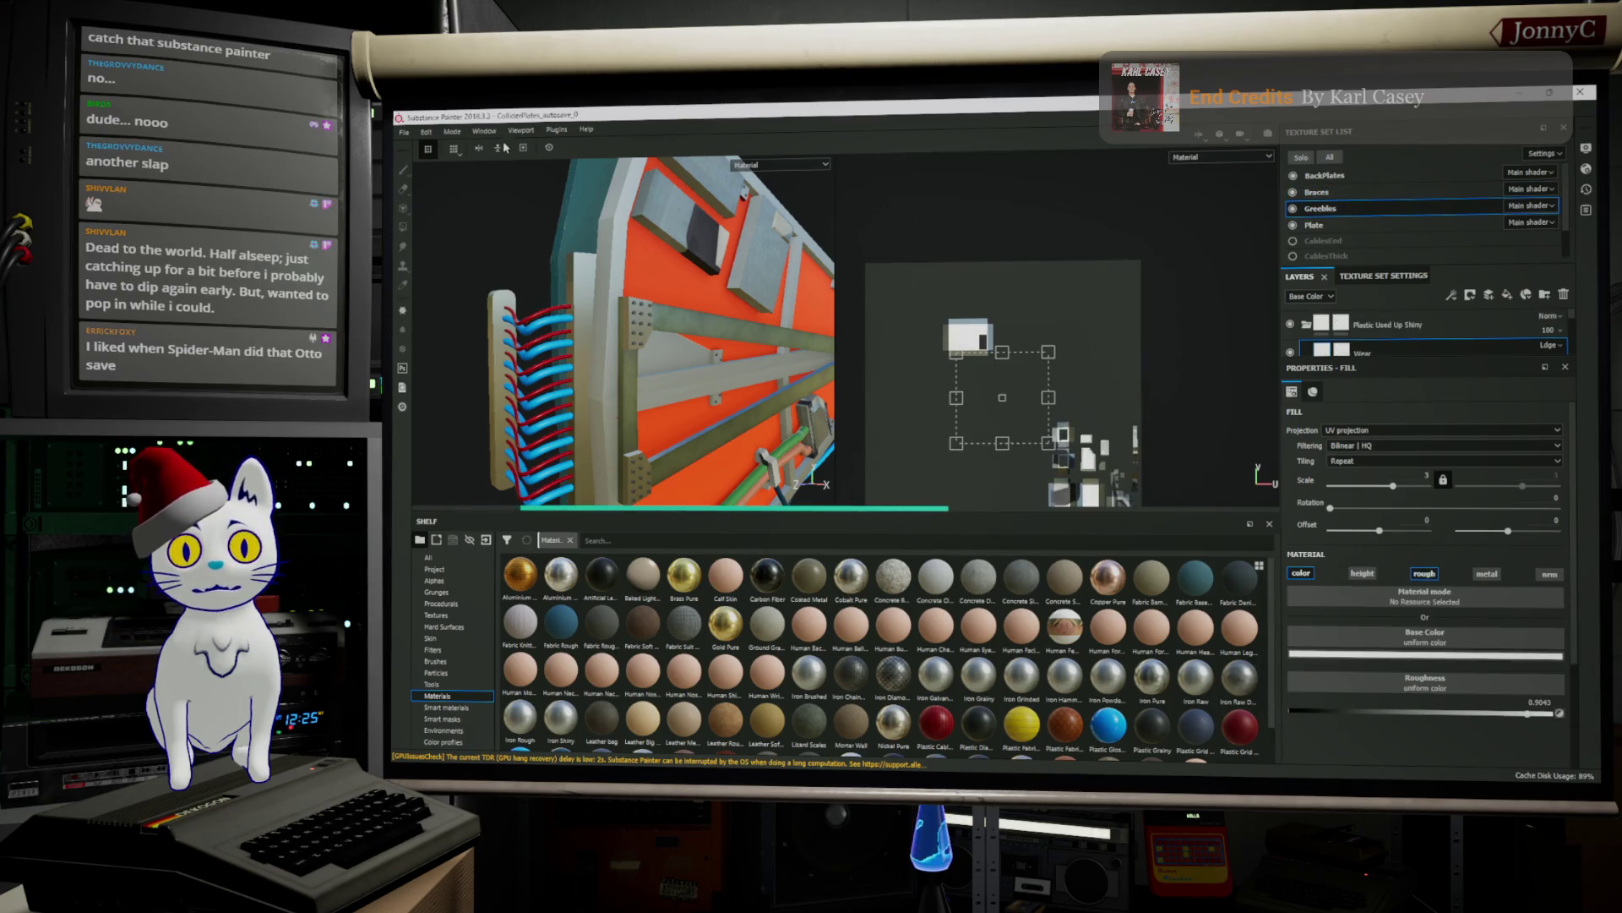
{"action": "left_click", "coordinate": [411, 133]}
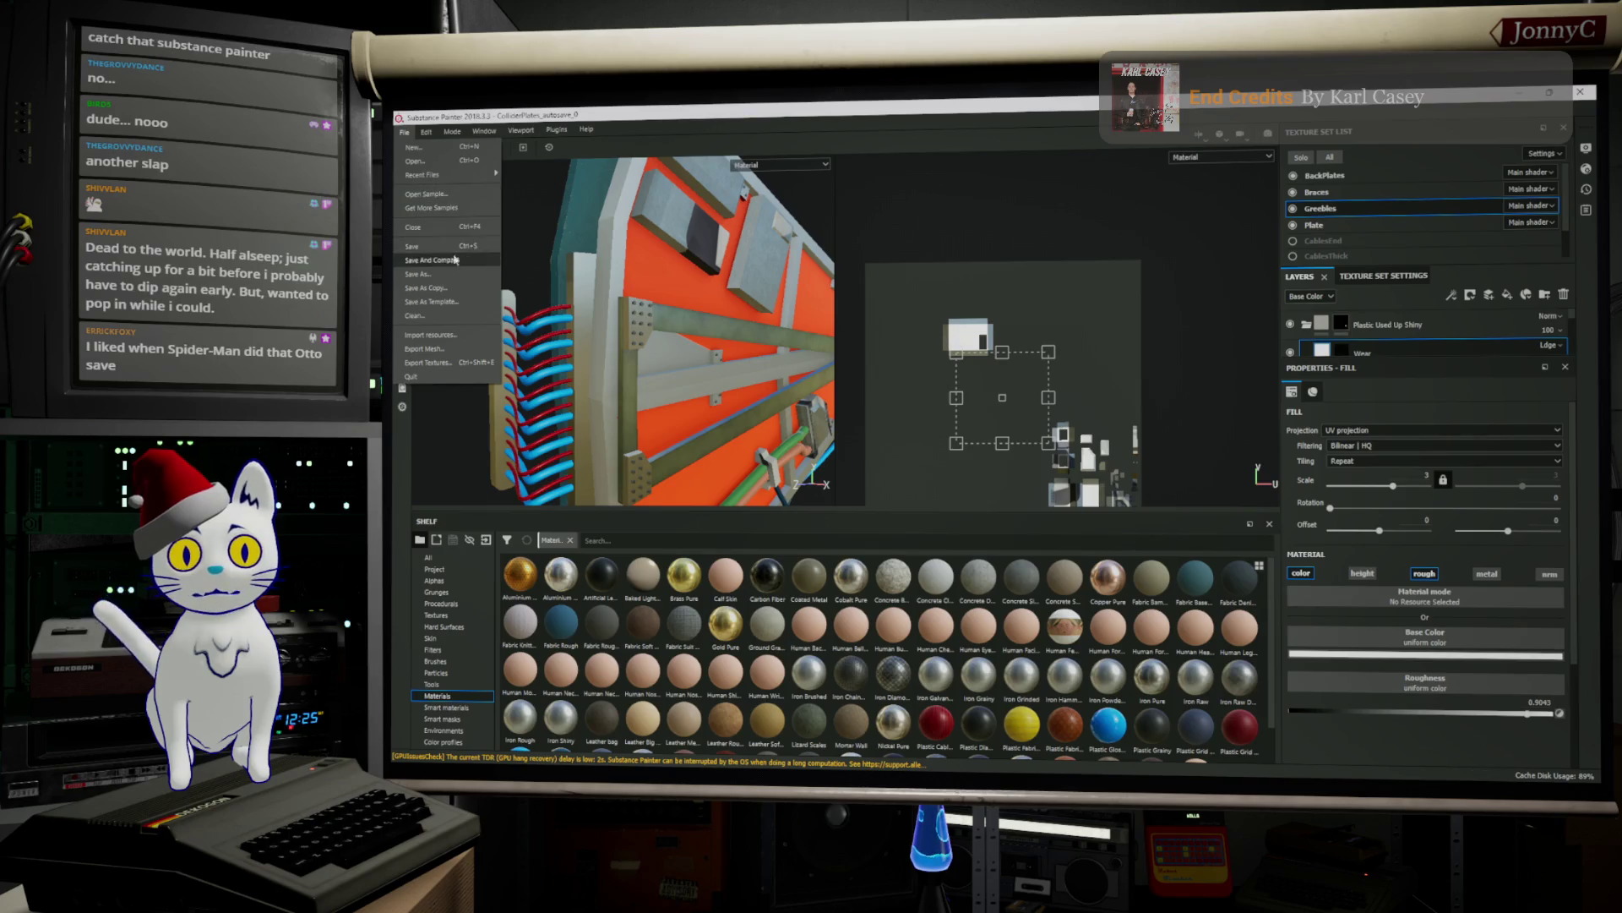
Answer the save prompt and open ColliderPlates.spp from the Collider folder
{"action": "left_click", "coordinate": [433, 163]}
{"action": "left_click", "coordinate": [930, 459]}
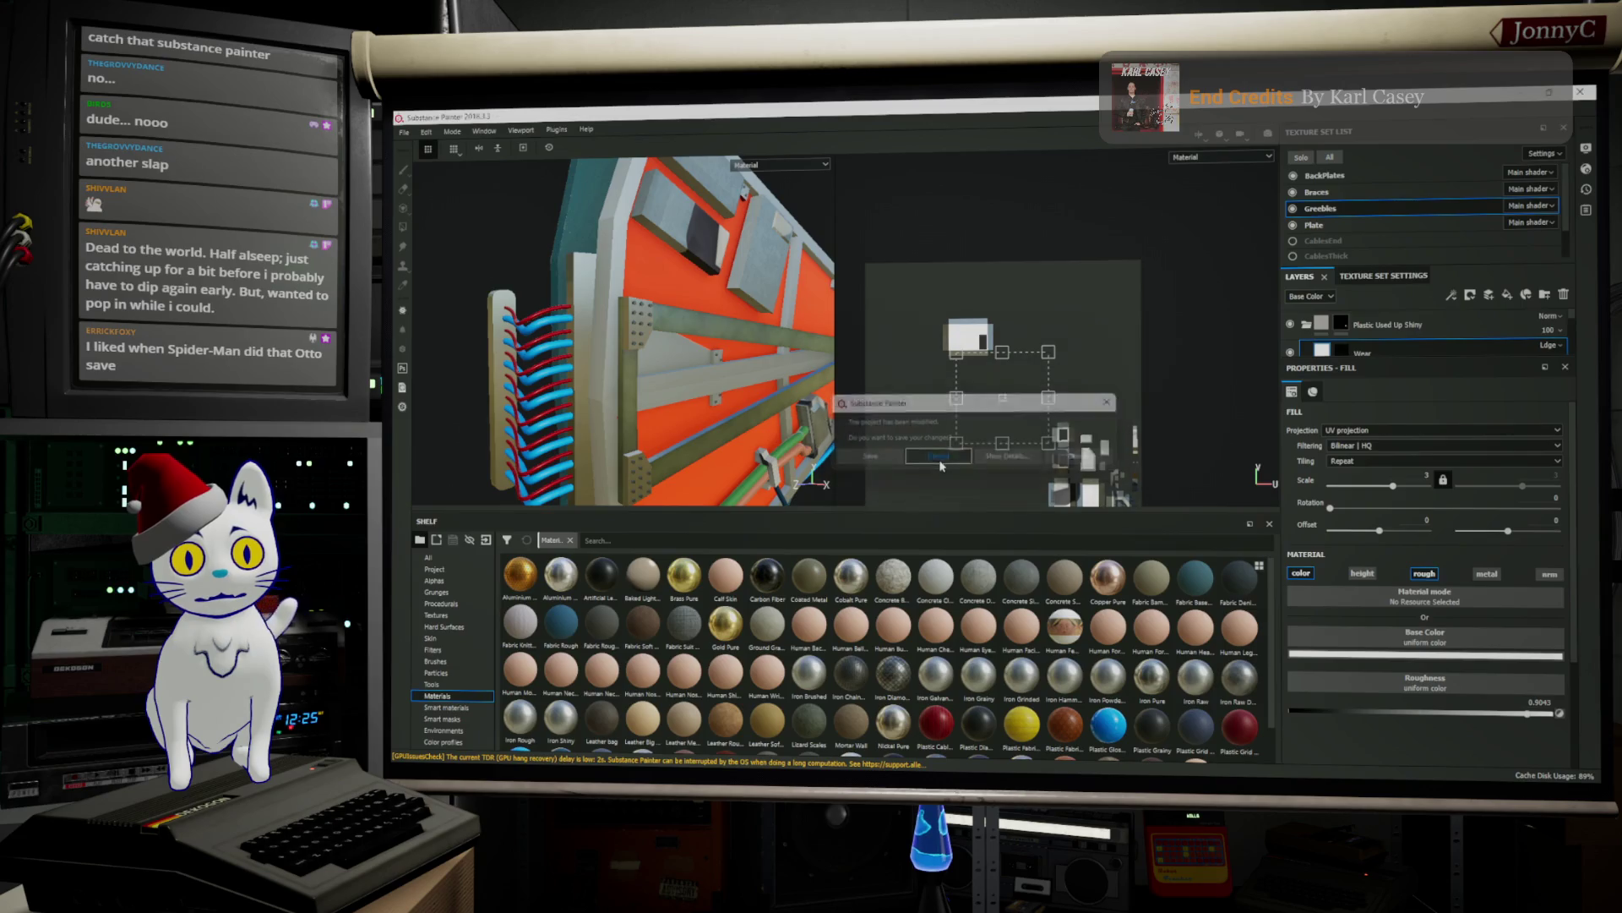
{"action": "scroll", "coordinate": [590, 296], "scroll_direction": "down", "scroll_amount": 1}
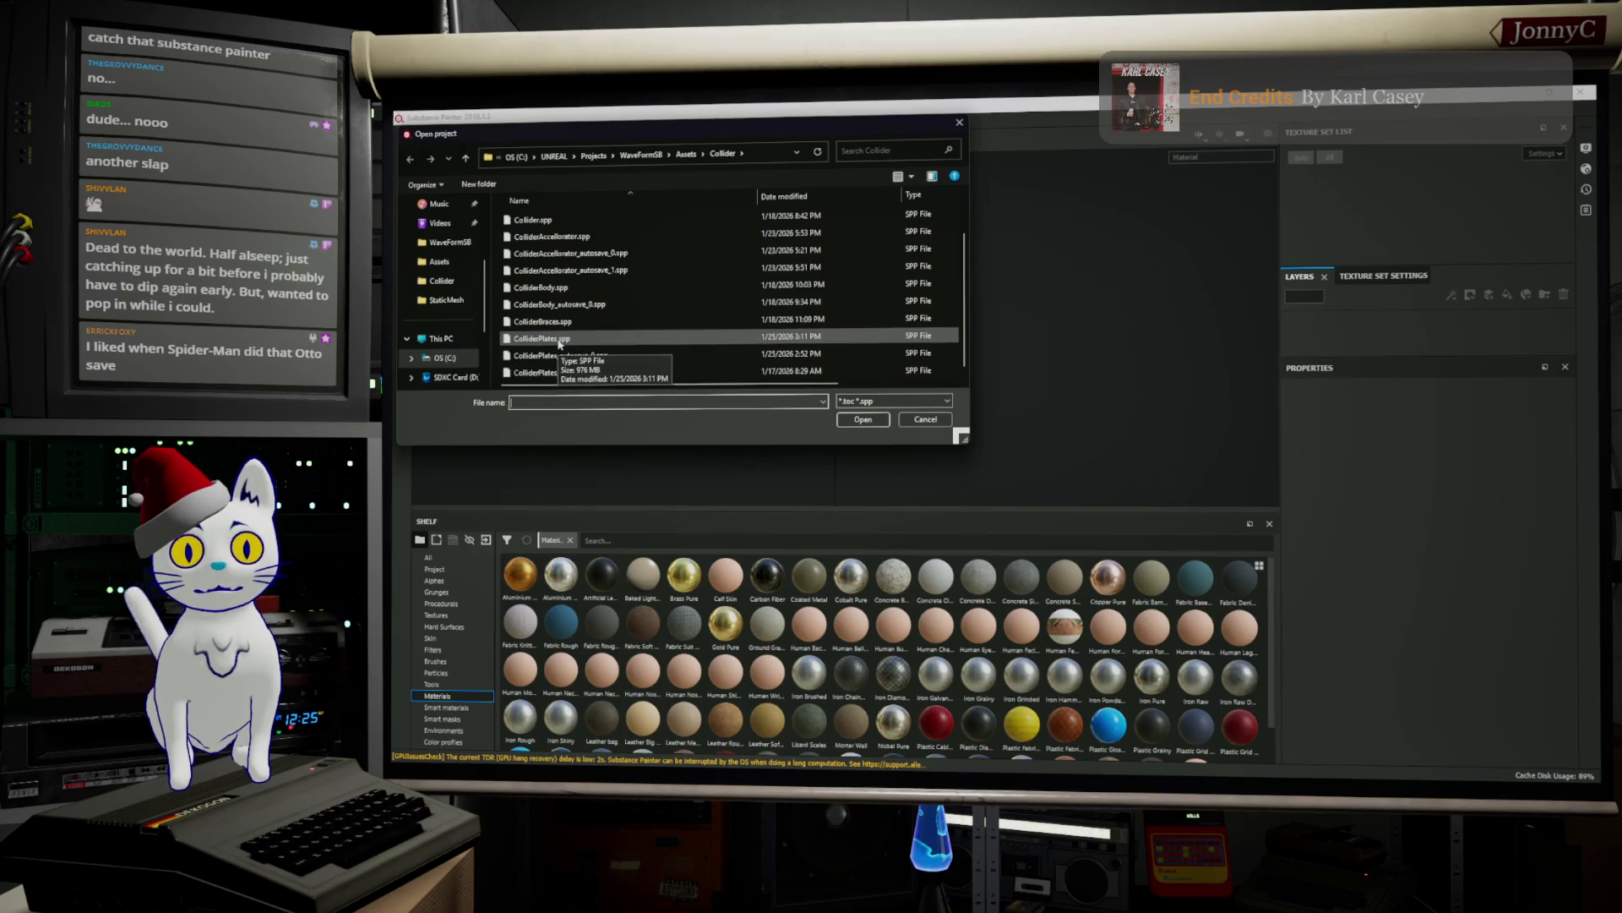
{"action": "left_click", "coordinate": [551, 339]}
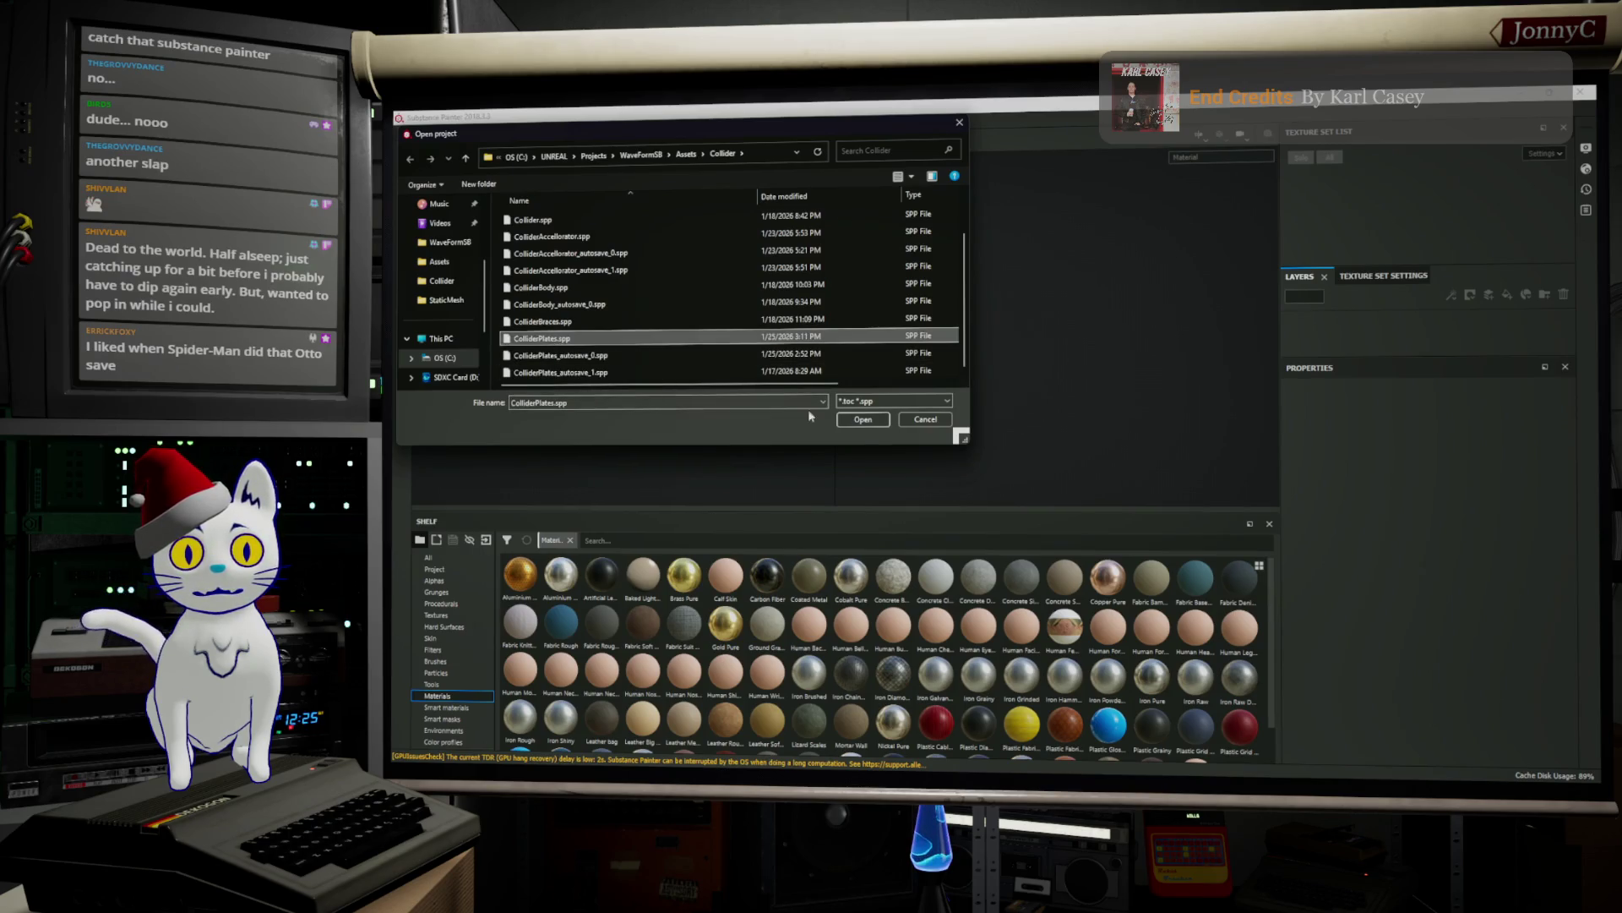
{"action": "left_click", "coordinate": [860, 421]}
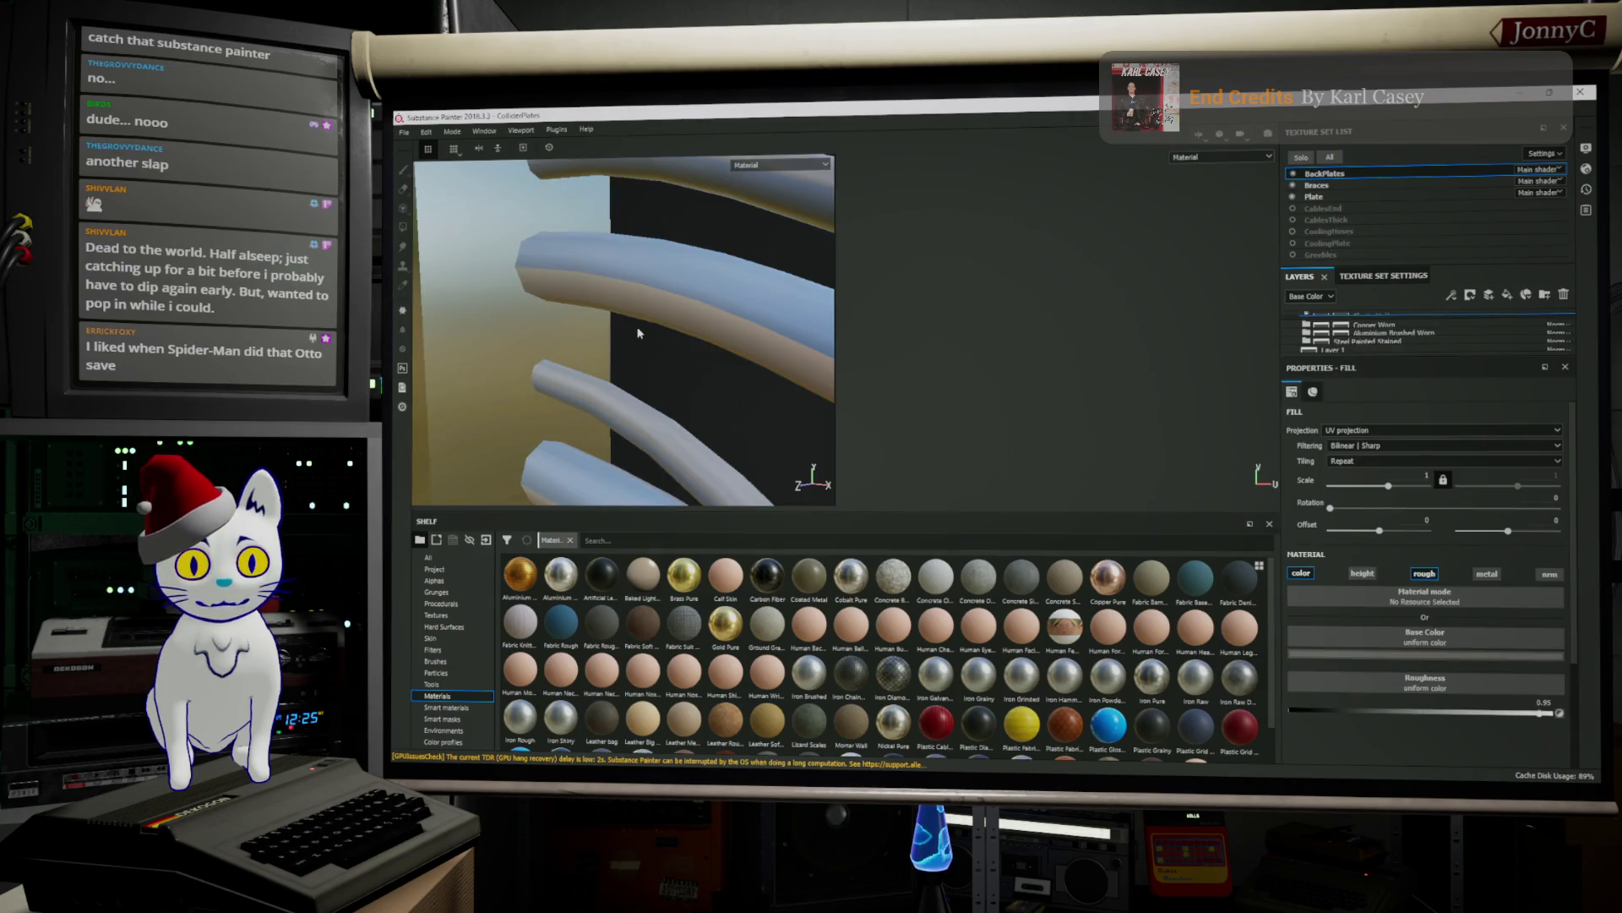
Orbit around the plates, zoom out the UV view and make Braces the active texture set
{"action": "mouse_move", "coordinate": [688, 264]}
{"action": "left_mouse_down", "text": "alt"}
{"action": "mouse_move", "coordinate": [568, 272]}
{"action": "mouse_move", "coordinate": [648, 293]}
{"action": "mouse_move", "coordinate": [693, 107]}
{"action": "mouse_move", "coordinate": [592, 337]}
{"action": "mouse_move", "coordinate": [578, 479]}
{"action": "mouse_move", "coordinate": [545, 324]}
{"action": "left_mouse_up", "text": "alt"}
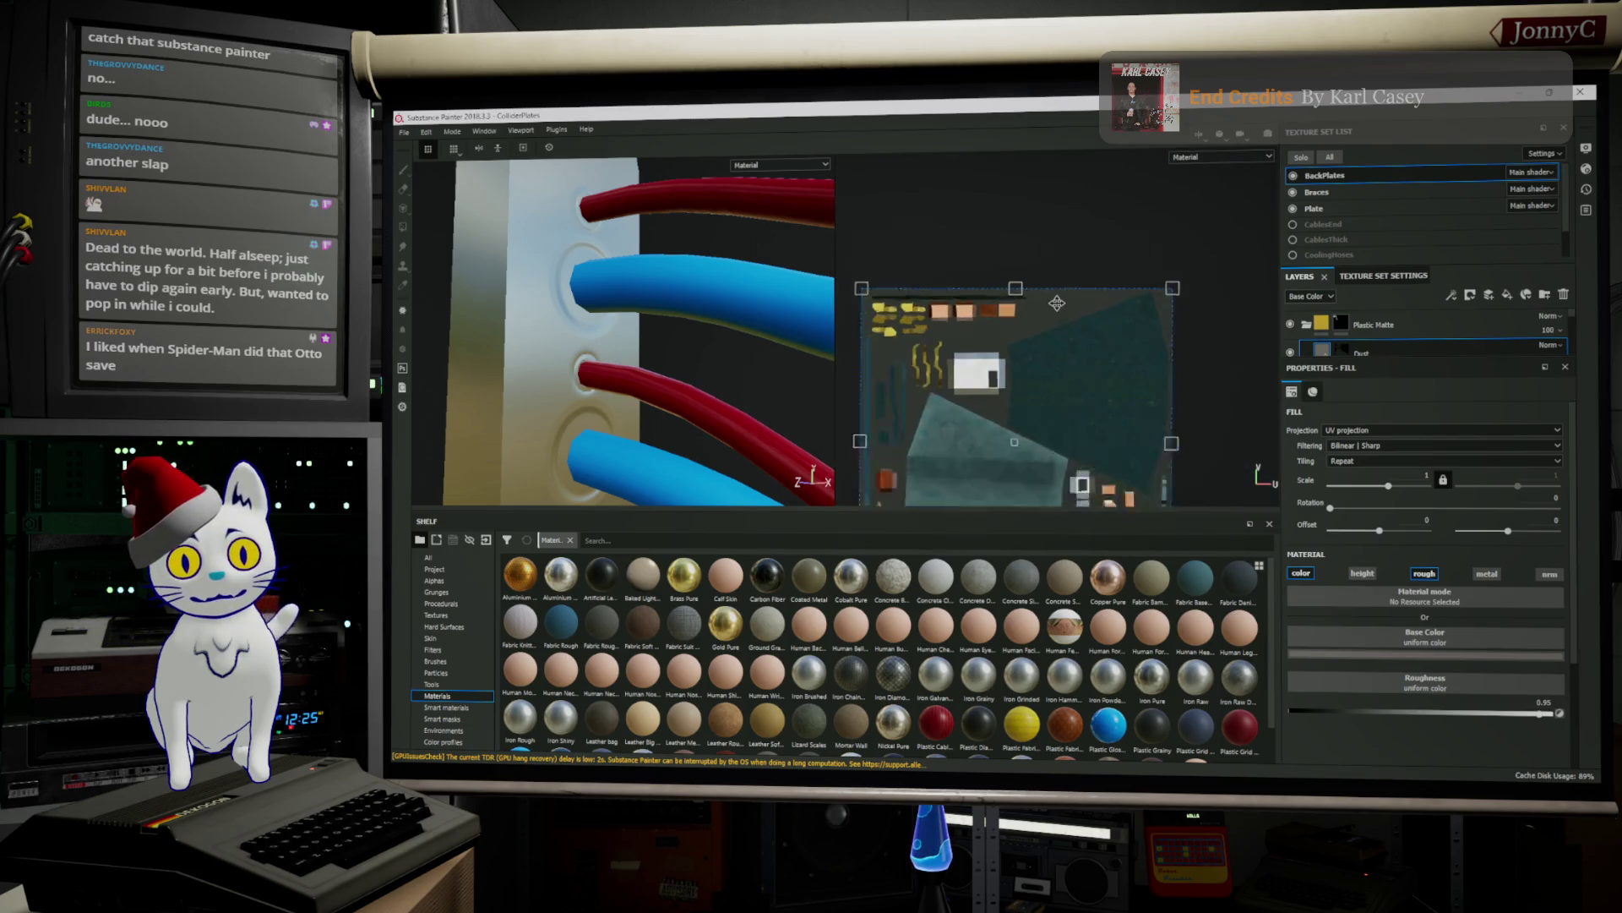
{"action": "scroll", "coordinate": [1057, 302], "scroll_direction": "down", "scroll_amount": 5}
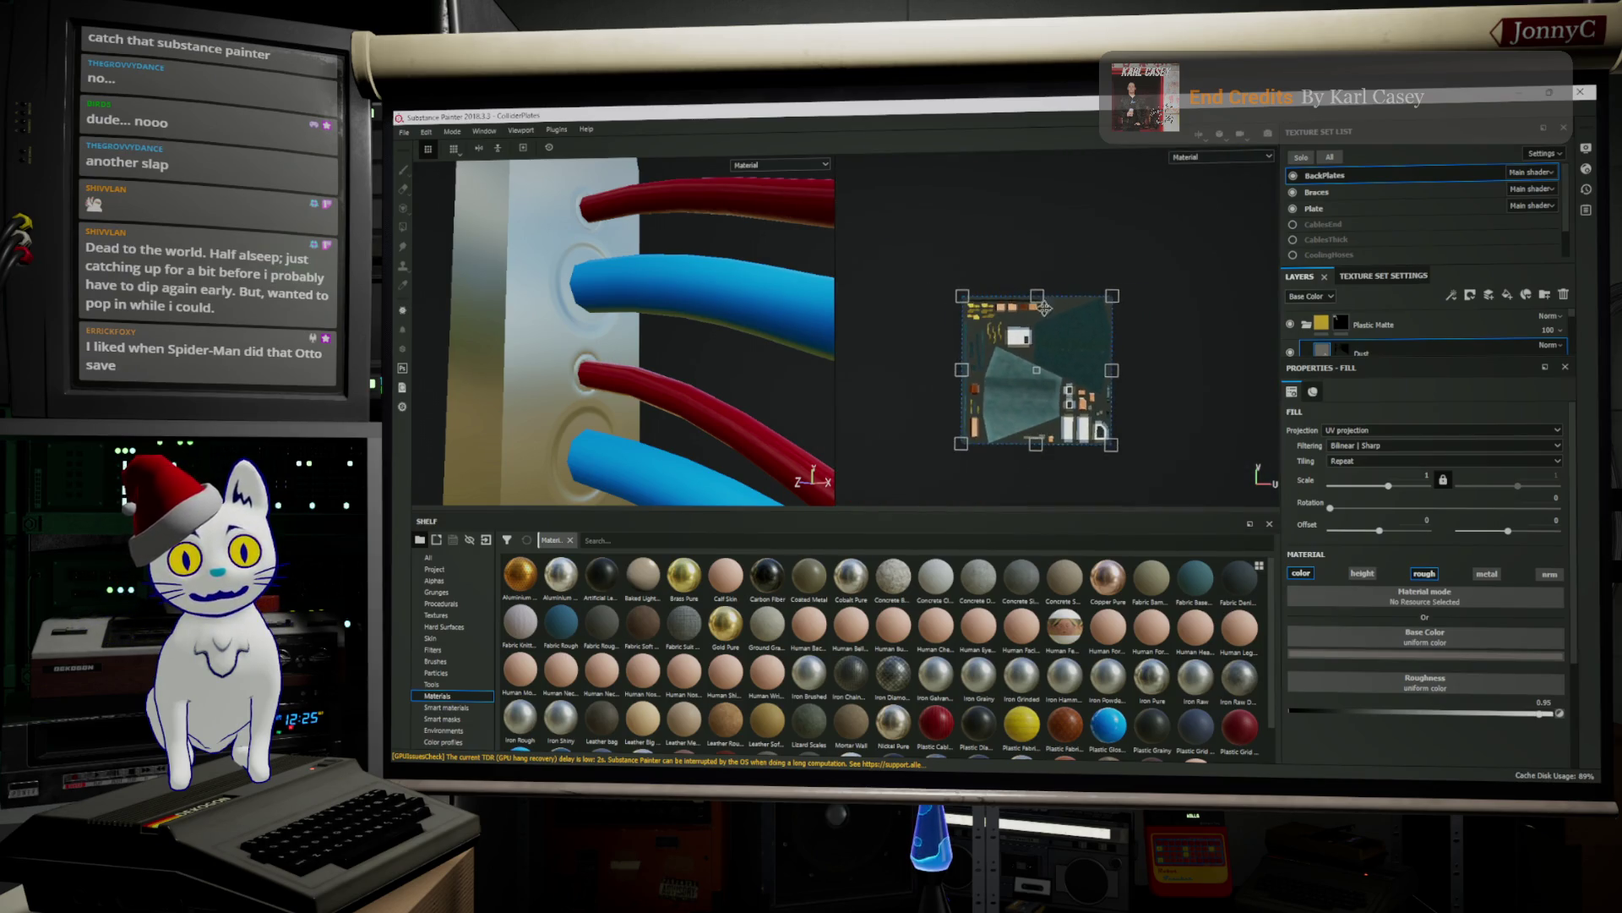
{"action": "left_click", "coordinate": [1340, 193]}
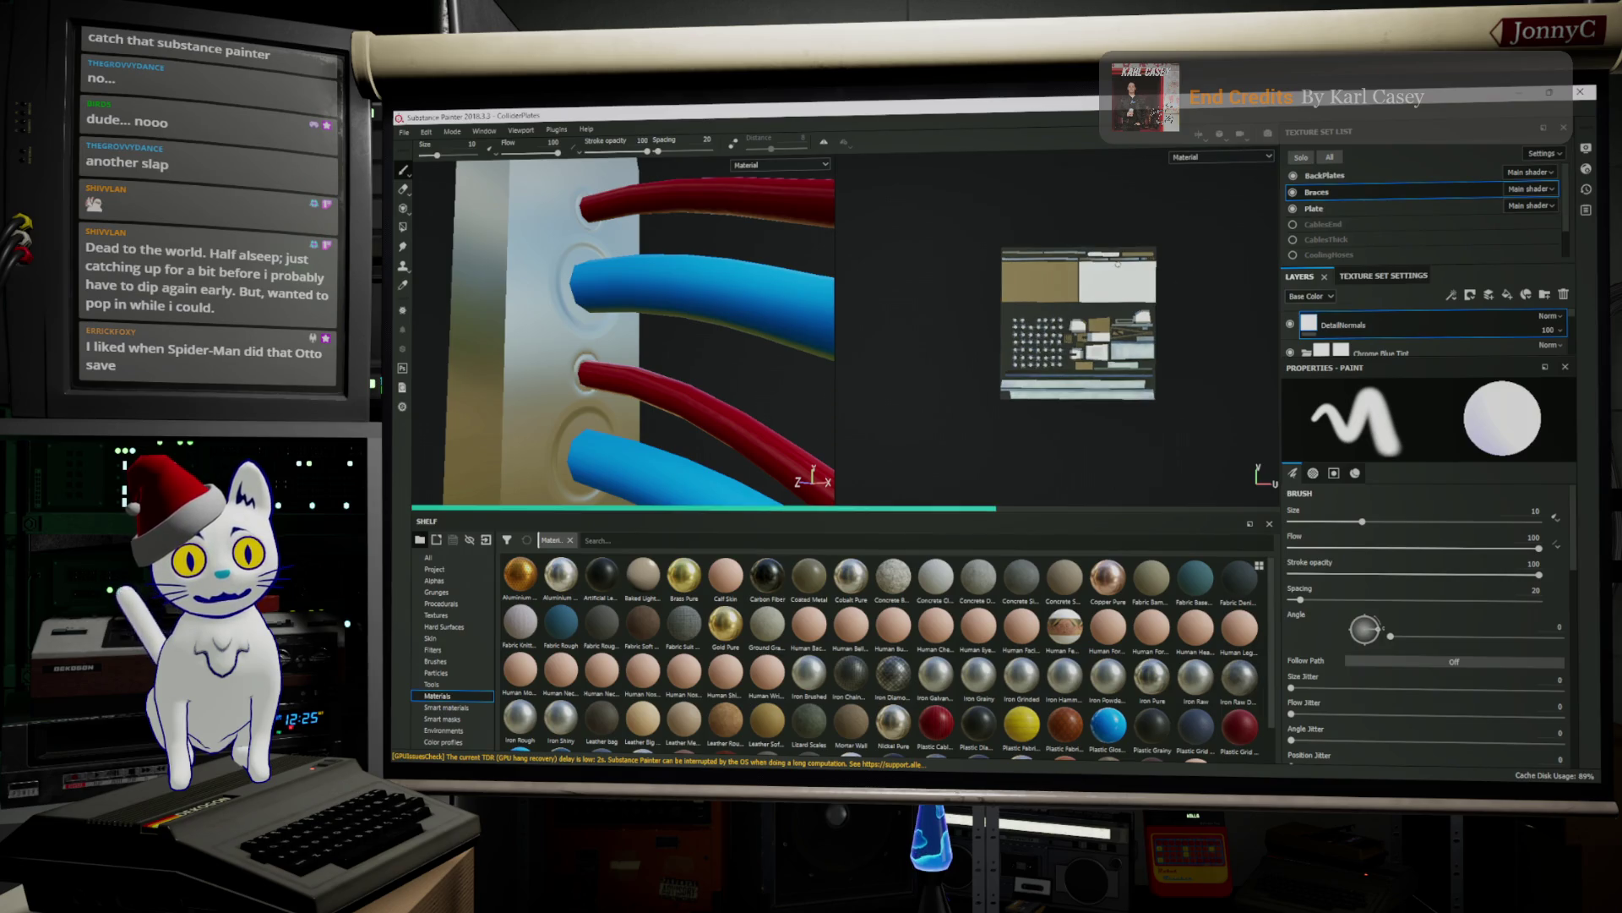
Zoom and pan the UV view along the brace strip's row of cable holes
{"action": "scroll", "coordinate": [1124, 281], "scroll_direction": "up", "scroll_amount": 2}
{"action": "scroll", "coordinate": [1124, 281], "scroll_direction": "up", "scroll_amount": 5}
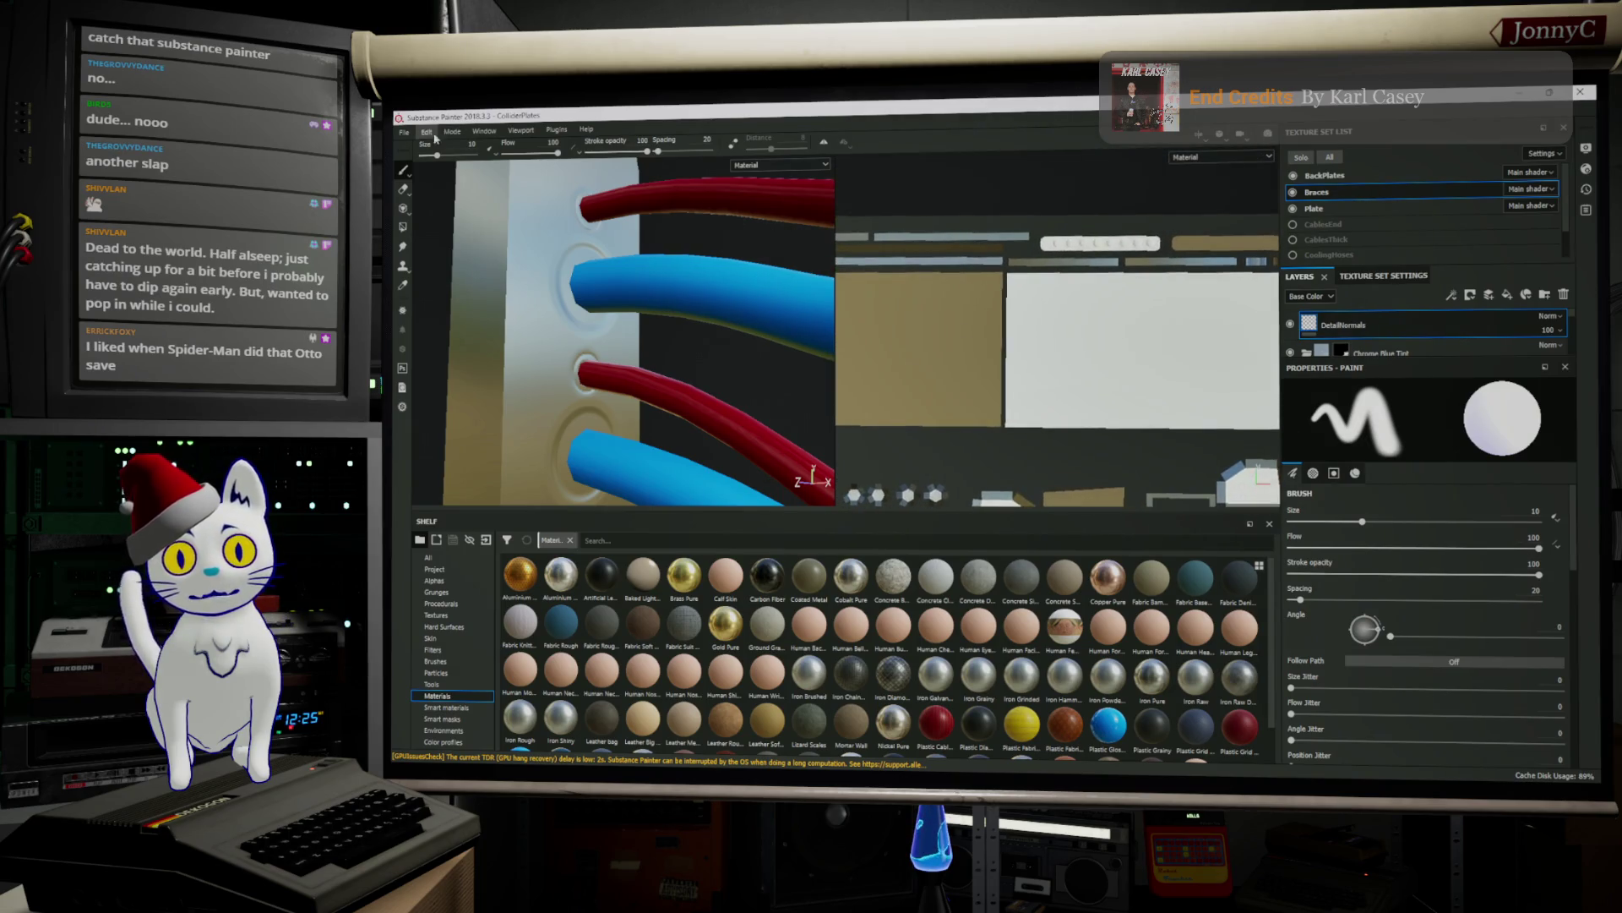
{"action": "left_click", "coordinate": [404, 131]}
{"action": "left_click", "coordinate": [405, 132]}
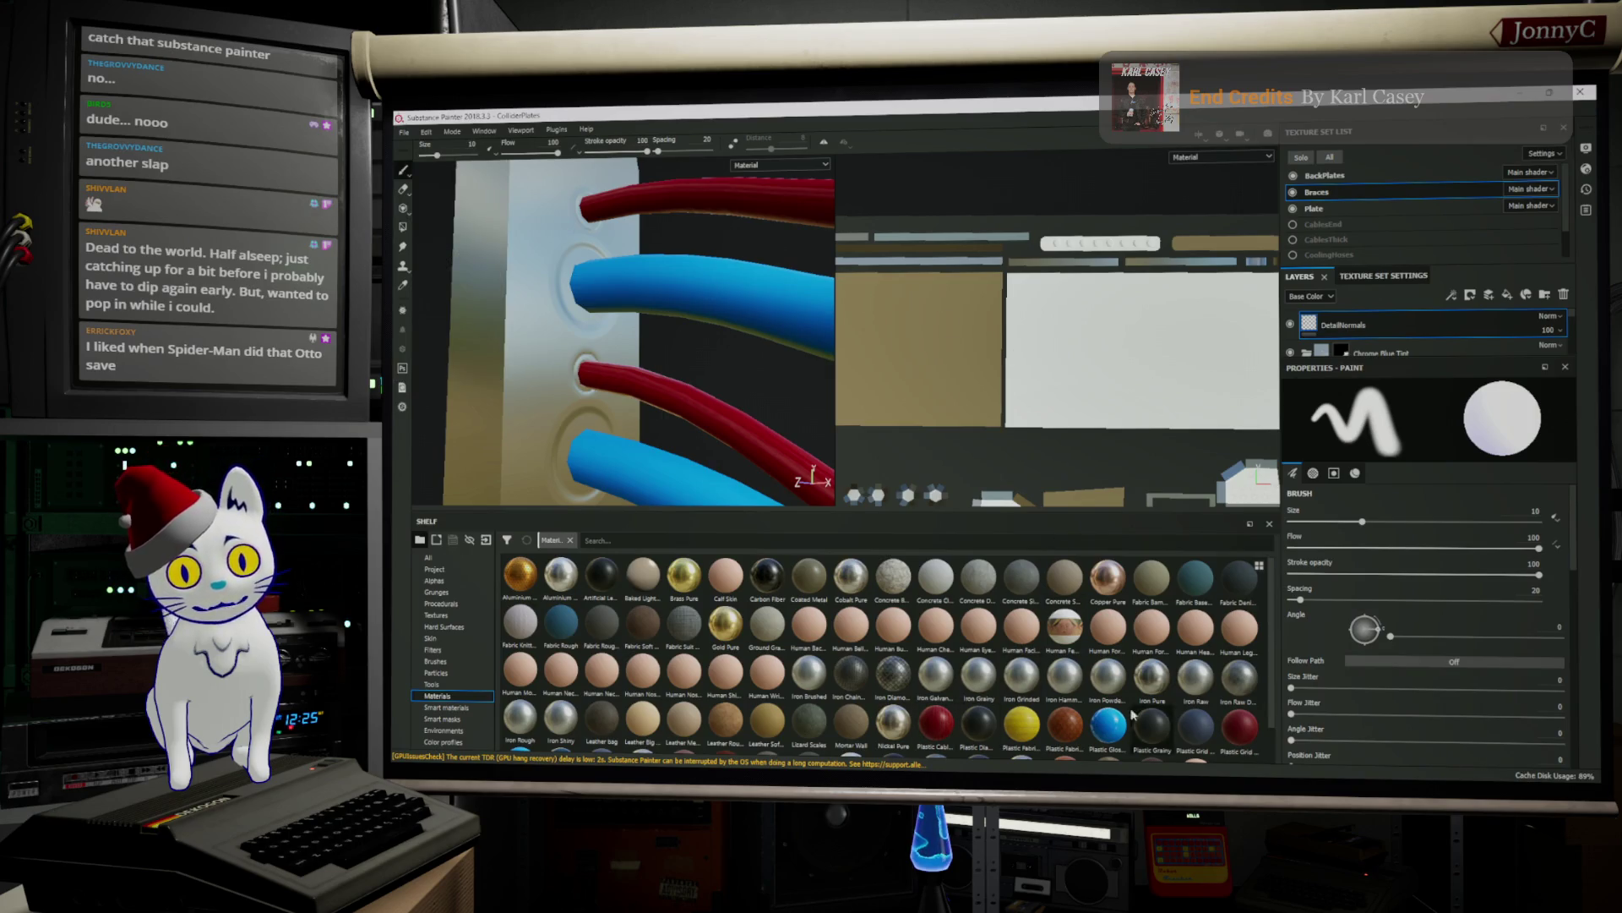
{"action": "scroll", "coordinate": [955, 313], "scroll_direction": "up", "scroll_amount": 5}
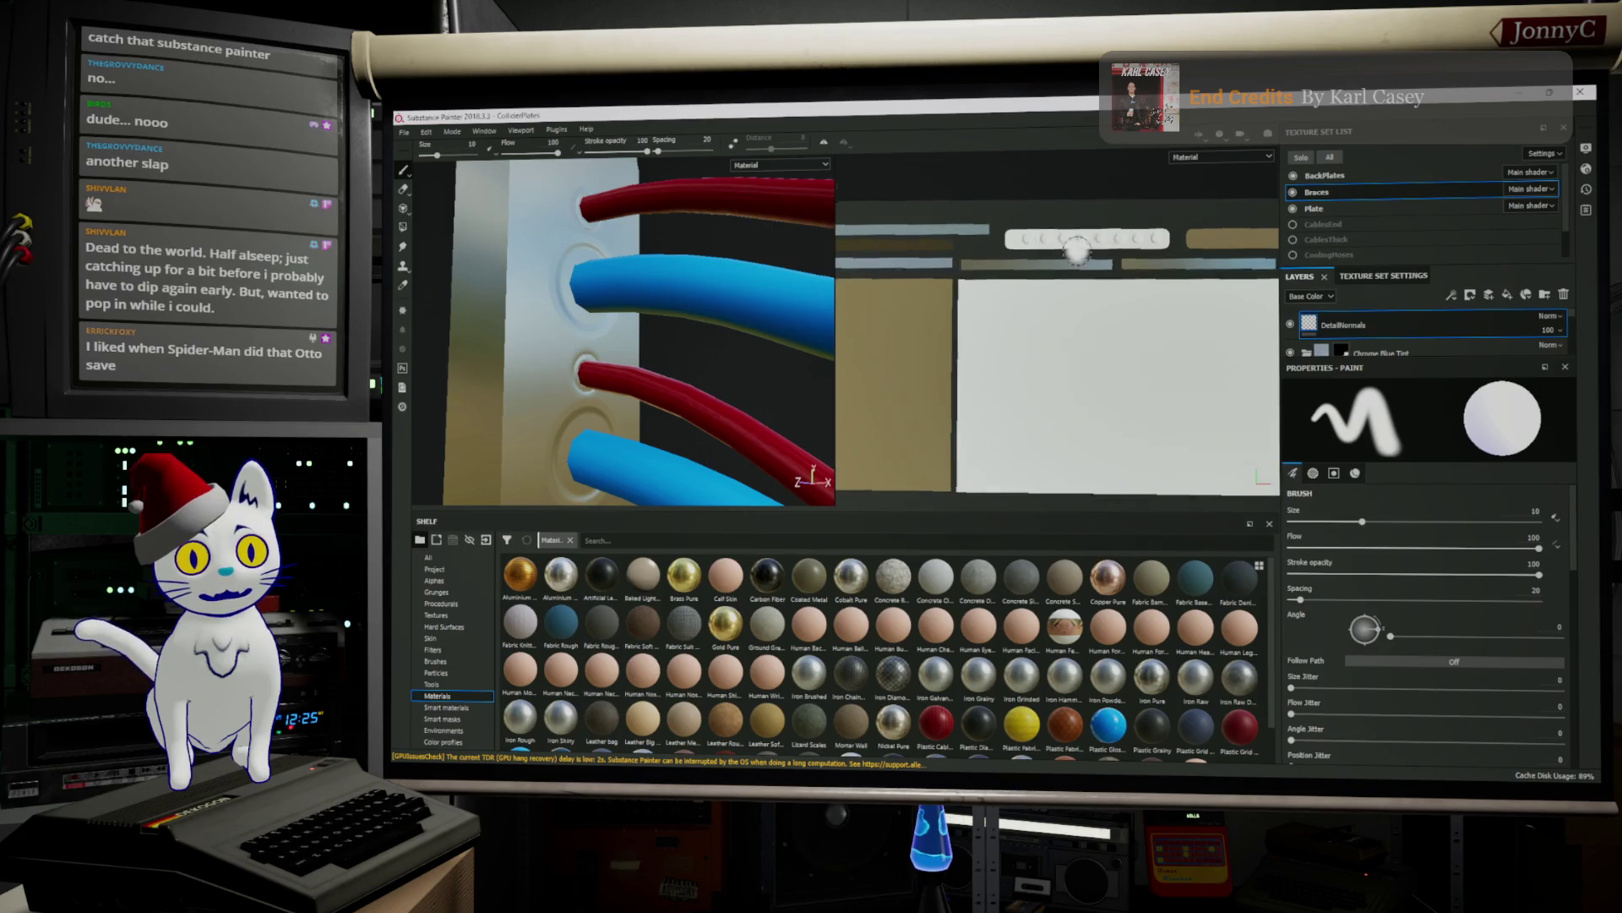
{"action": "middle_click_drag", "start_coordinate": [984, 283], "coordinate": [964, 332]}
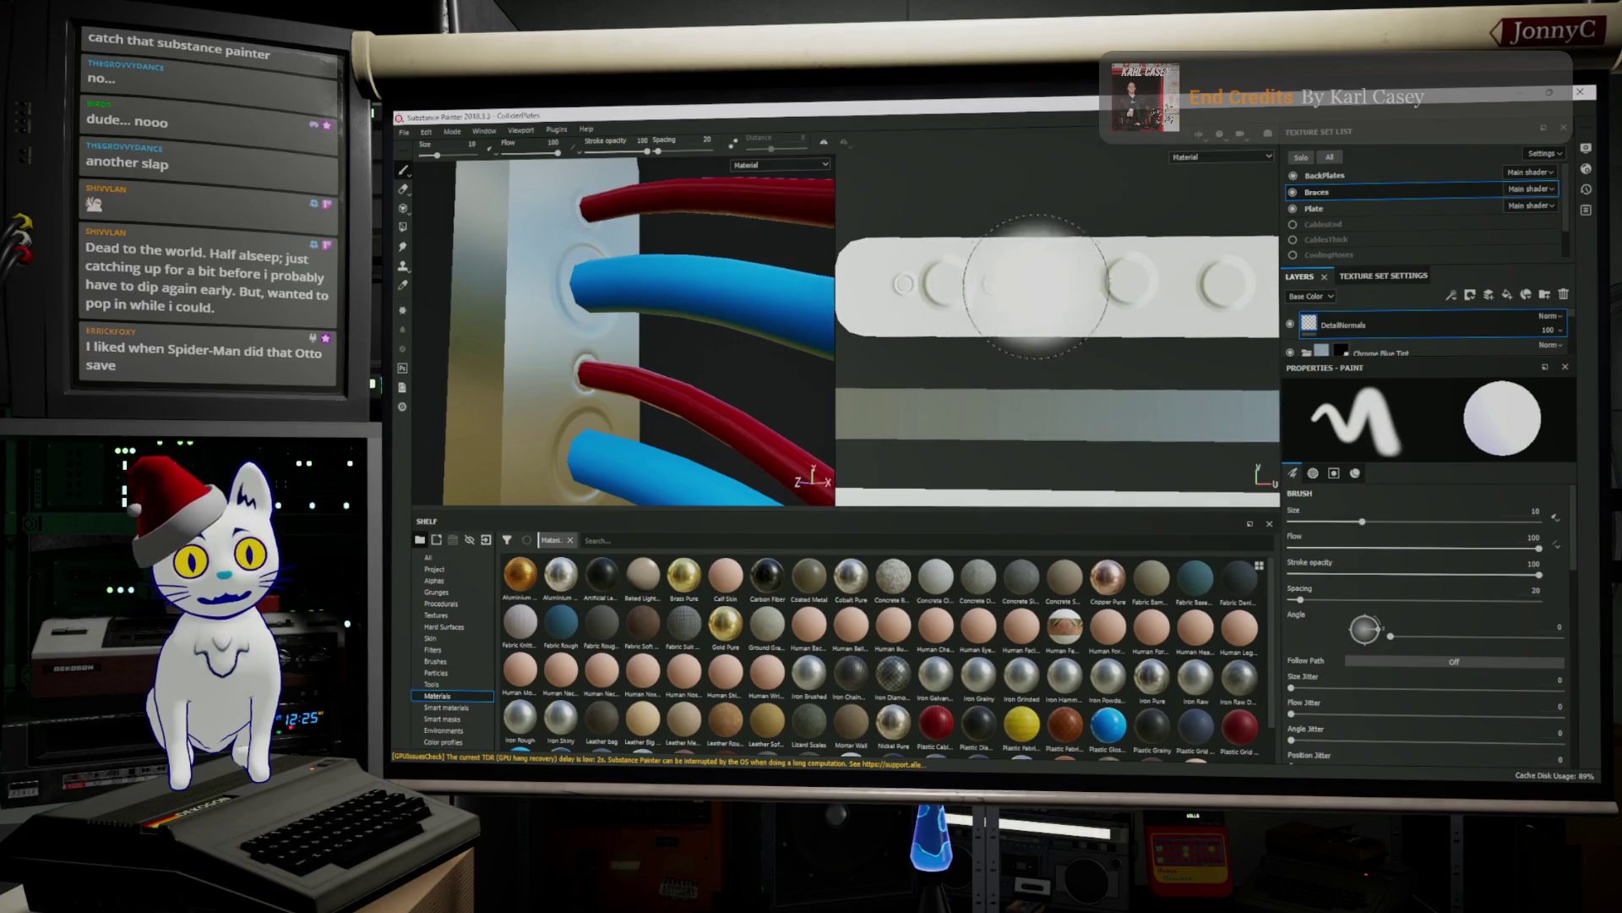
{"action": "middle_click_drag", "start_coordinate": [1159, 348], "coordinate": [1089, 348]}
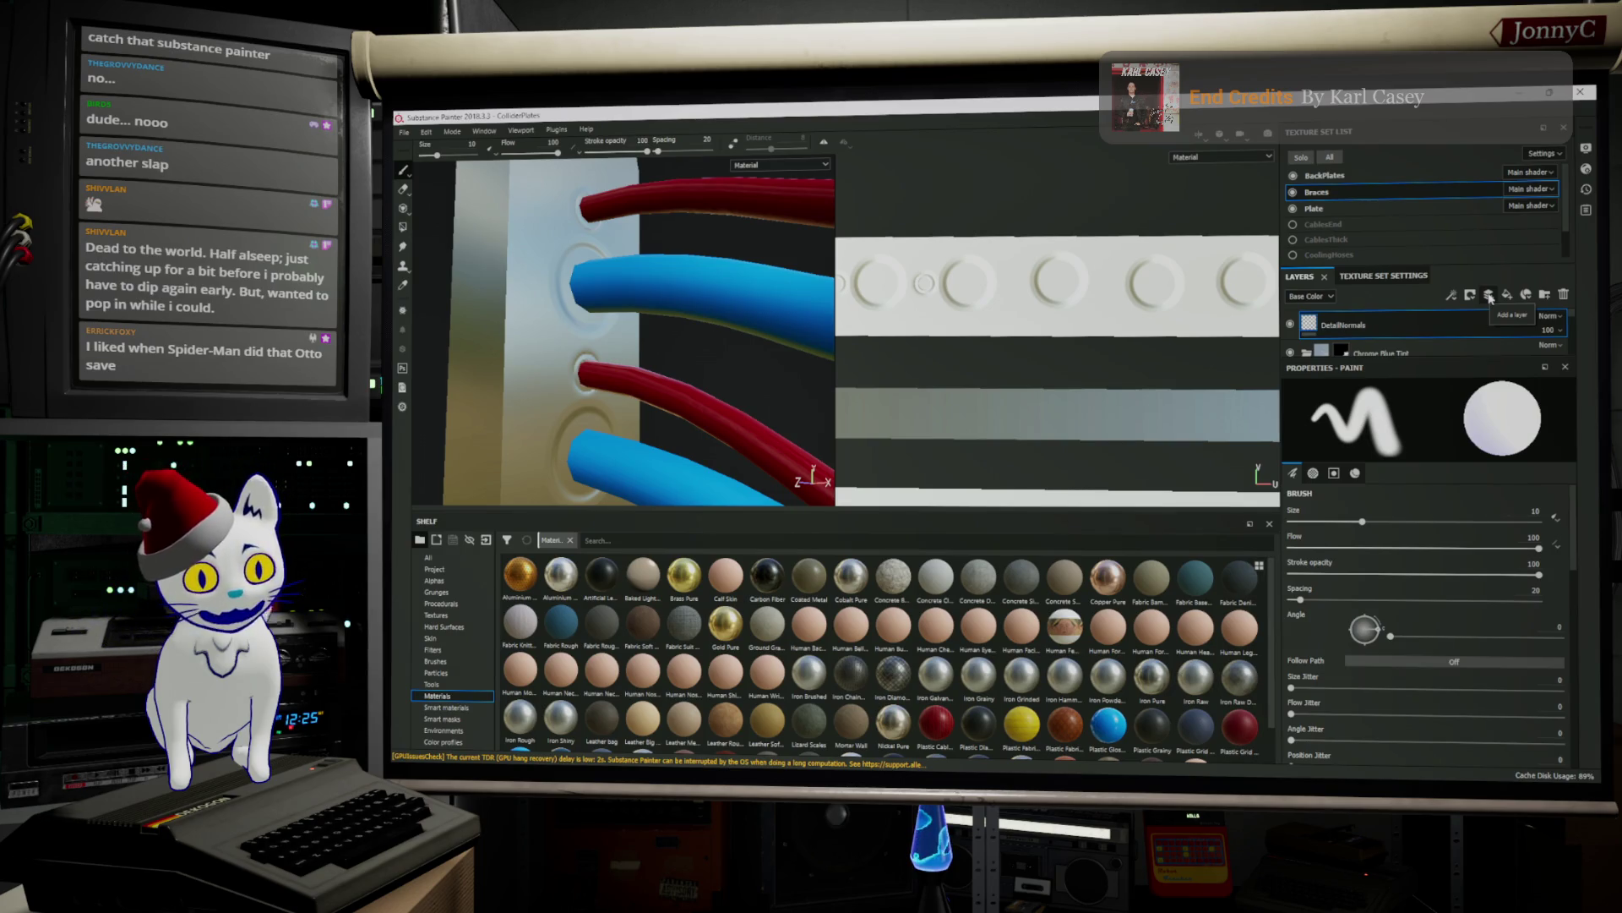
{"action": "scroll", "coordinate": [1445, 453], "scroll_direction": "down", "scroll_amount": 10}
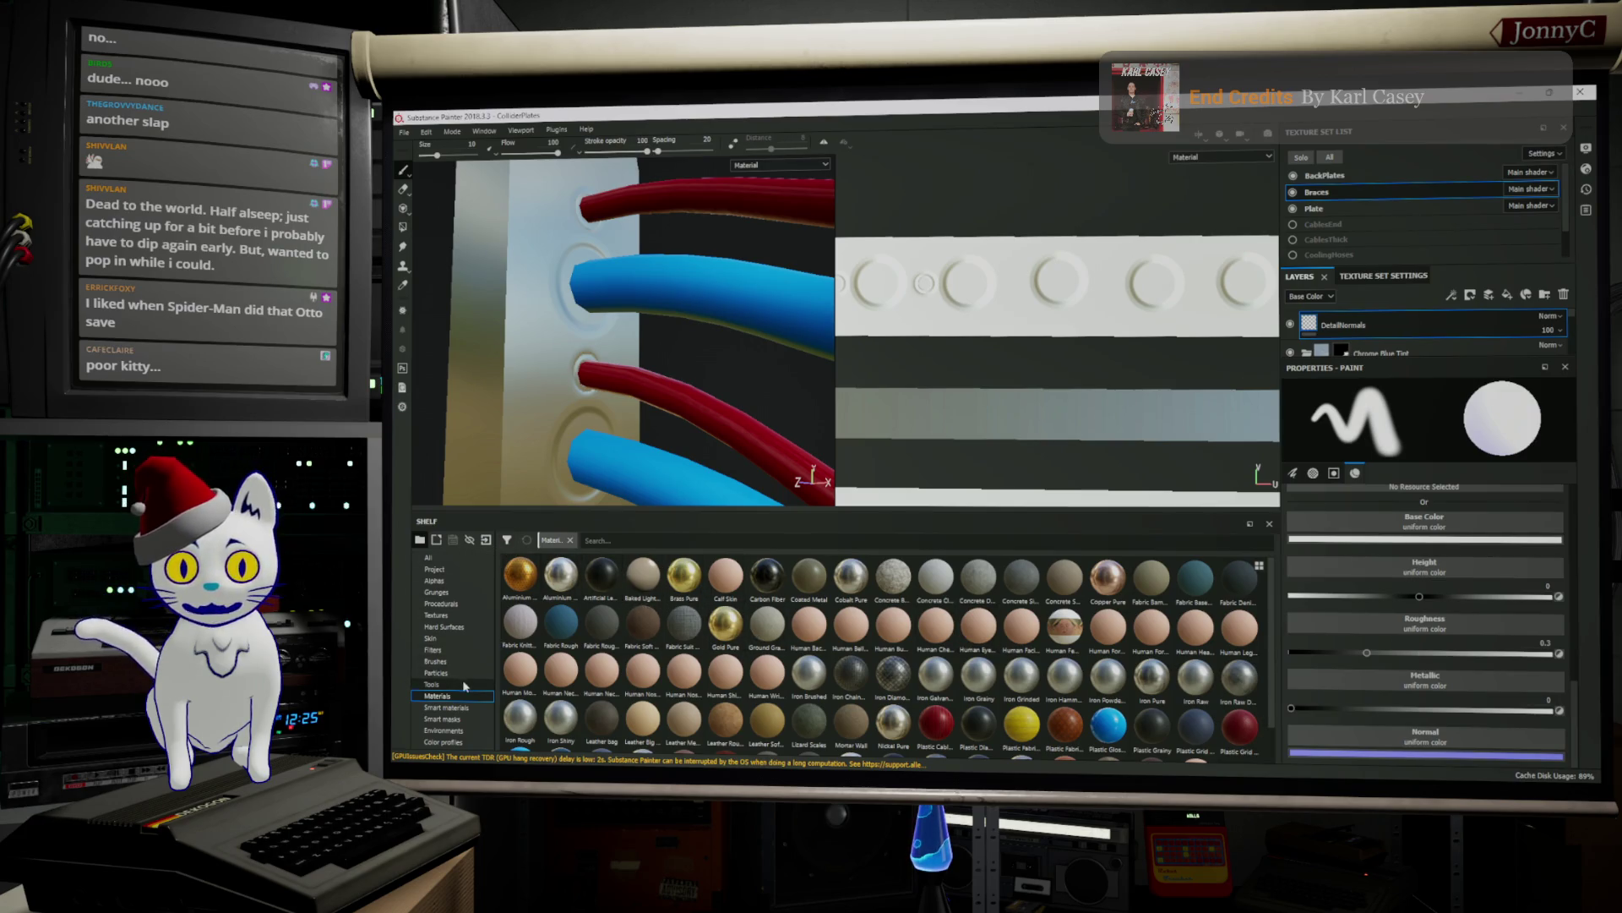
Load the Circle Bump Large stamp into the brush's Normal slot and disable its height and color channels
{"action": "left_click", "coordinate": [608, 538]}
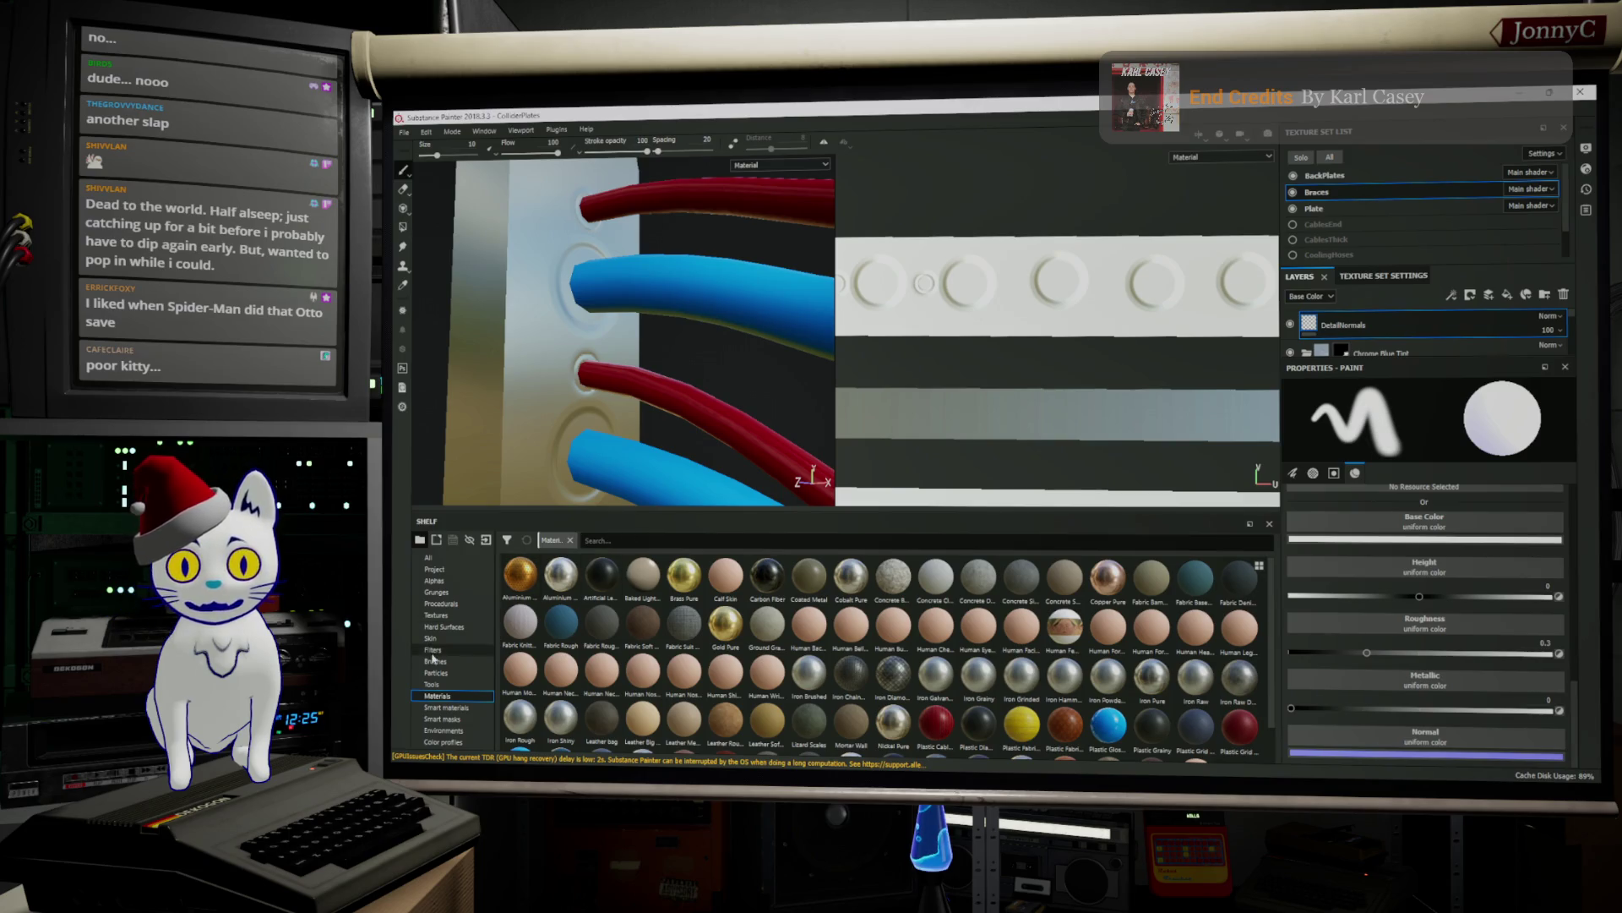
{"action": "mouse_move", "coordinate": [638, 572]}
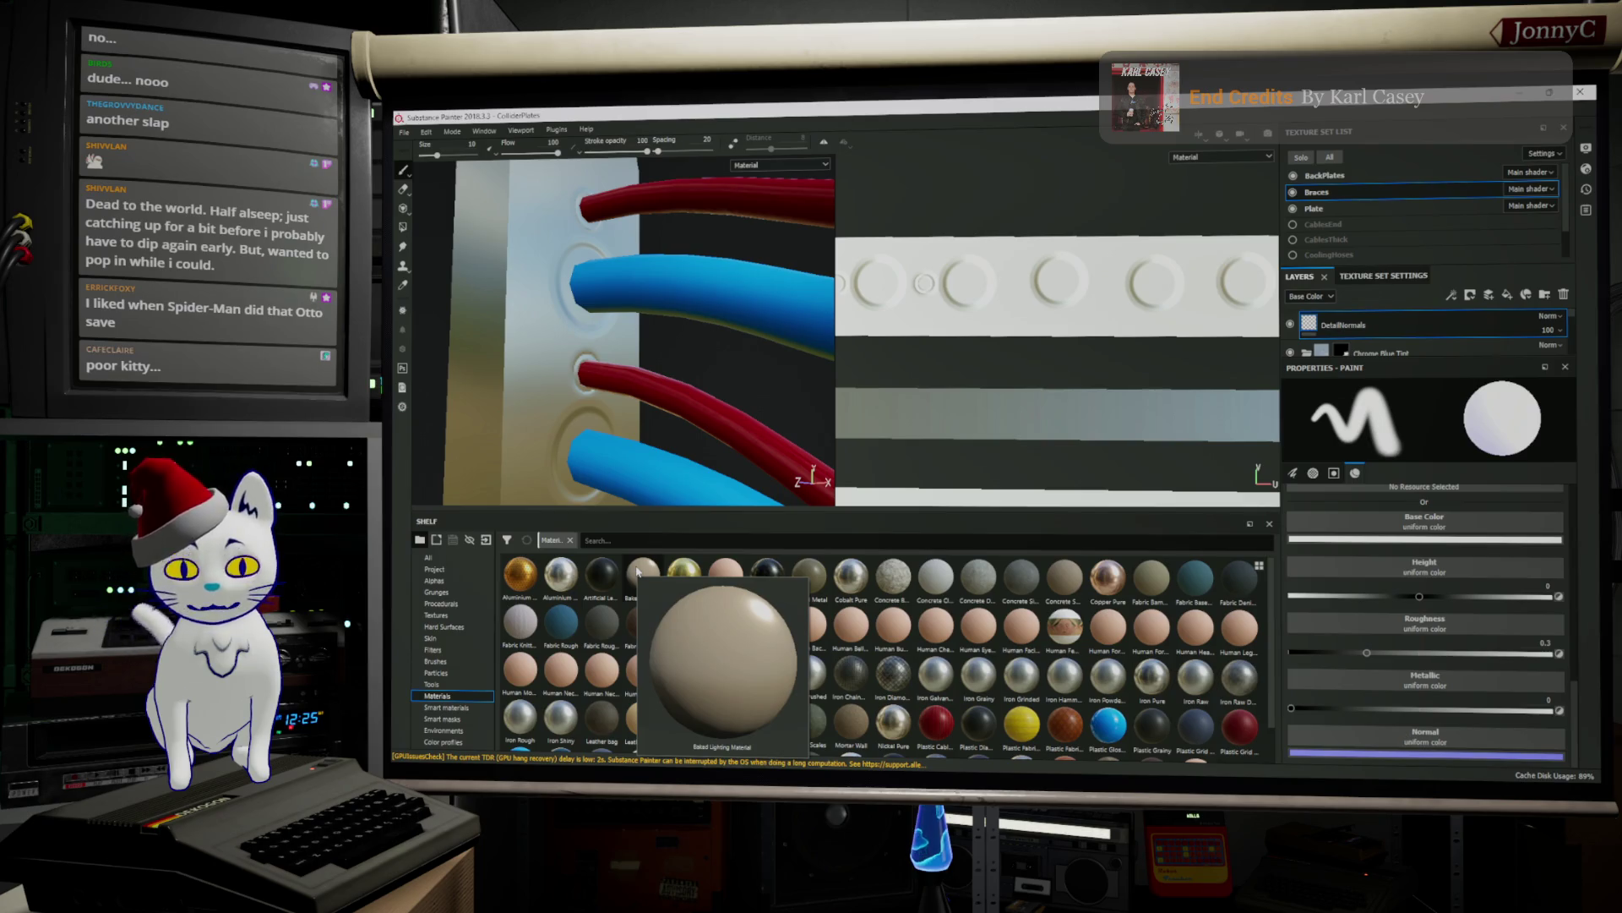
{"action": "left_click", "coordinate": [429, 557]}
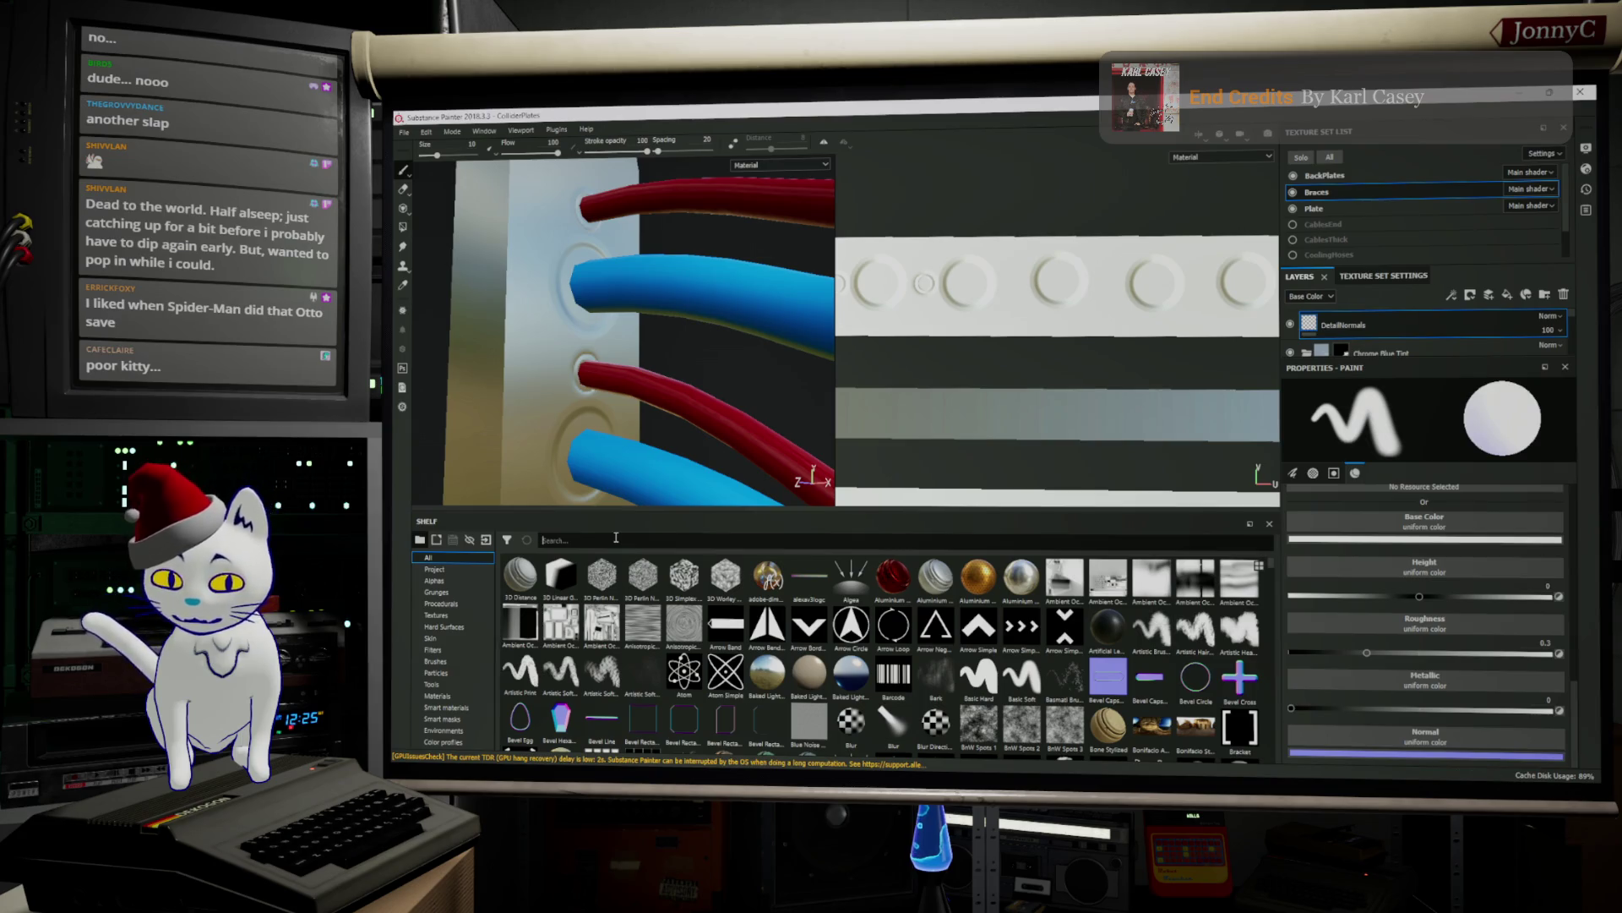
{"action": "type", "text": "noim"}
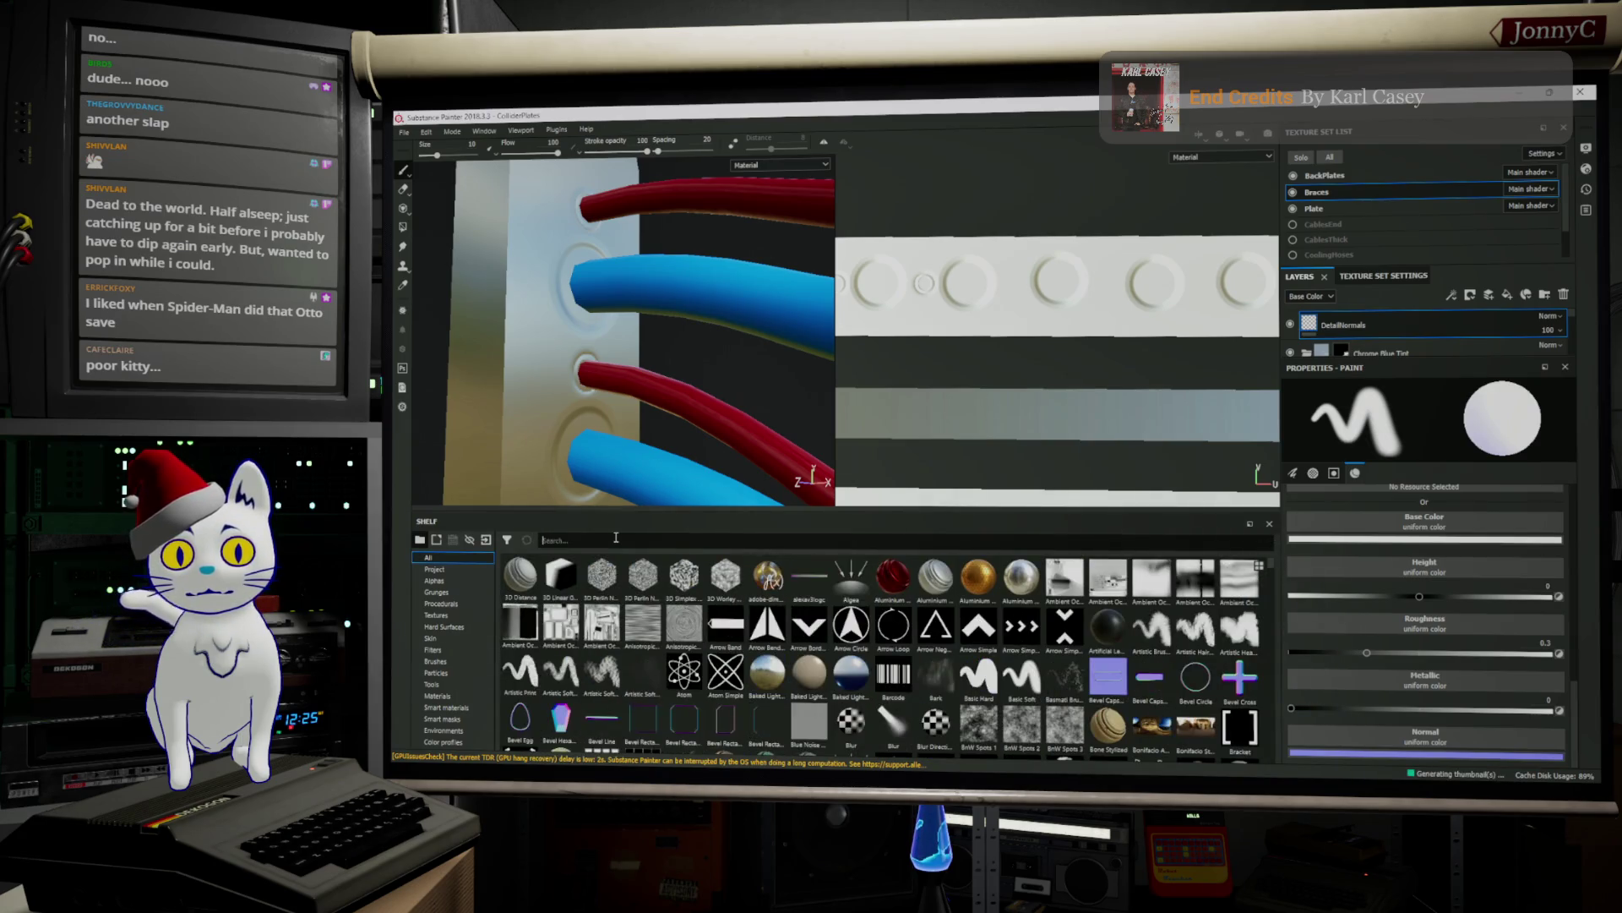
{"action": "type", "text": "al"}
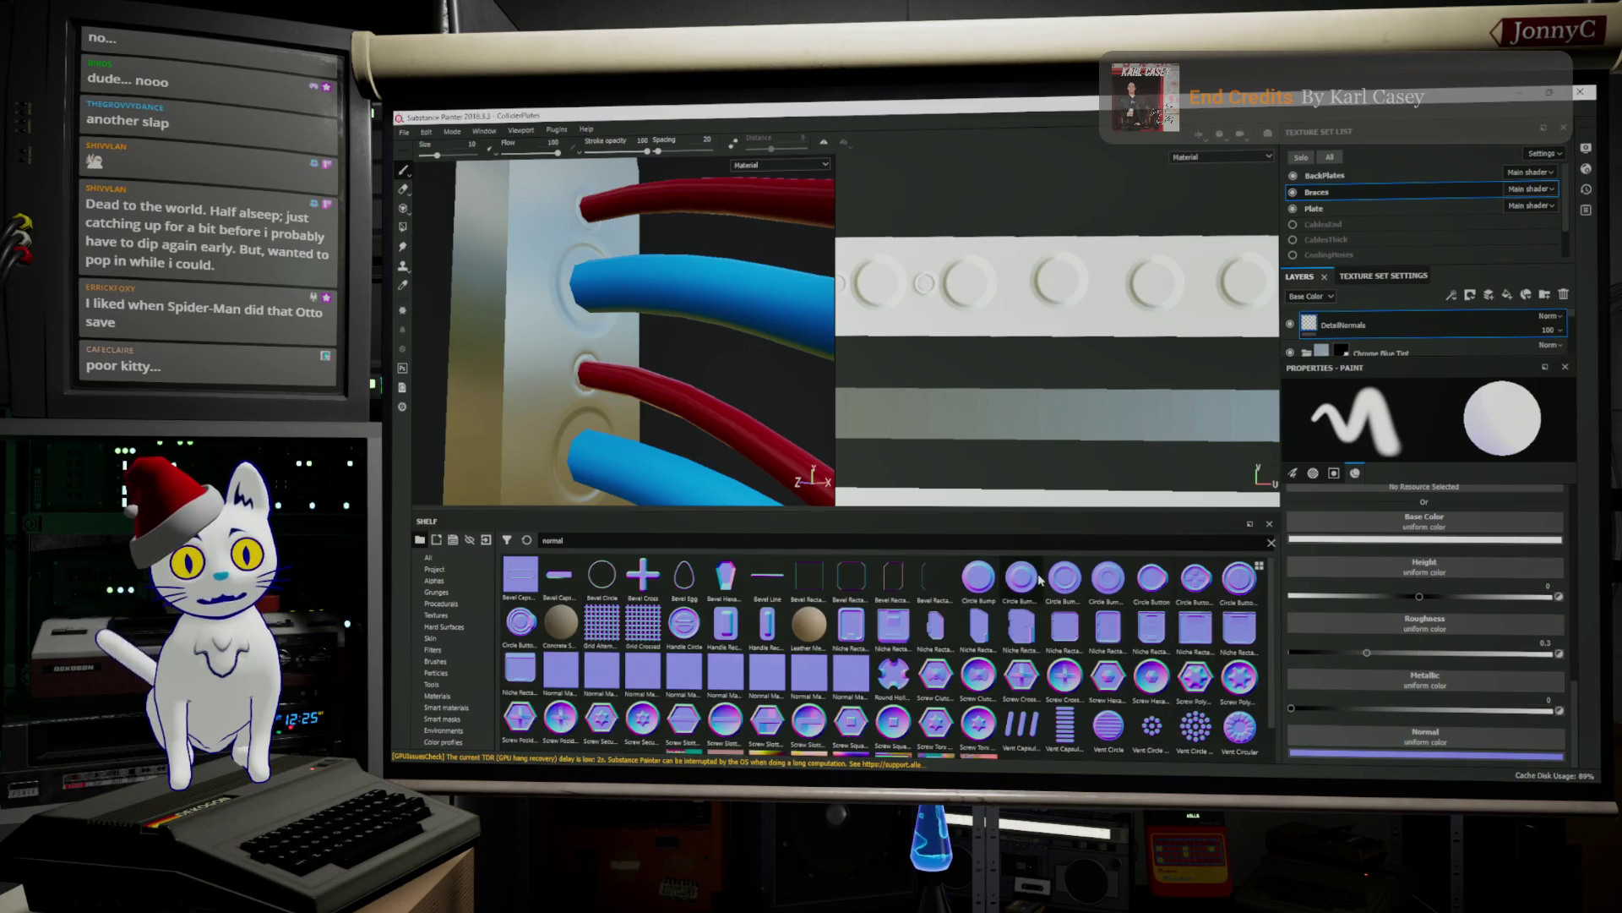
{"action": "left_click", "coordinate": [1066, 582]}
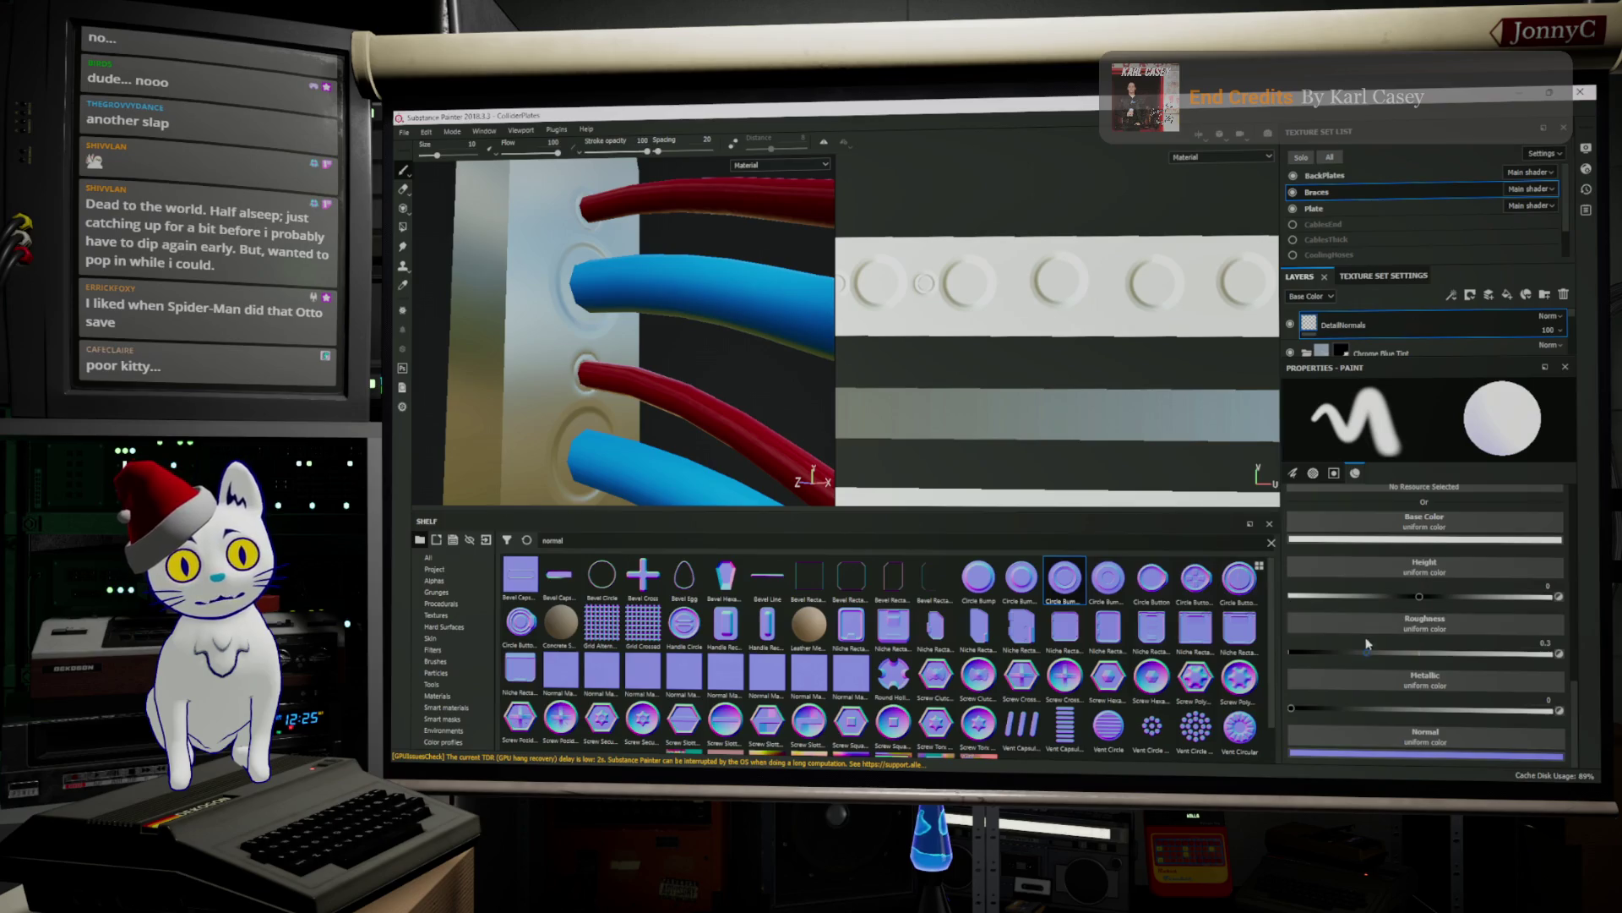
{"action": "left_click_drag", "start_coordinate": [1066, 582], "coordinate": [1386, 739]}
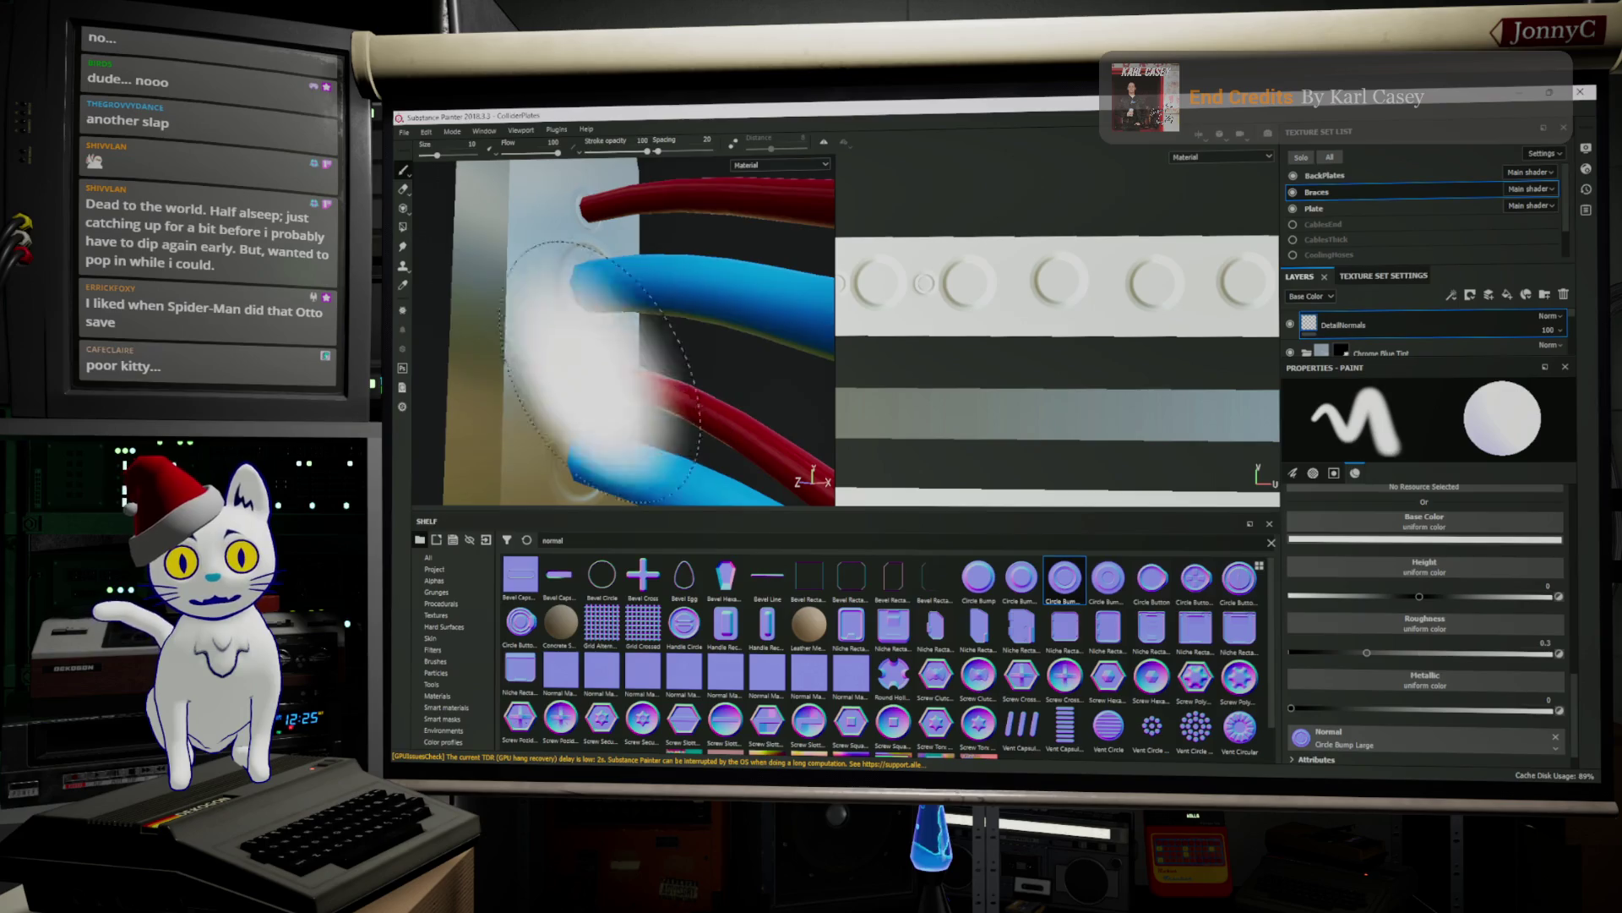
{"action": "scroll", "coordinate": [1399, 655], "scroll_direction": "up", "scroll_amount": 5}
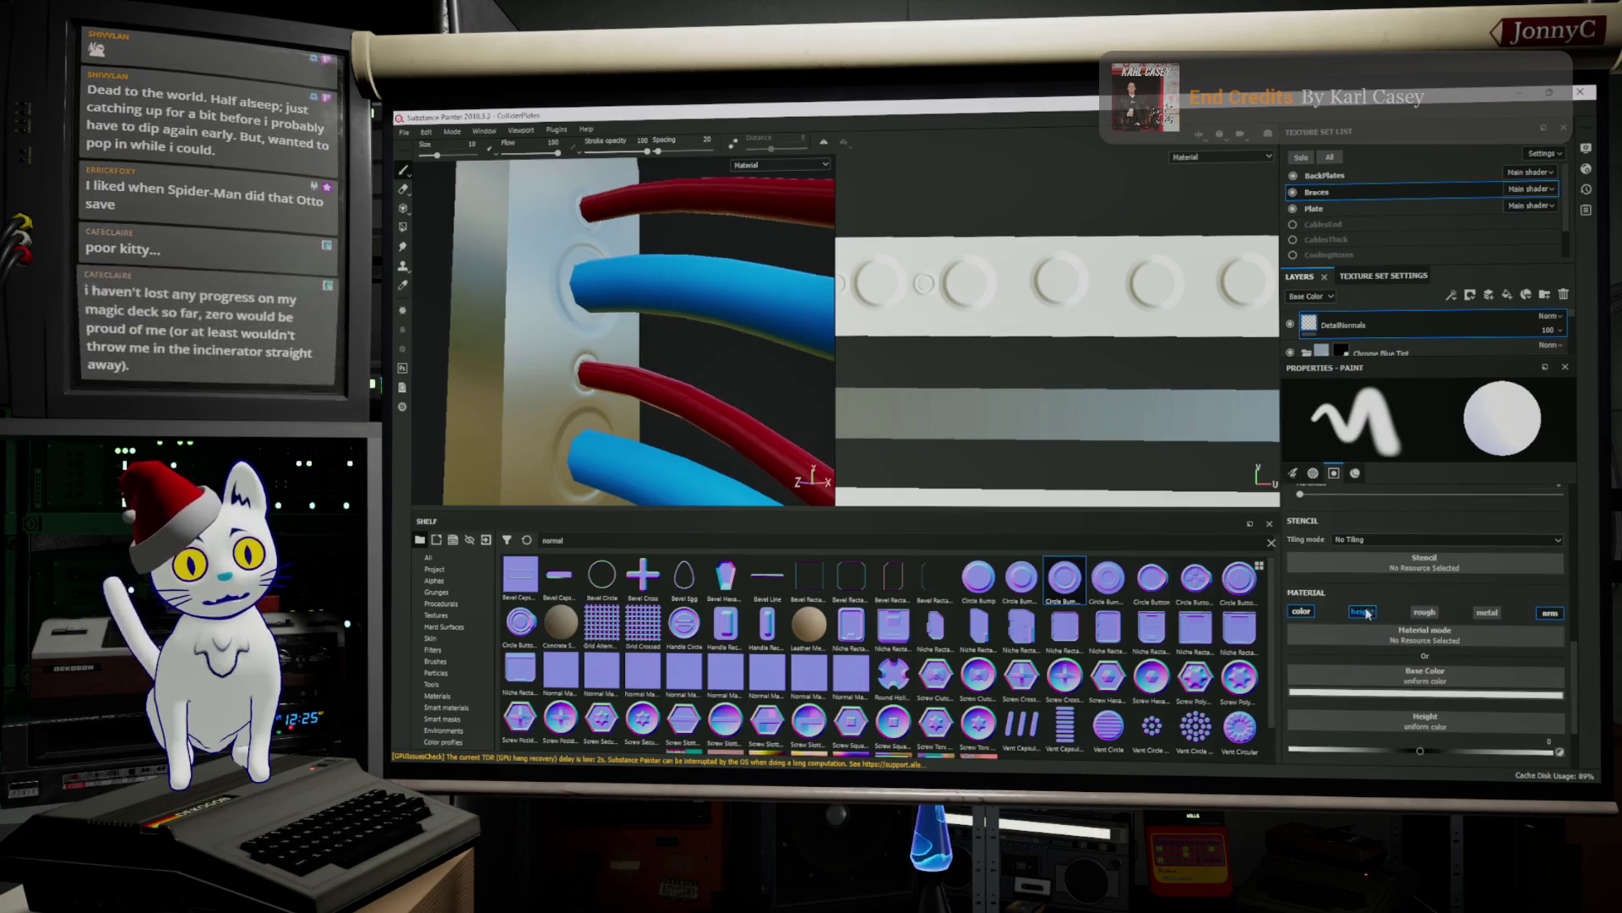
{"action": "left_click", "coordinate": [1362, 611]}
{"action": "left_click", "coordinate": [1297, 614]}
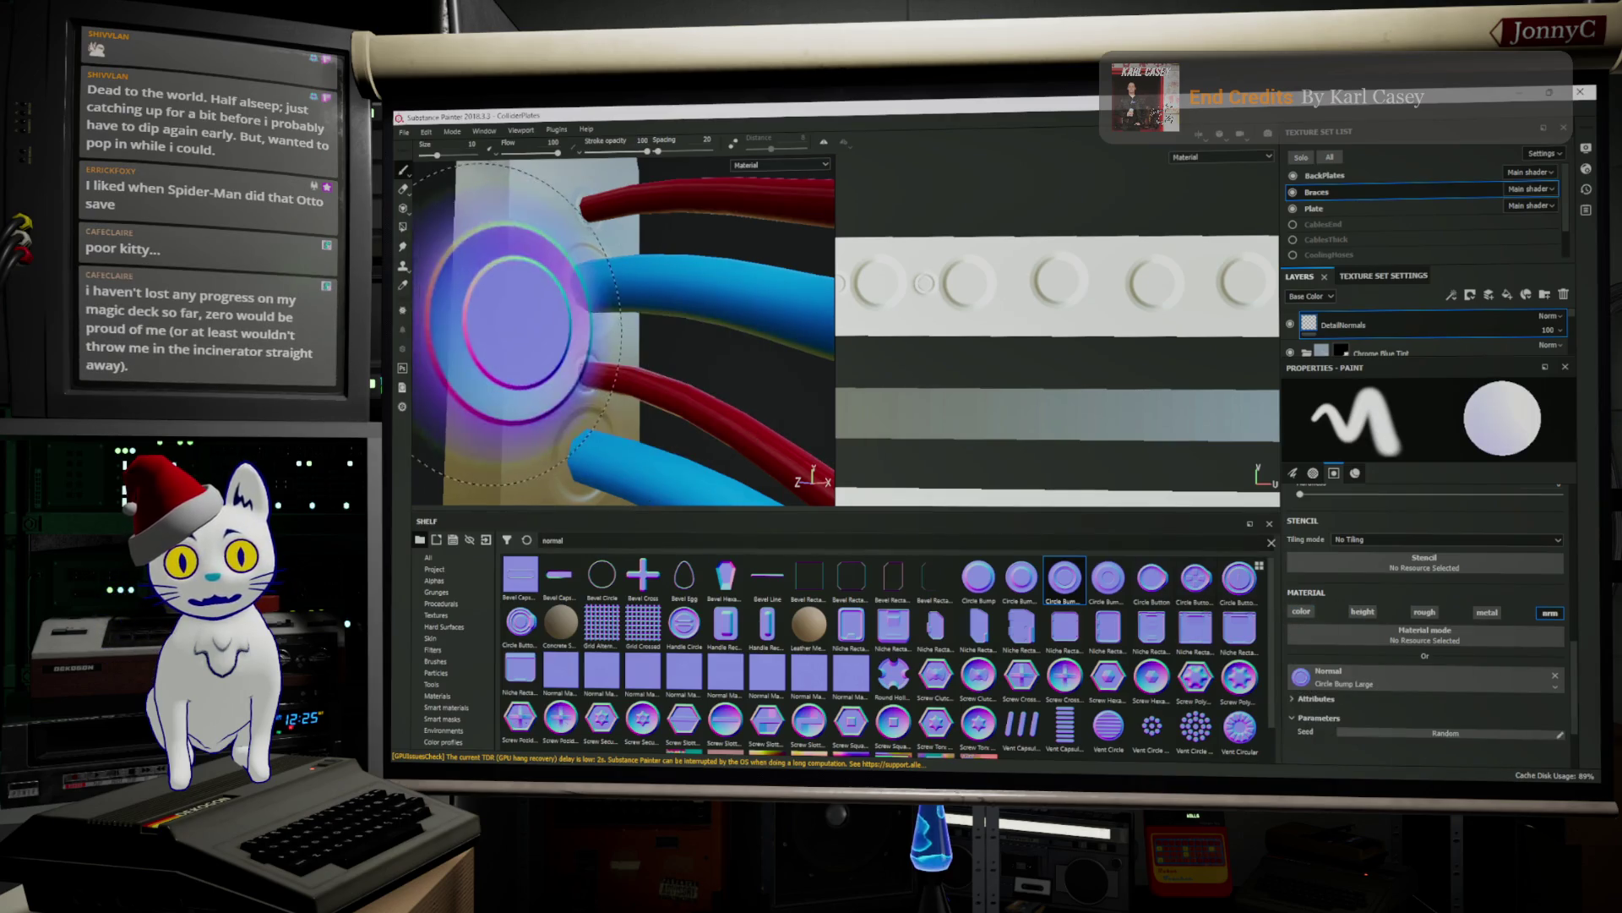
Shrink the brush to about 2.25 and stamp a first circle bump
{"action": "right_click_drag", "start_coordinate": [982, 300], "coordinate": [927, 271], "text": "ctrl"}
{"action": "scroll", "coordinate": [923, 279], "scroll_direction": "down", "scroll_amount": 1}
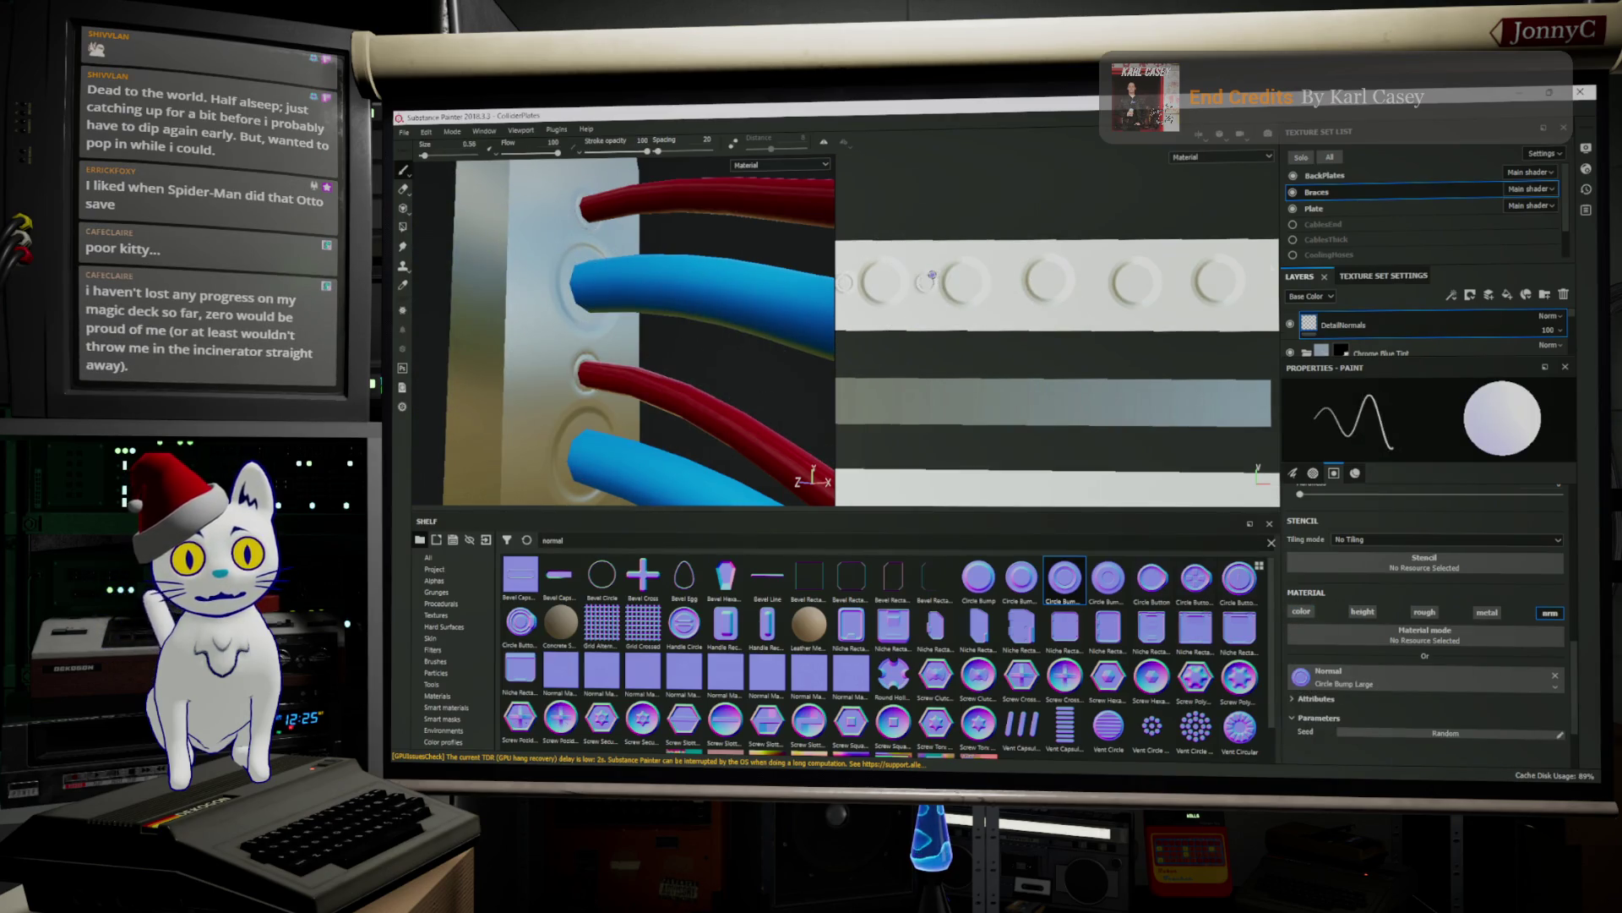
{"action": "scroll", "coordinate": [922, 276], "scroll_direction": "up", "scroll_amount": 5}
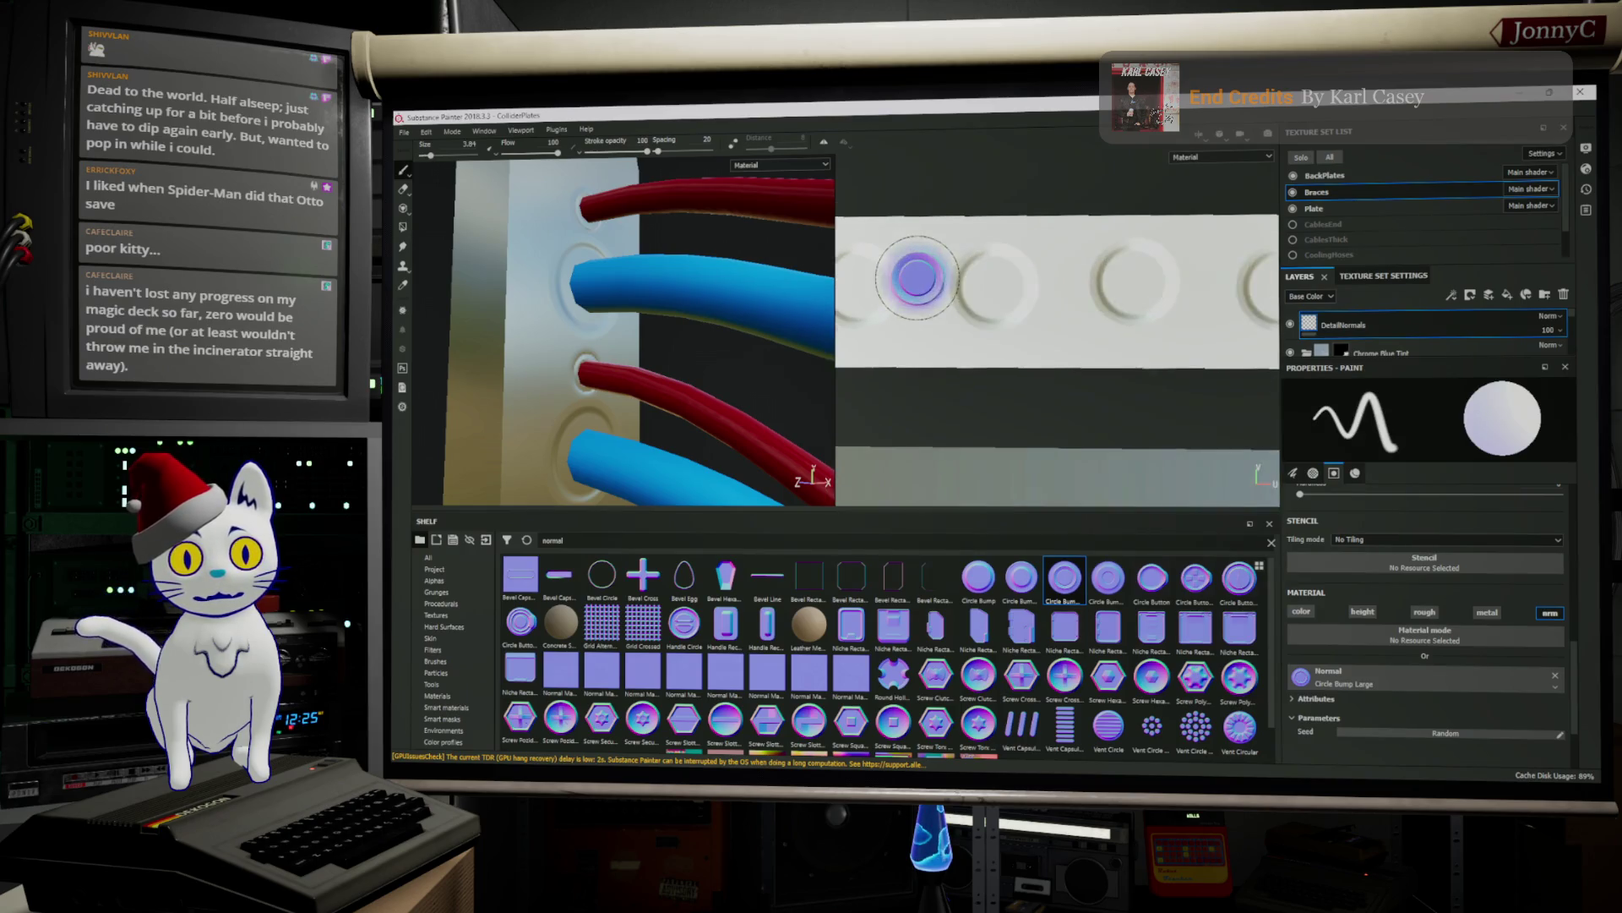
{"action": "left_click", "coordinate": [951, 285]}
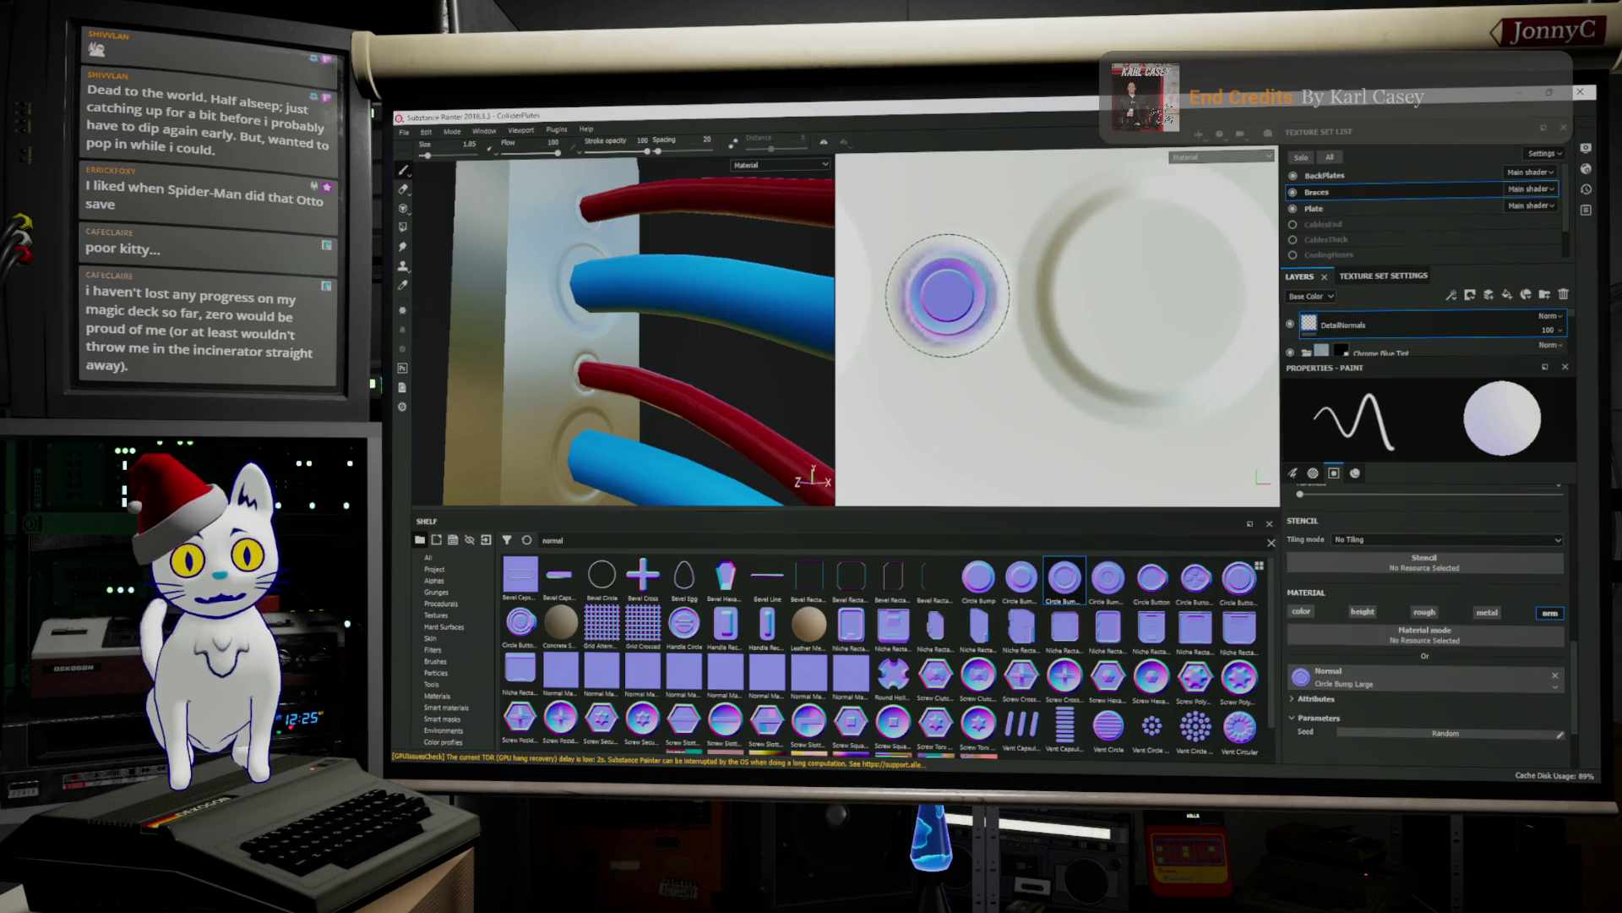
{"action": "left_click", "coordinate": [1293, 472]}
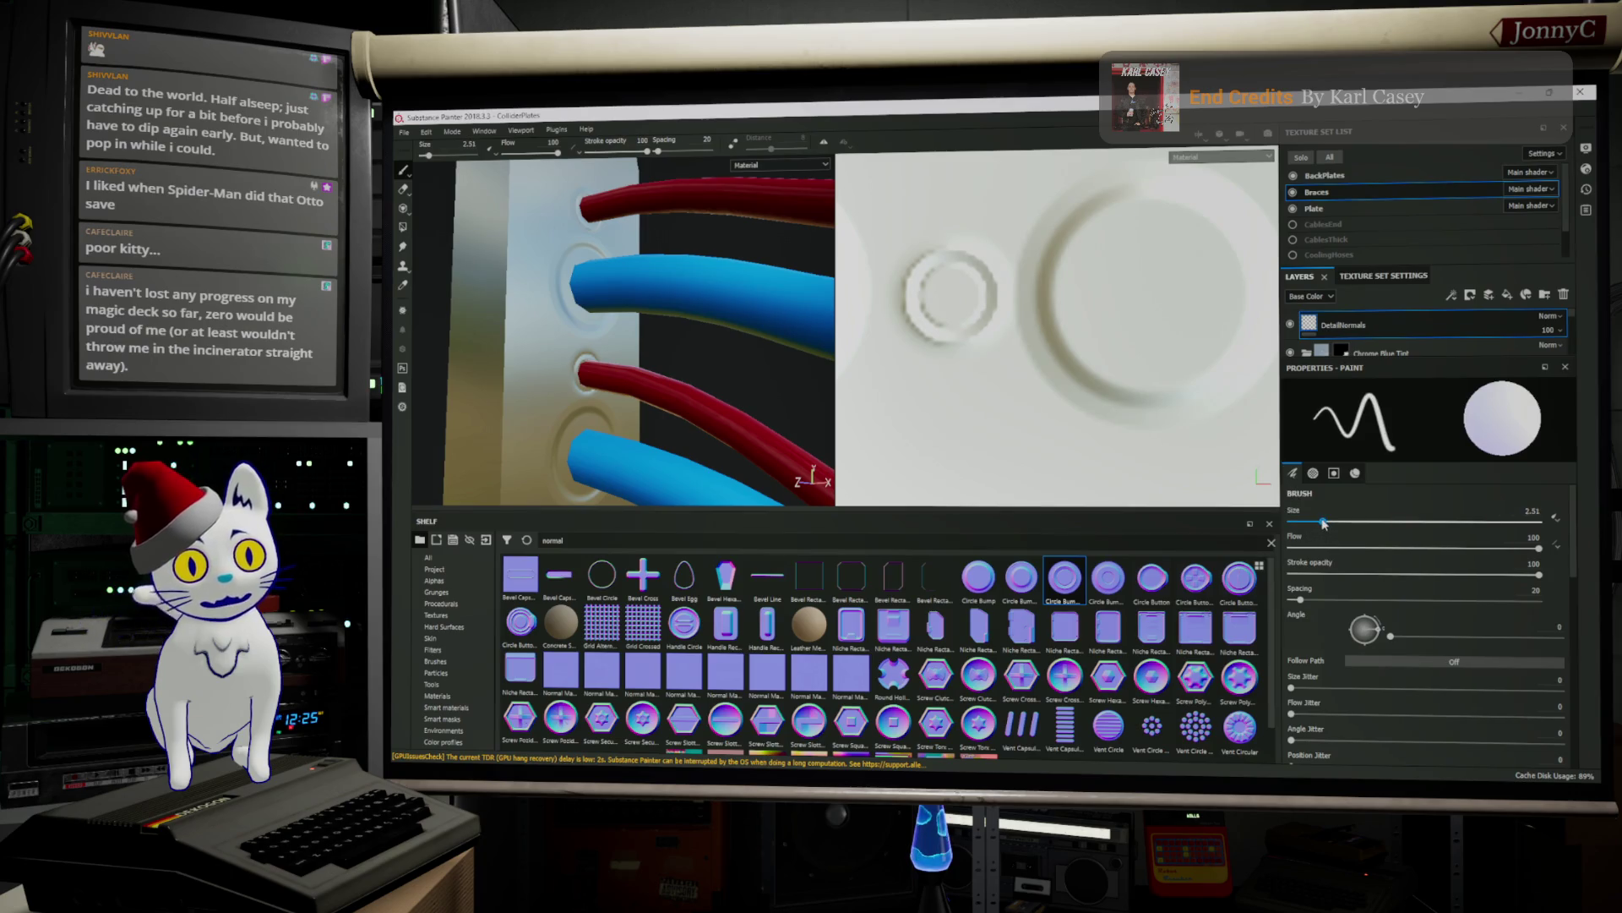
{"action": "left_click_drag", "start_coordinate": [1323, 524], "coordinate": [1325, 523]}
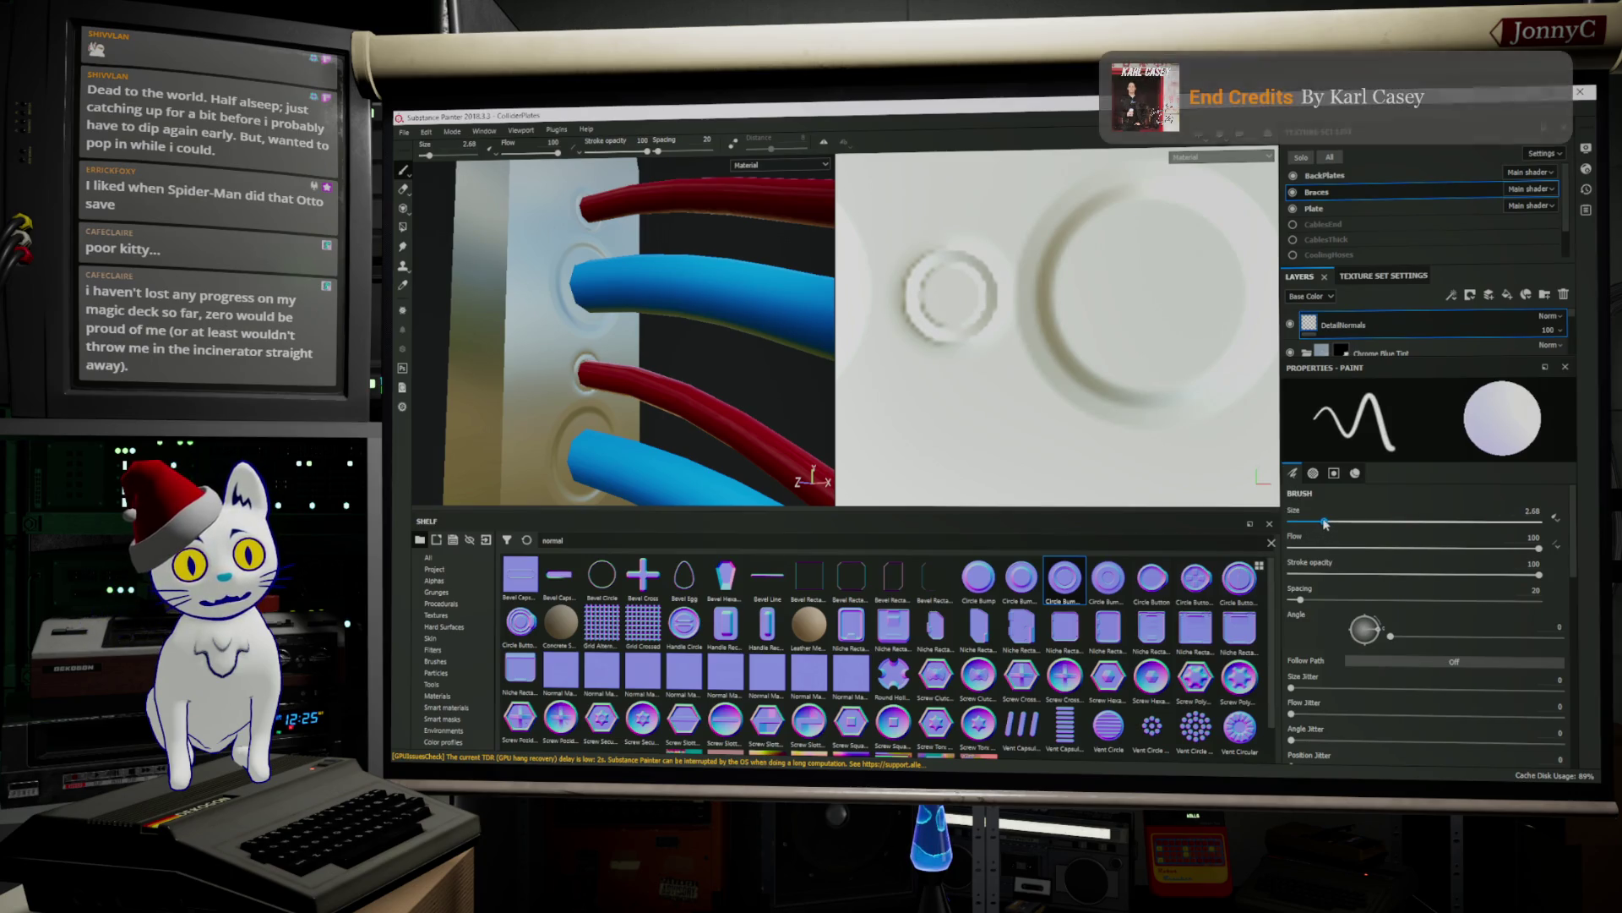
Stamp a ring around the first cable hole, undoing two misplaced rings below it
{"action": "left_click", "coordinate": [946, 291]}
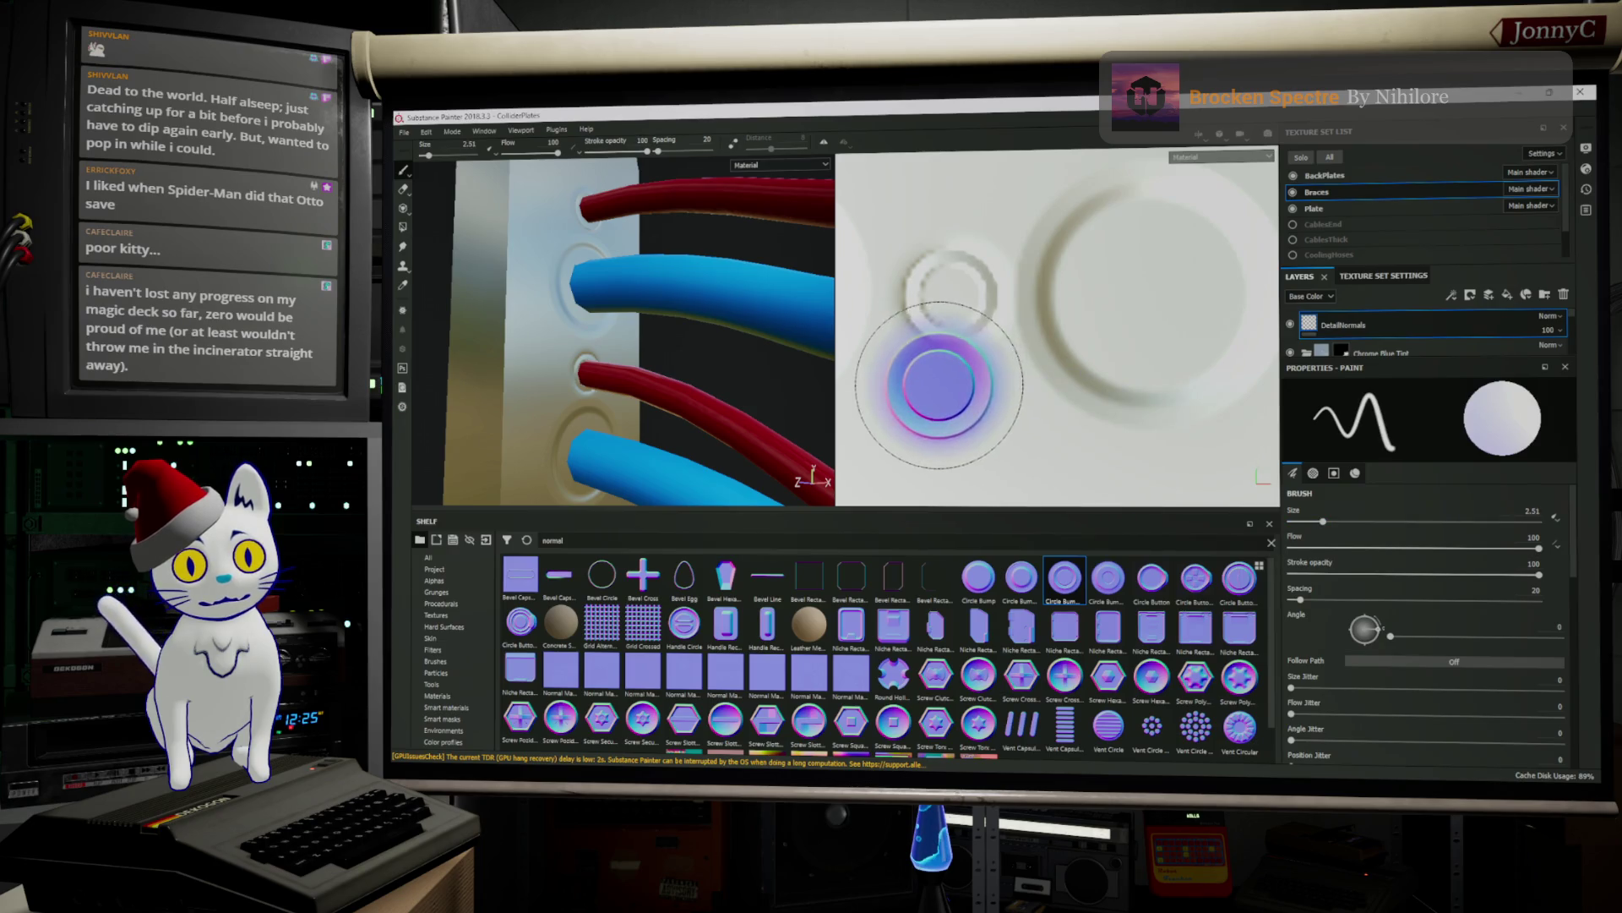
{"action": "left_click", "coordinate": [951, 410]}
{"action": "key", "text": "ctrl+z"}
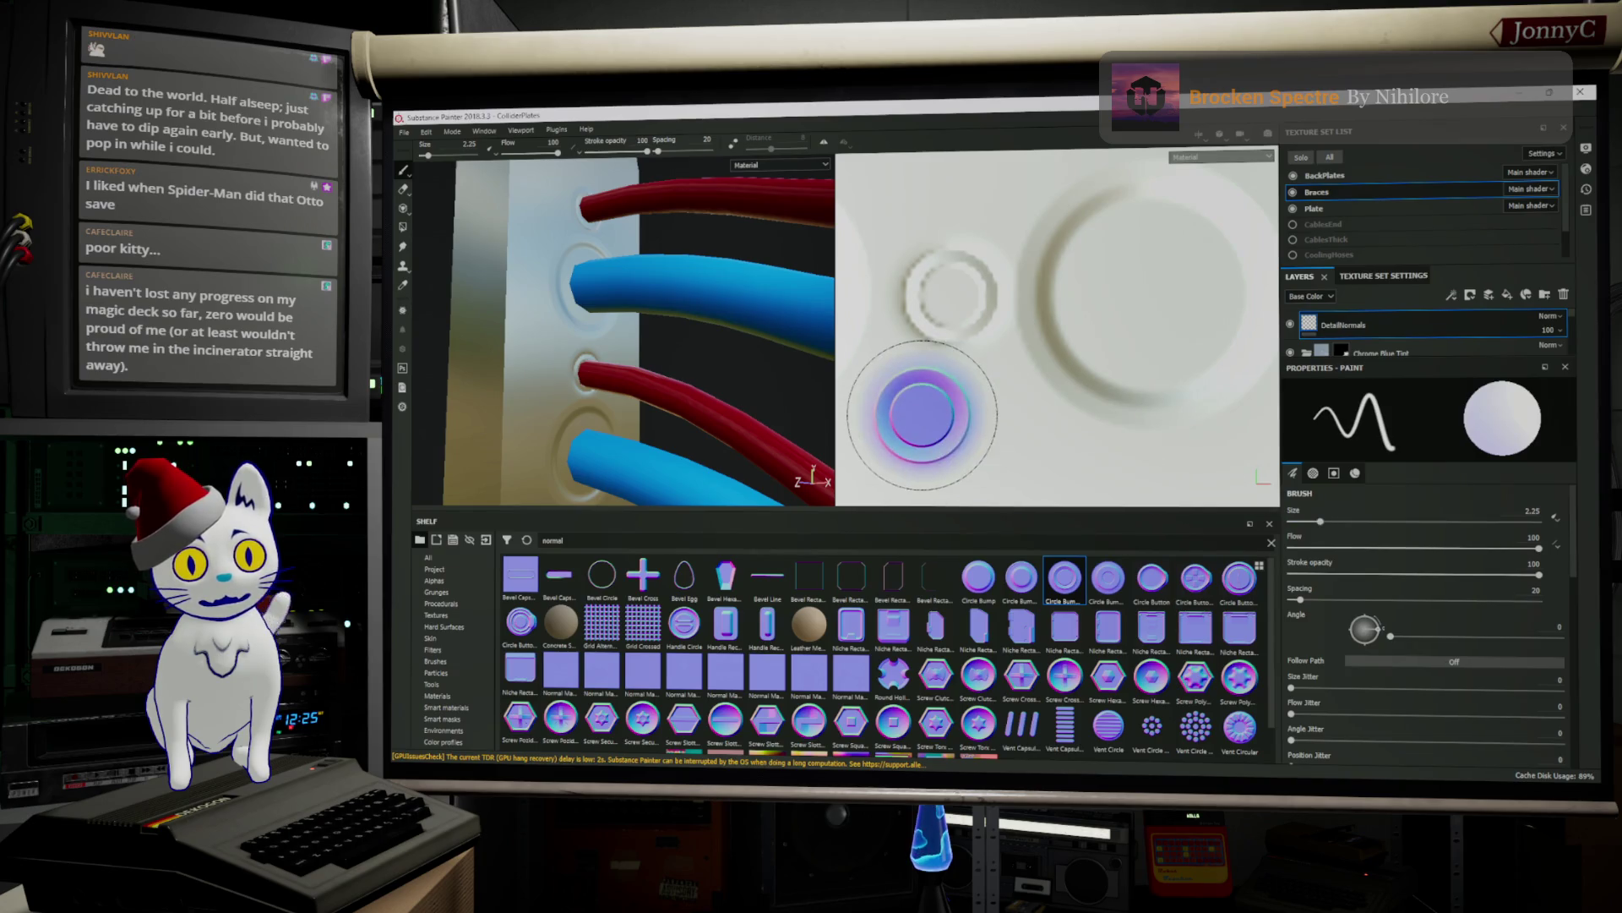
{"action": "left_click", "coordinate": [944, 411]}
{"action": "key", "text": "ctrl+z"}
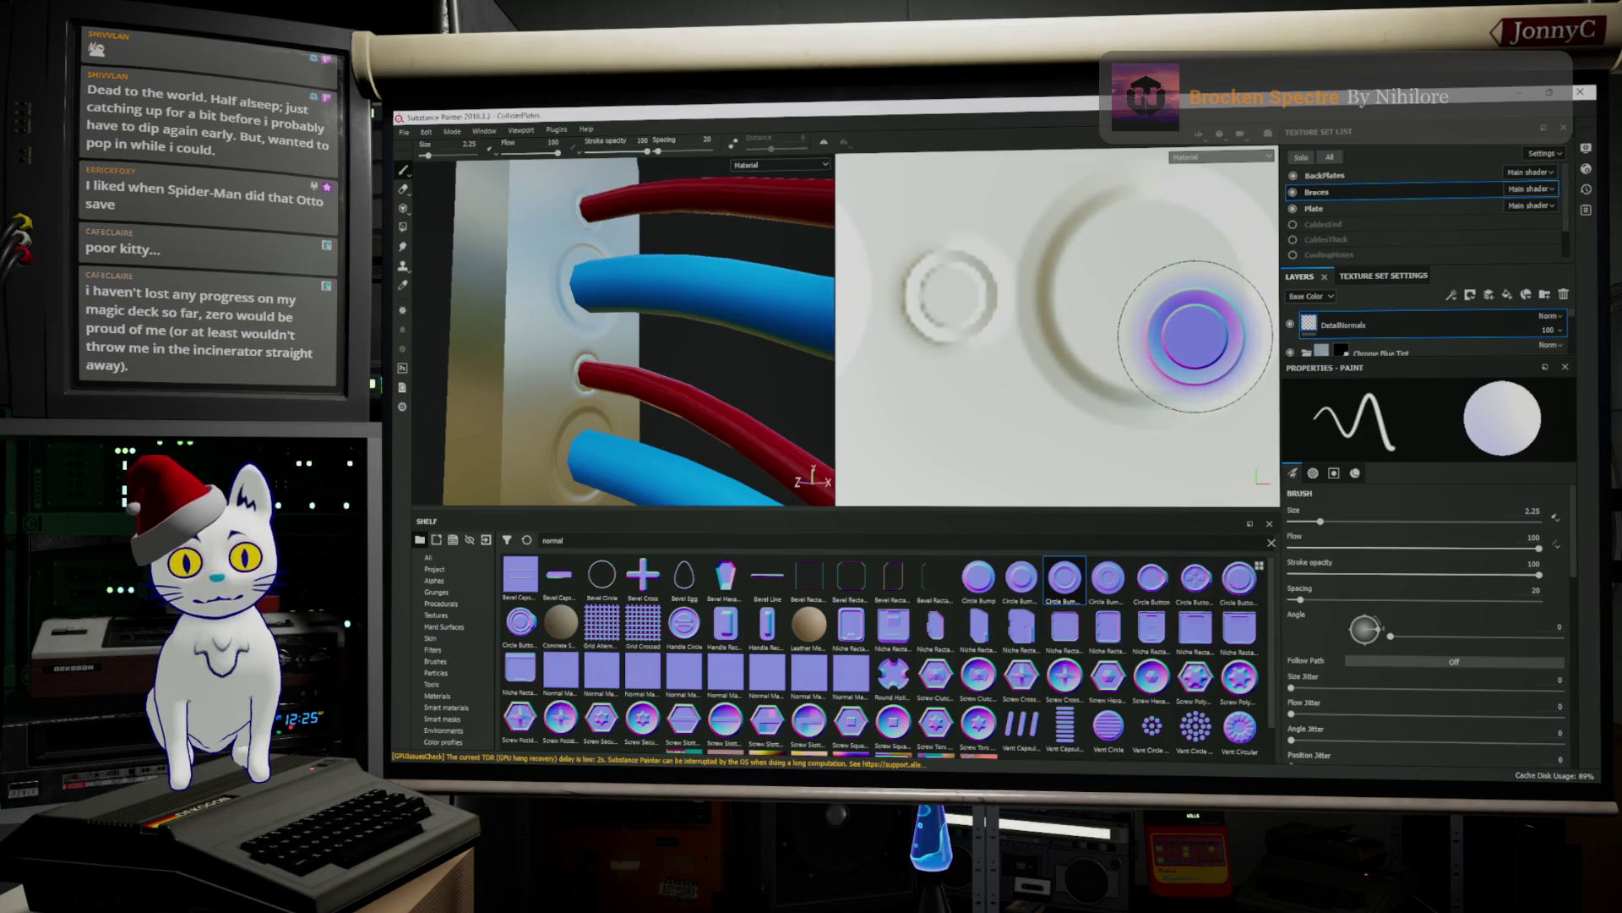
{"action": "scroll", "coordinate": [942, 333], "scroll_direction": "up", "scroll_amount": 3}
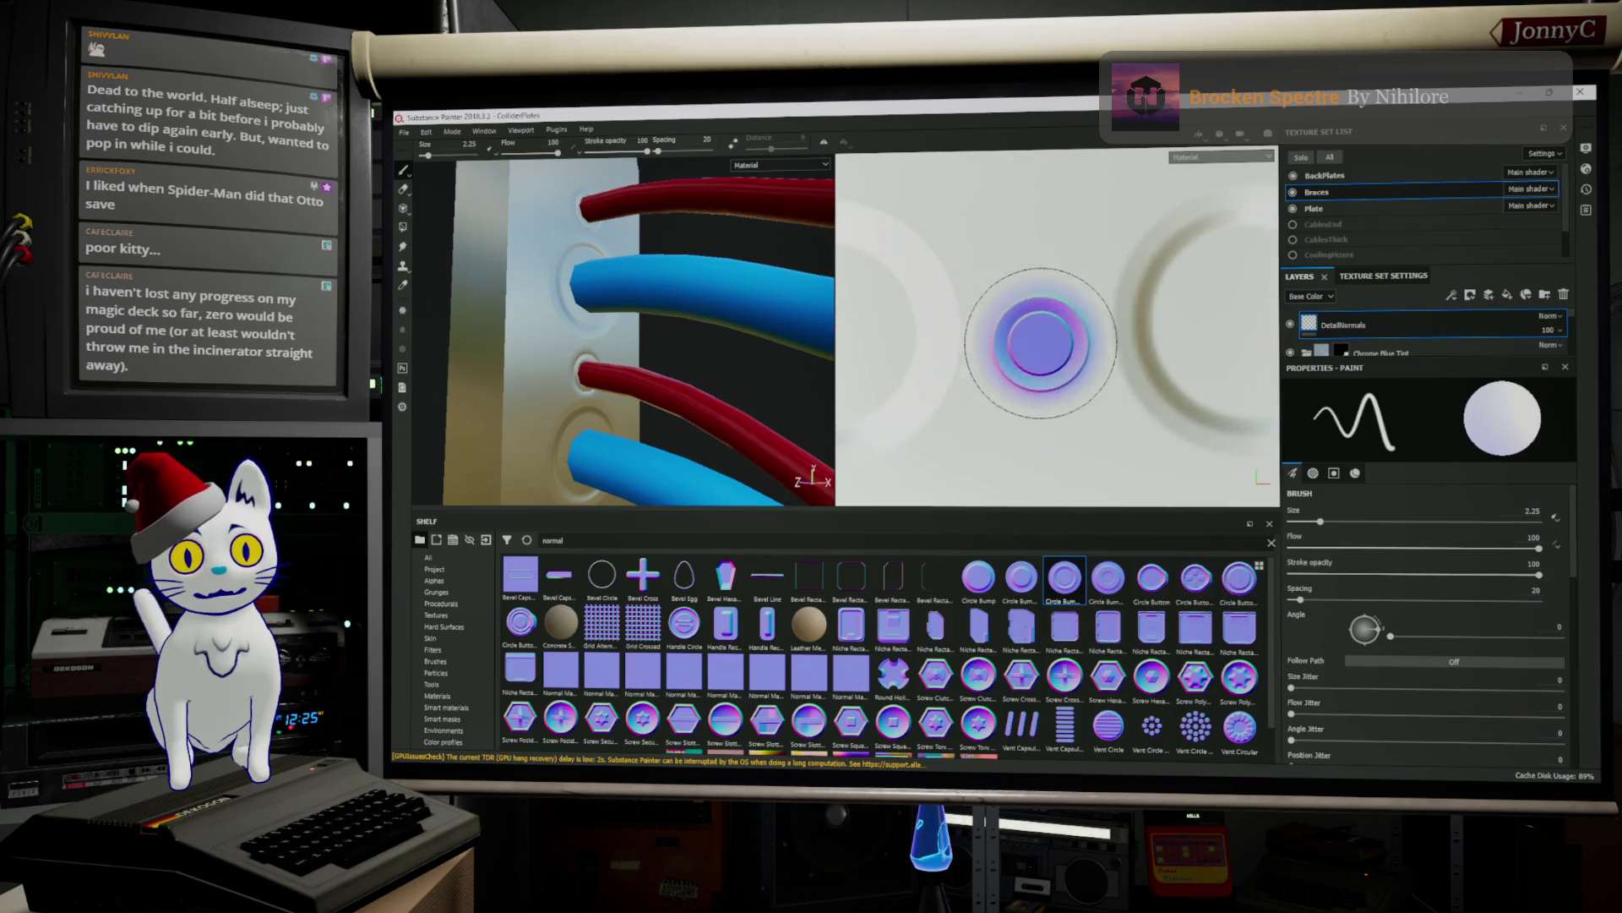
{"action": "left_click_drag", "start_coordinate": [761, 279], "coordinate": [699, 125], "text": "alt"}
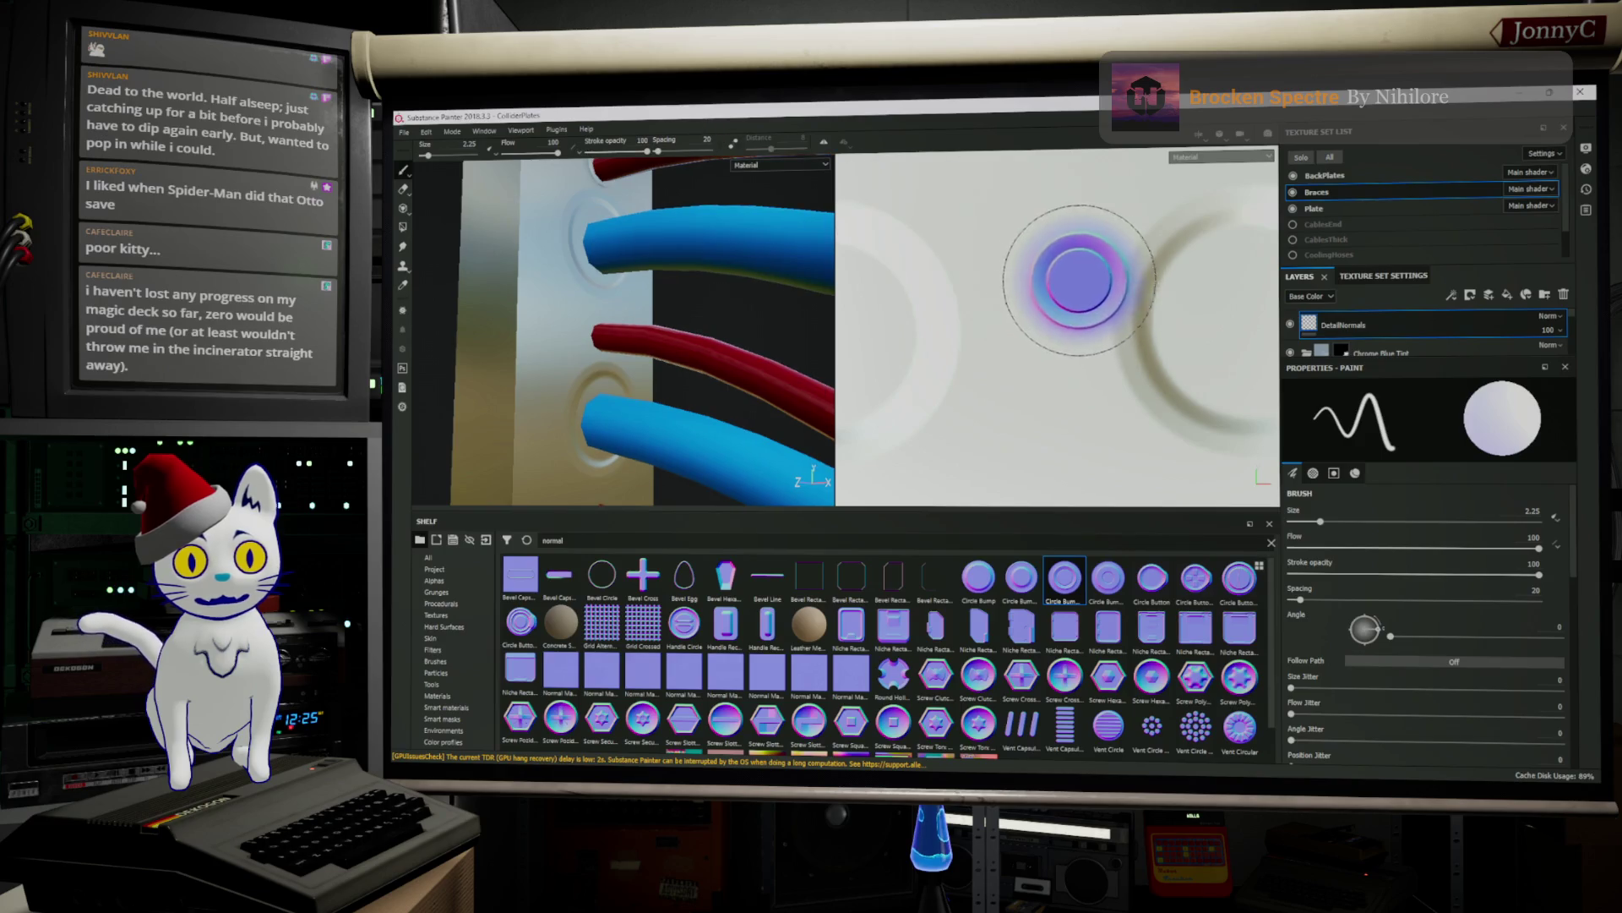
Stamp rings around the red cable hole and the red cable's base
{"action": "left_click", "coordinate": [1057, 328]}
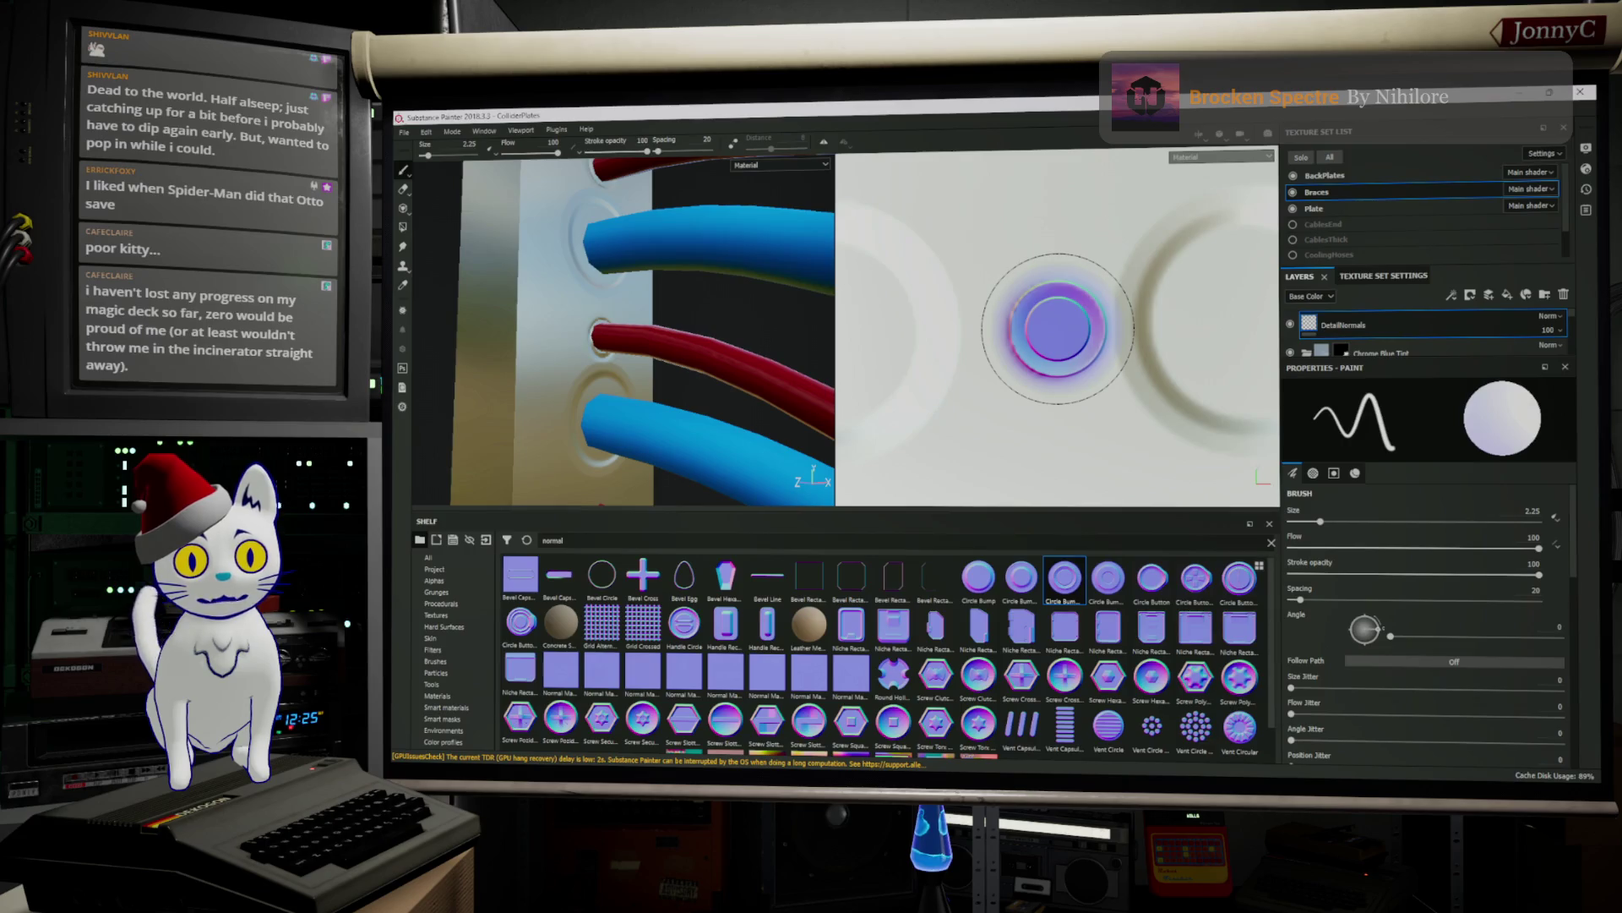
{"action": "left_click", "coordinate": [1057, 332]}
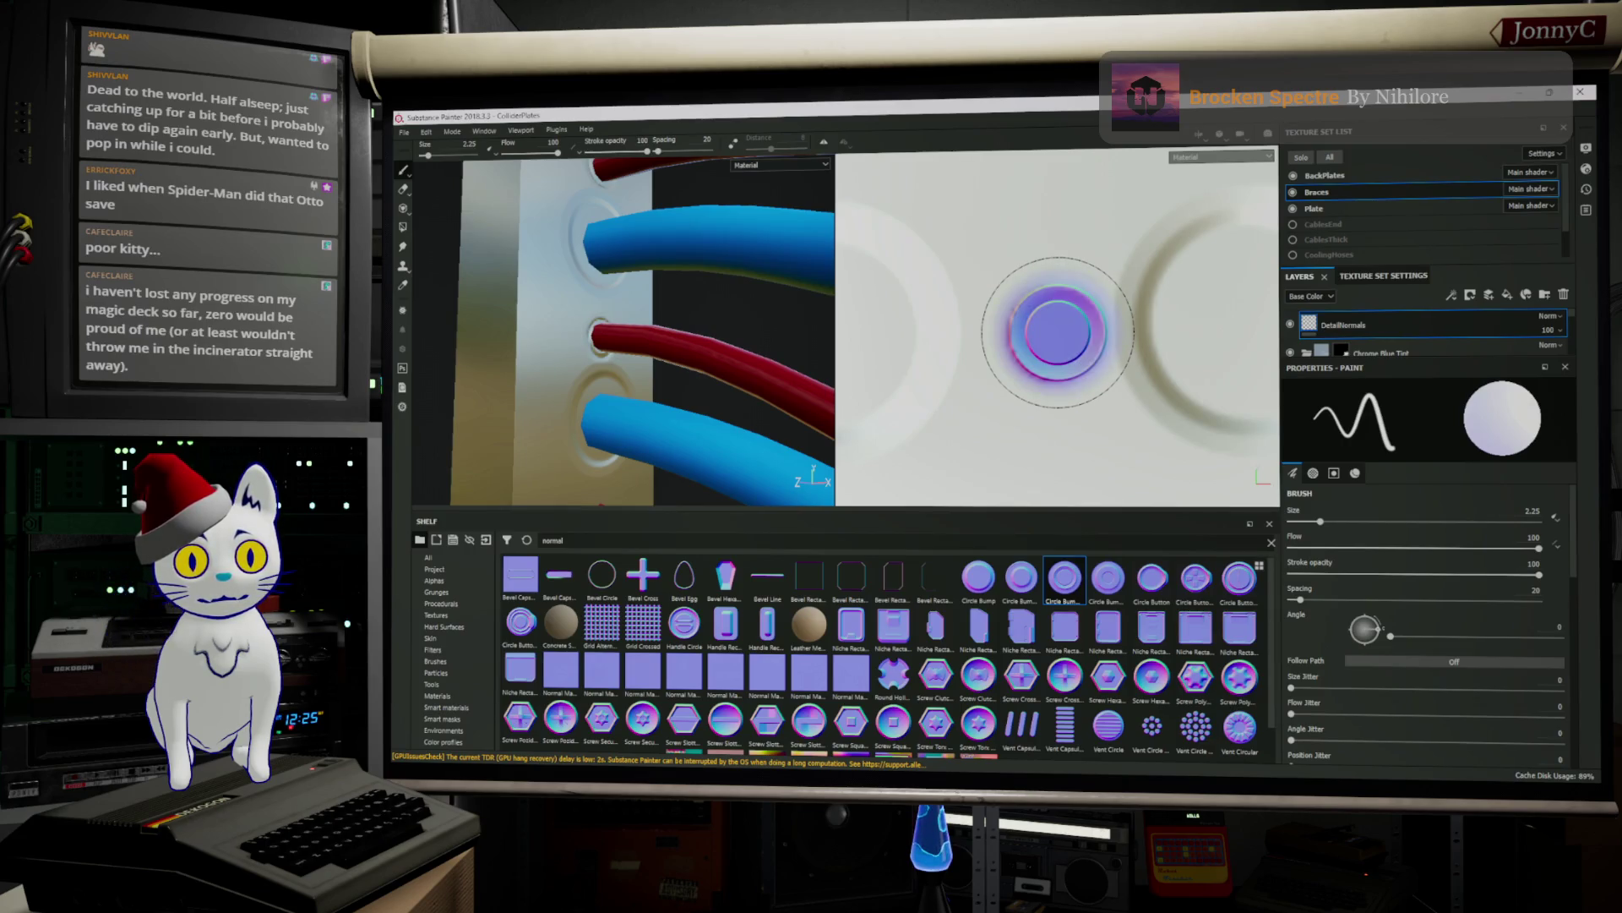
{"action": "key", "text": "shift"}
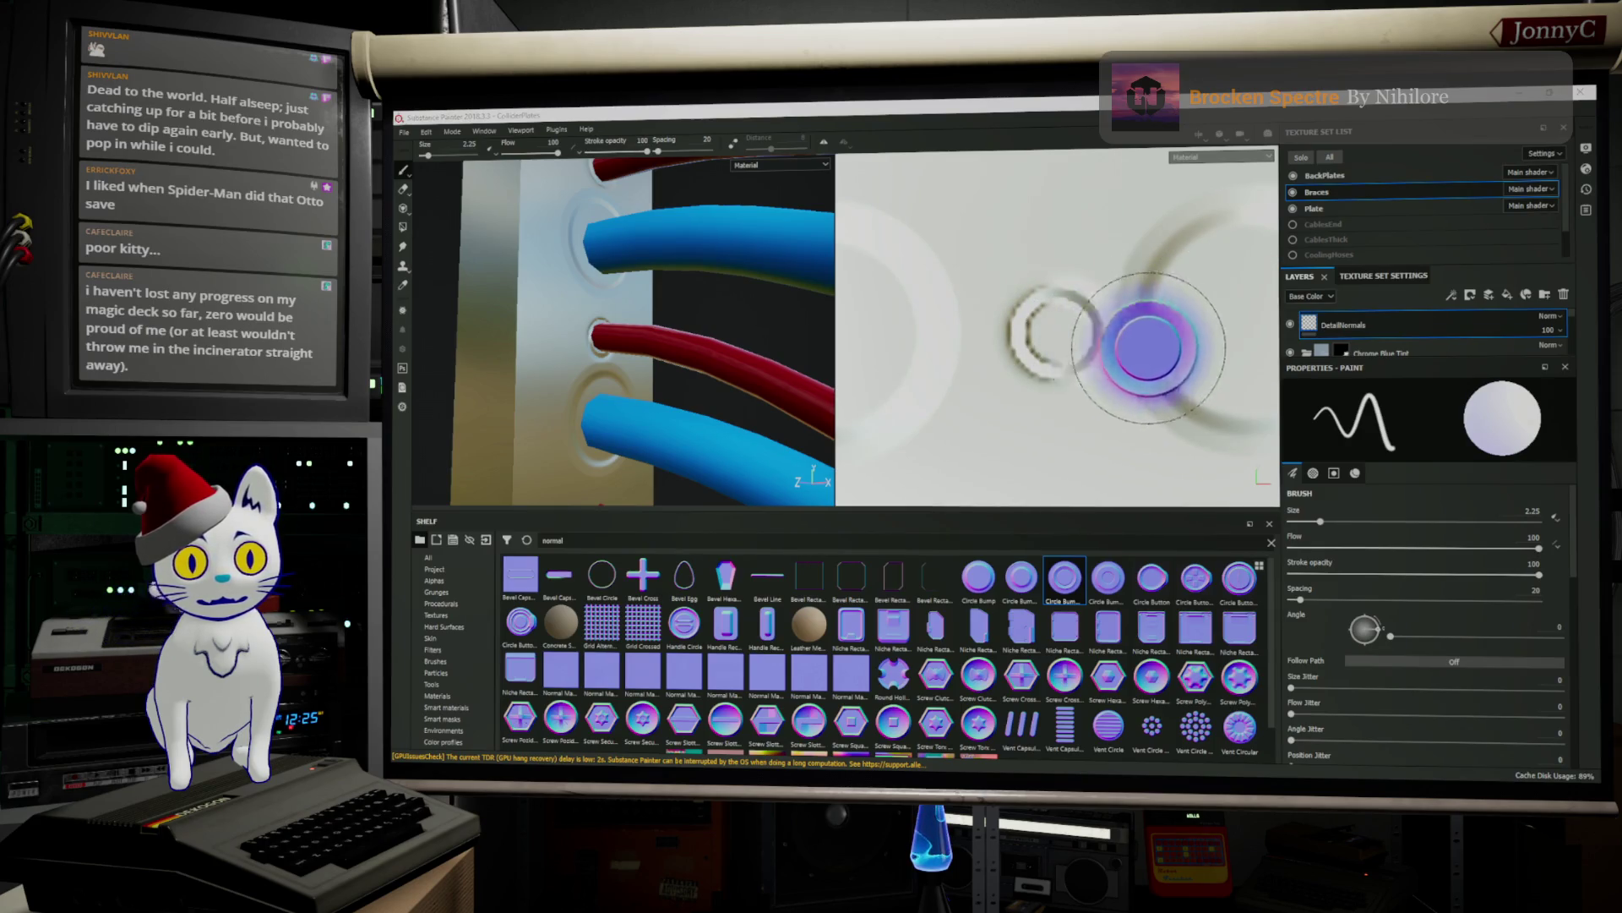
{"action": "middle_click_drag", "start_coordinate": [1169, 347], "coordinate": [762, 333]}
{"action": "middle_click_drag", "start_coordinate": [631, 364], "coordinate": [601, 344]}
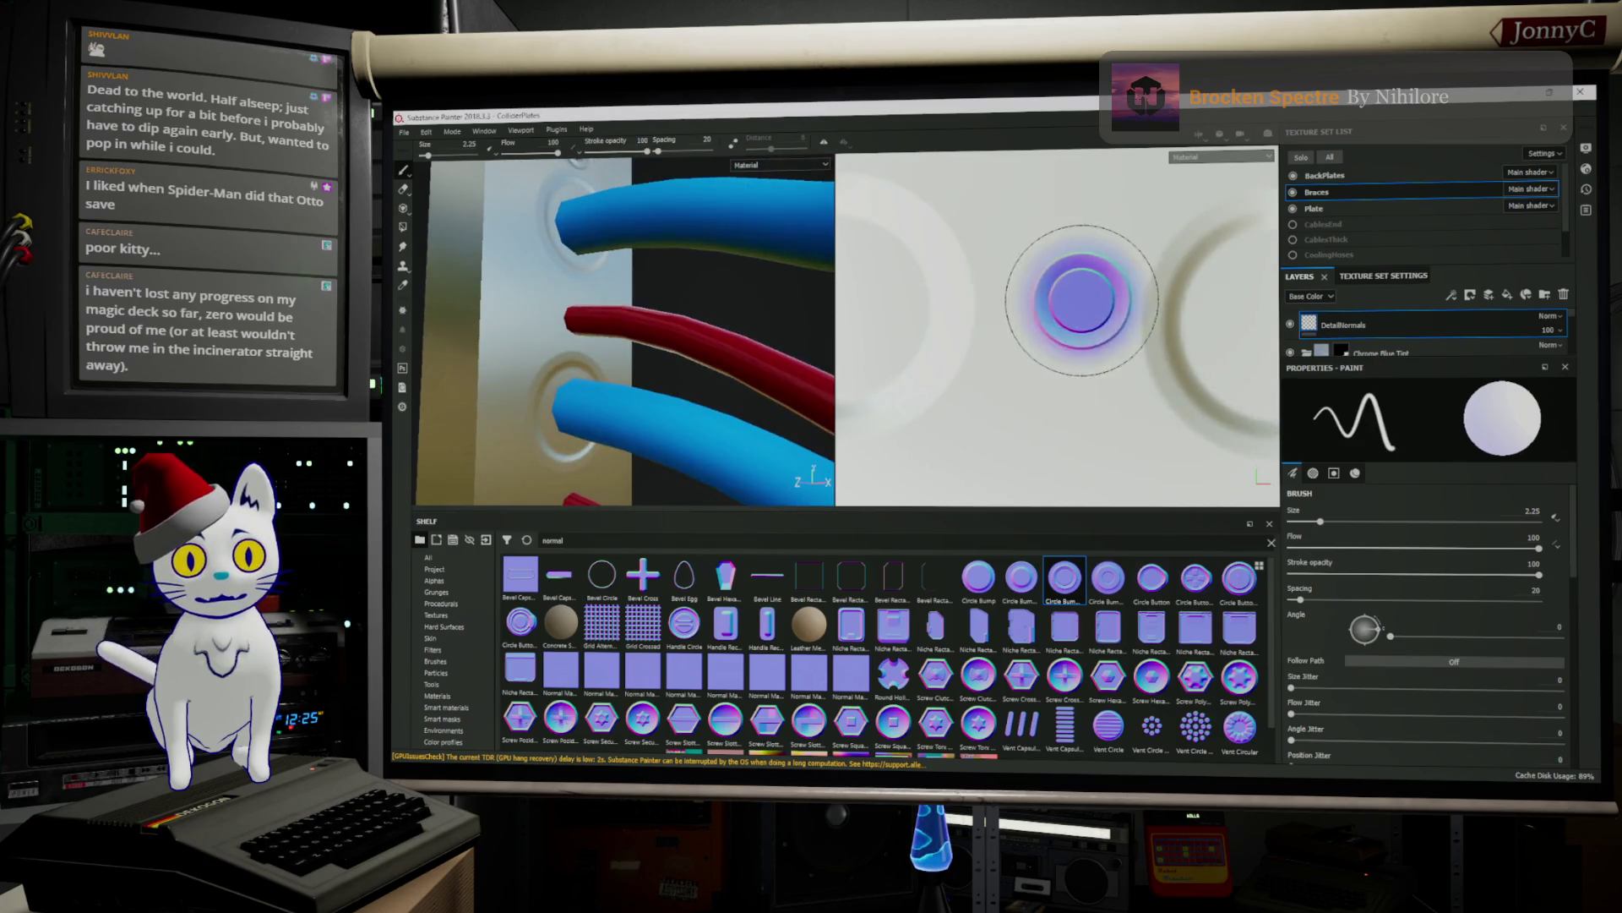
{"action": "left_click", "coordinate": [1082, 330]}
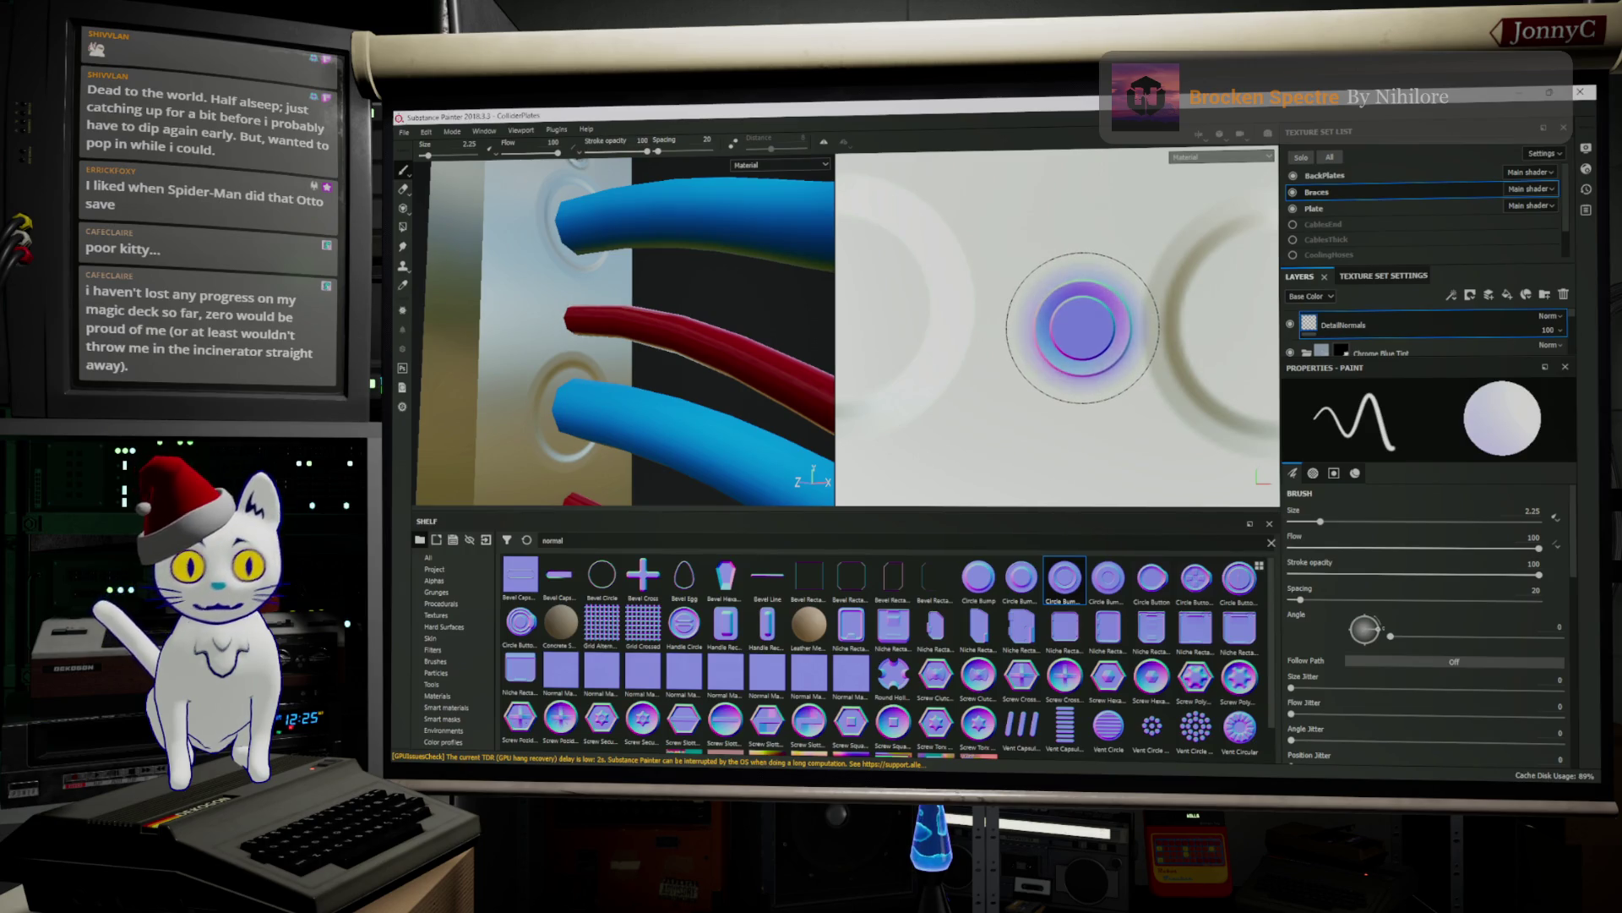
{"action": "left_click", "coordinate": [1075, 325]}
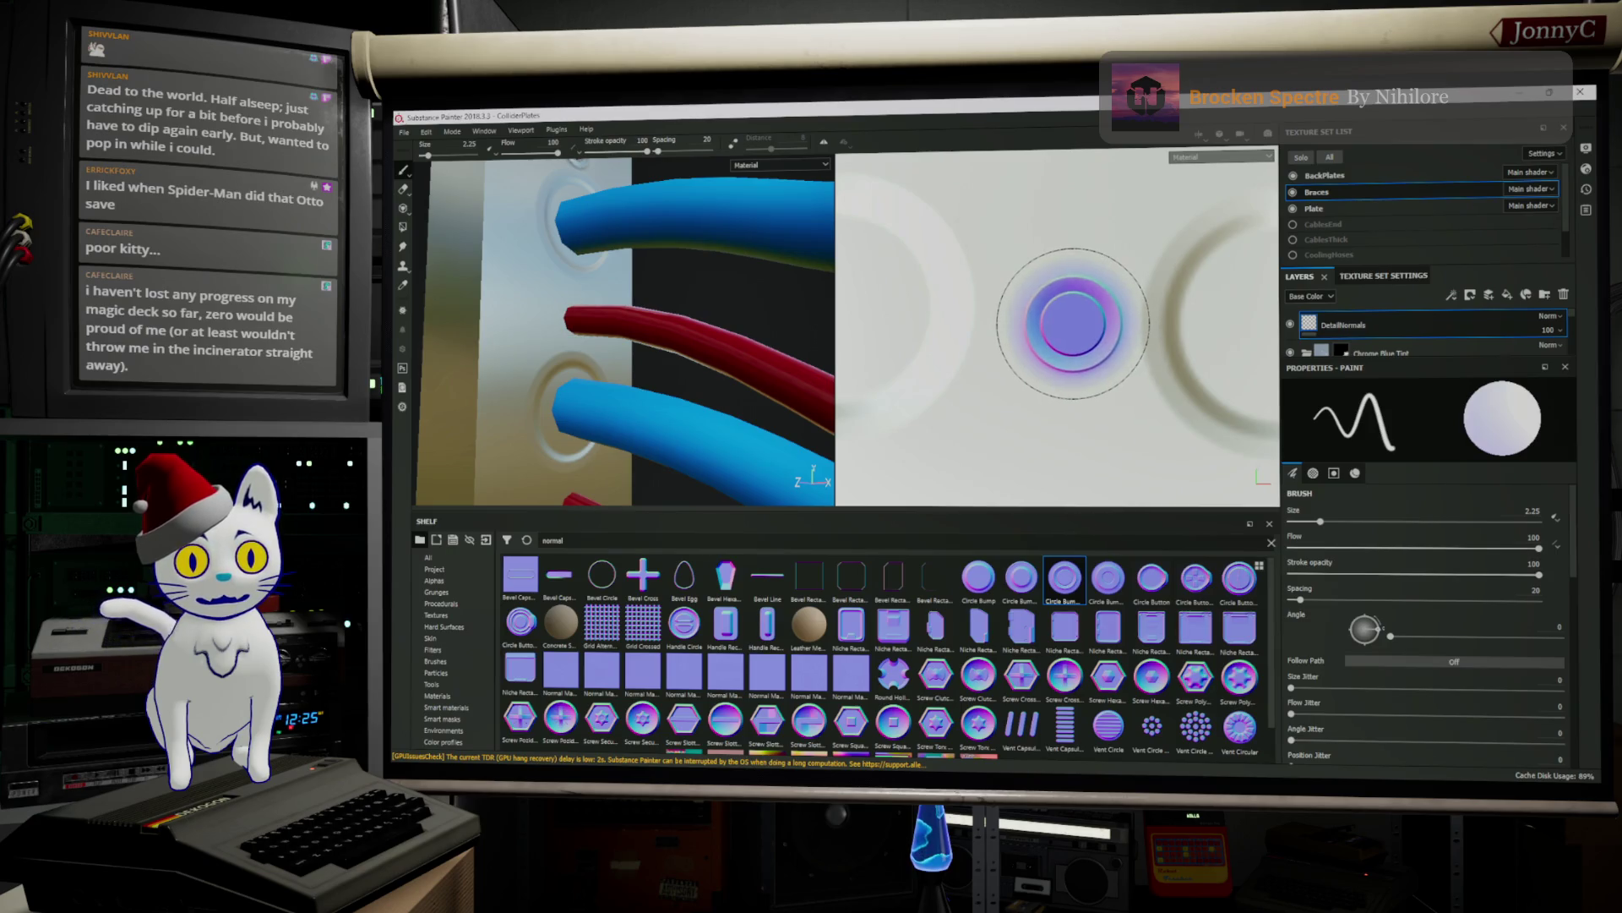
{"action": "mouse_move", "coordinate": [1075, 325]}
{"action": "middle_mouse_down"}
{"action": "mouse_move", "coordinate": [938, 343]}
{"action": "mouse_move", "coordinate": [1048, 276]}
{"action": "middle_mouse_up"}
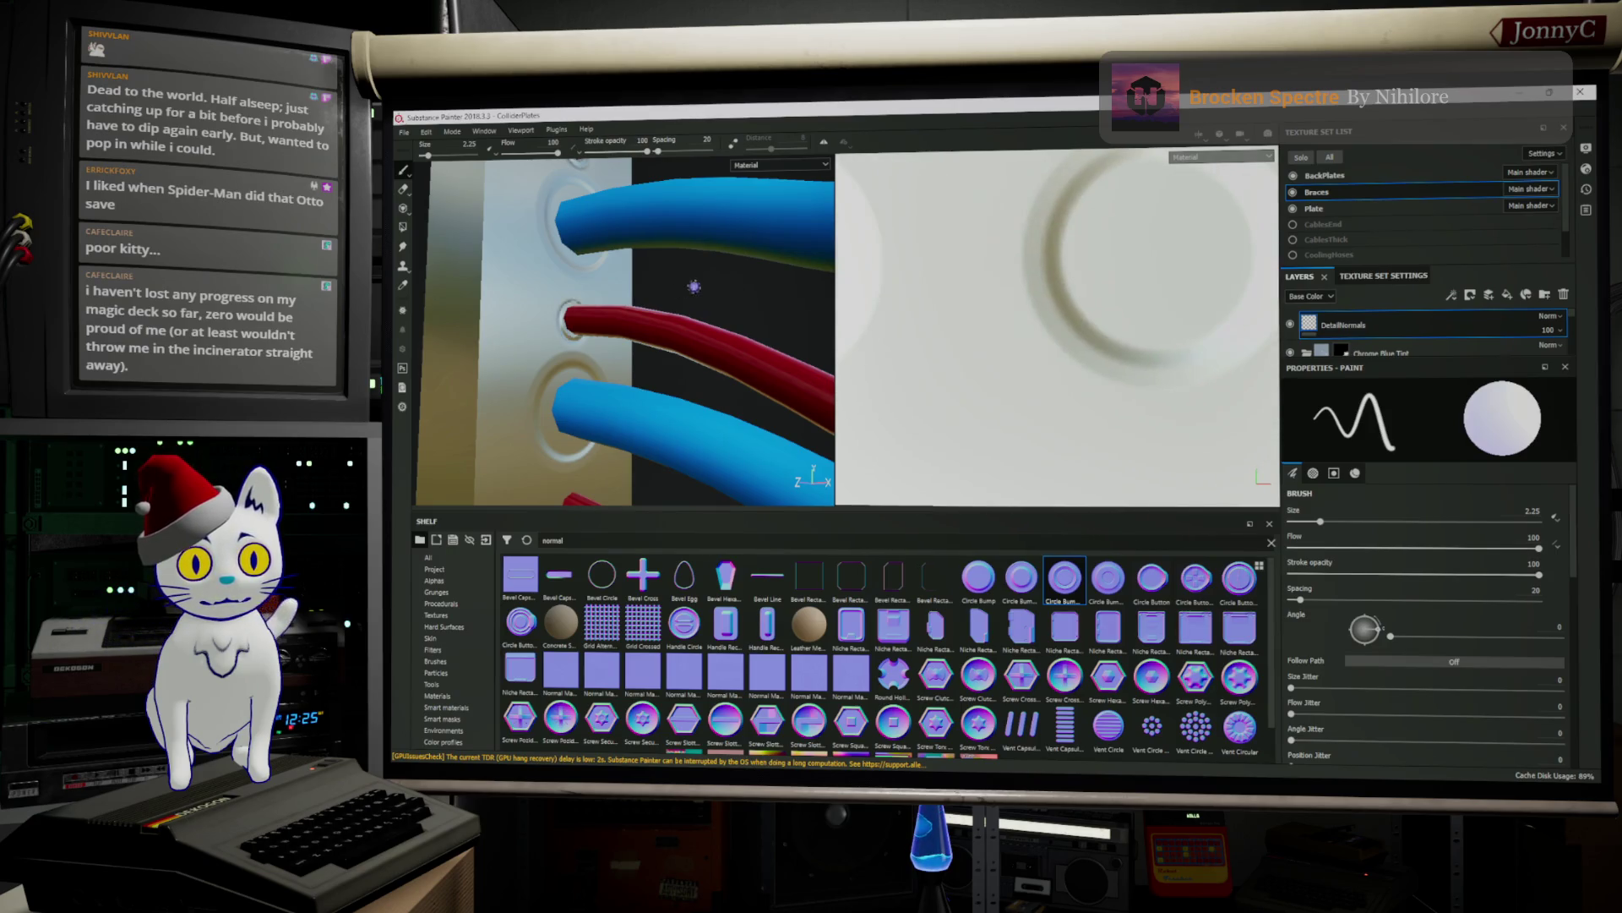
{"action": "middle_click_drag", "start_coordinate": [607, 377], "coordinate": [587, 339]}
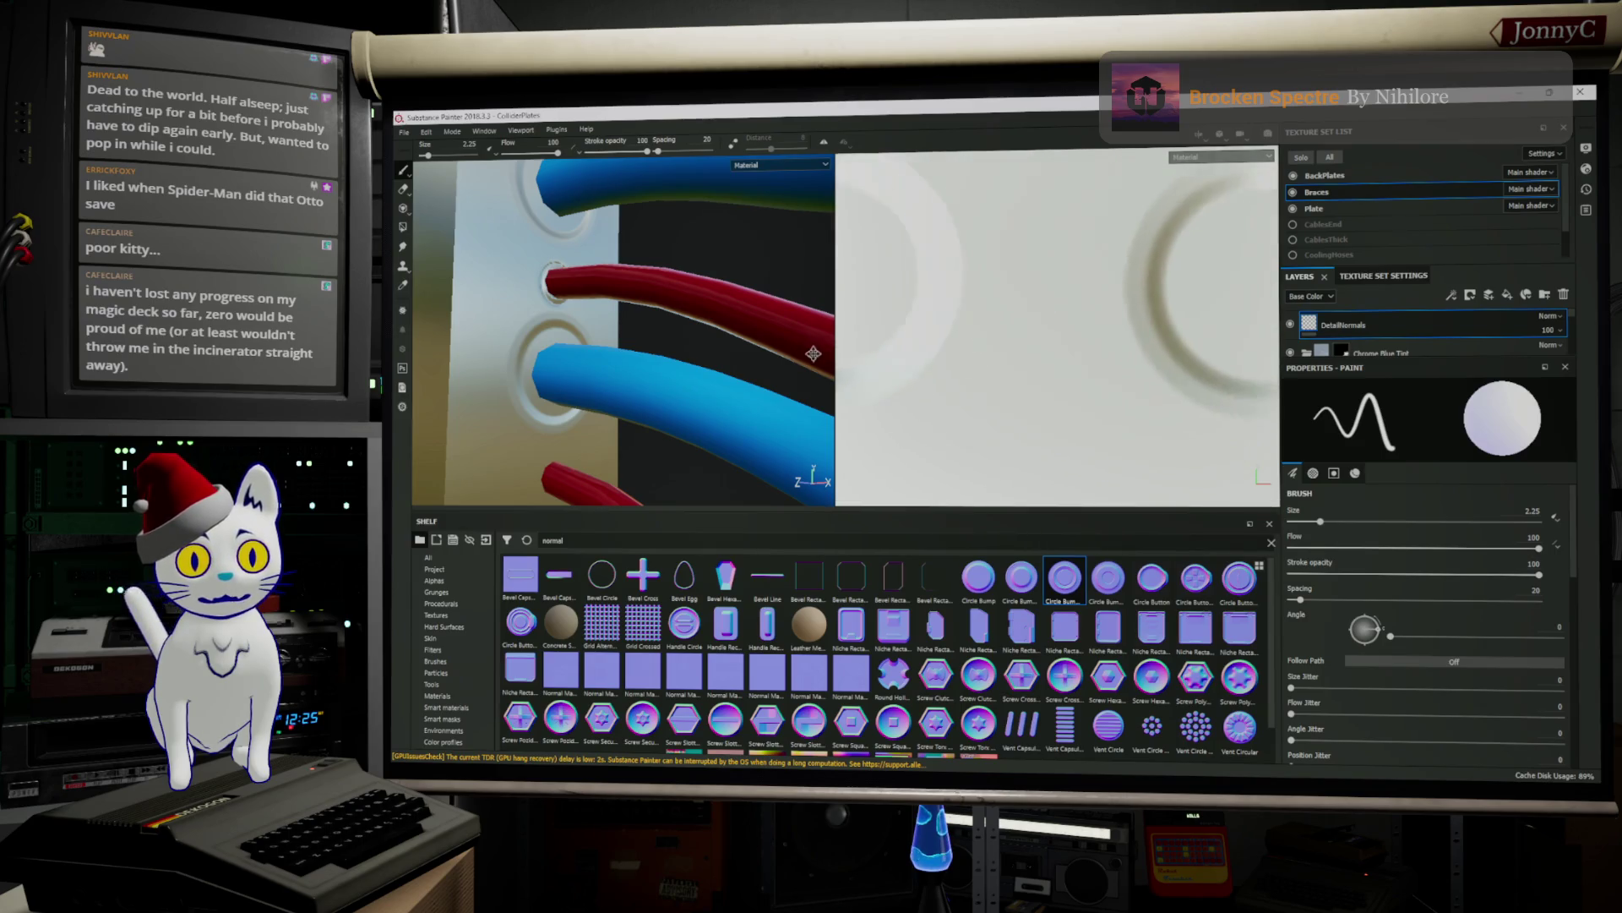
{"action": "middle_click_drag", "start_coordinate": [735, 428], "coordinate": [645, 292]}
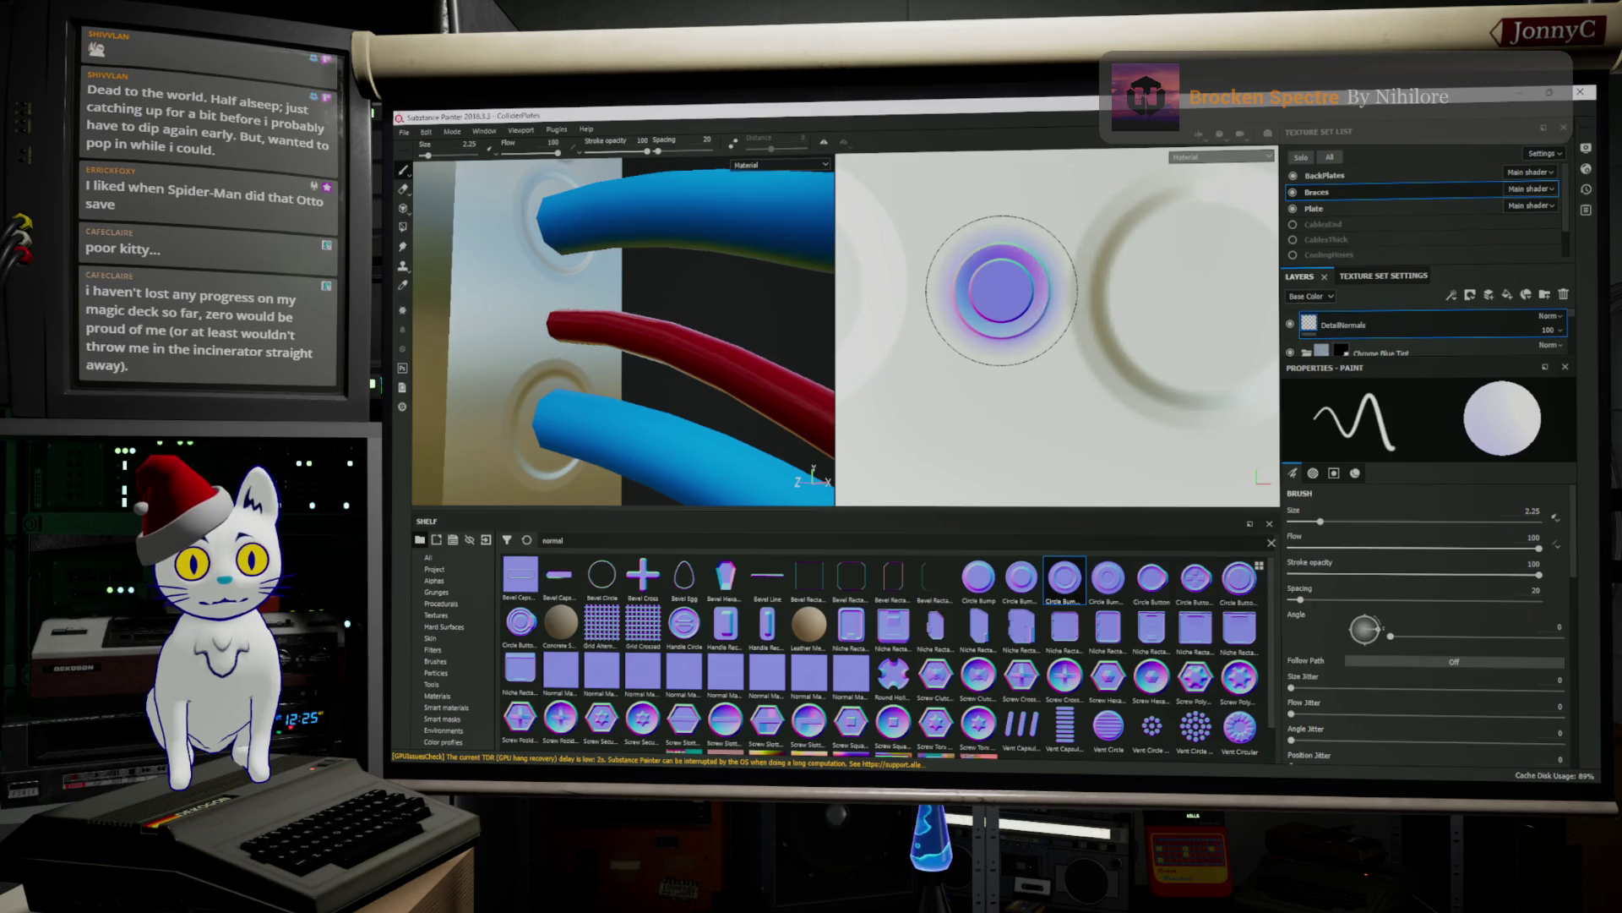
Stamp circle bumps around another cable hole, restamping to refine placement
{"action": "left_click", "coordinate": [1002, 290]}
{"action": "middle_click_drag", "start_coordinate": [1045, 329], "coordinate": [845, 211]}
{"action": "middle_click_drag", "start_coordinate": [717, 351], "coordinate": [552, 203]}
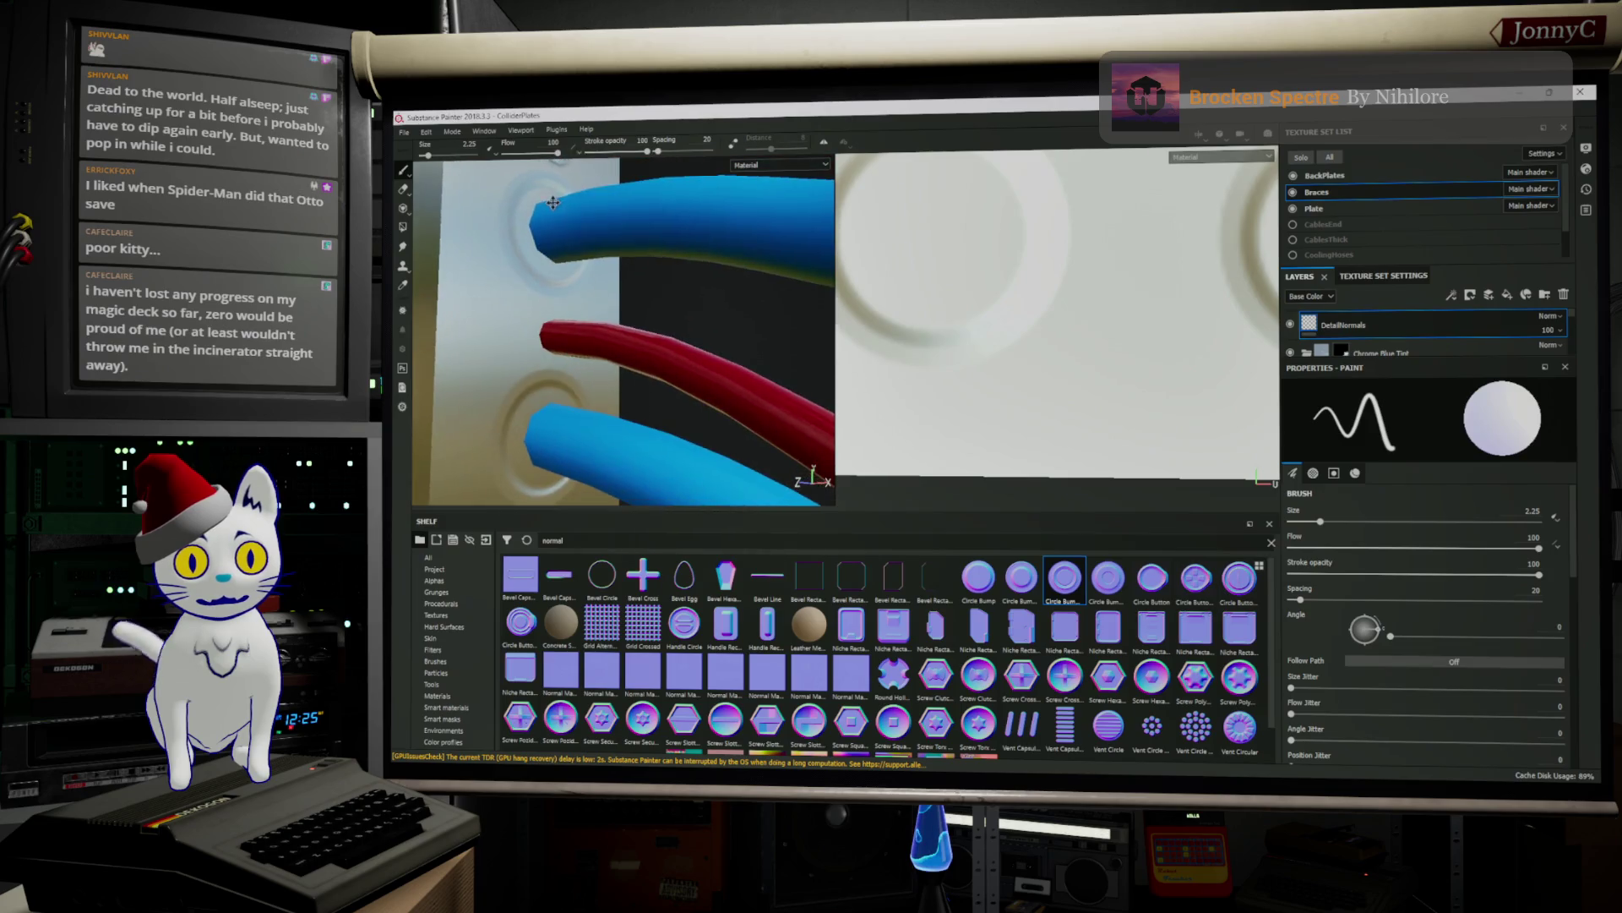
{"action": "left_click", "coordinate": [1147, 249]}
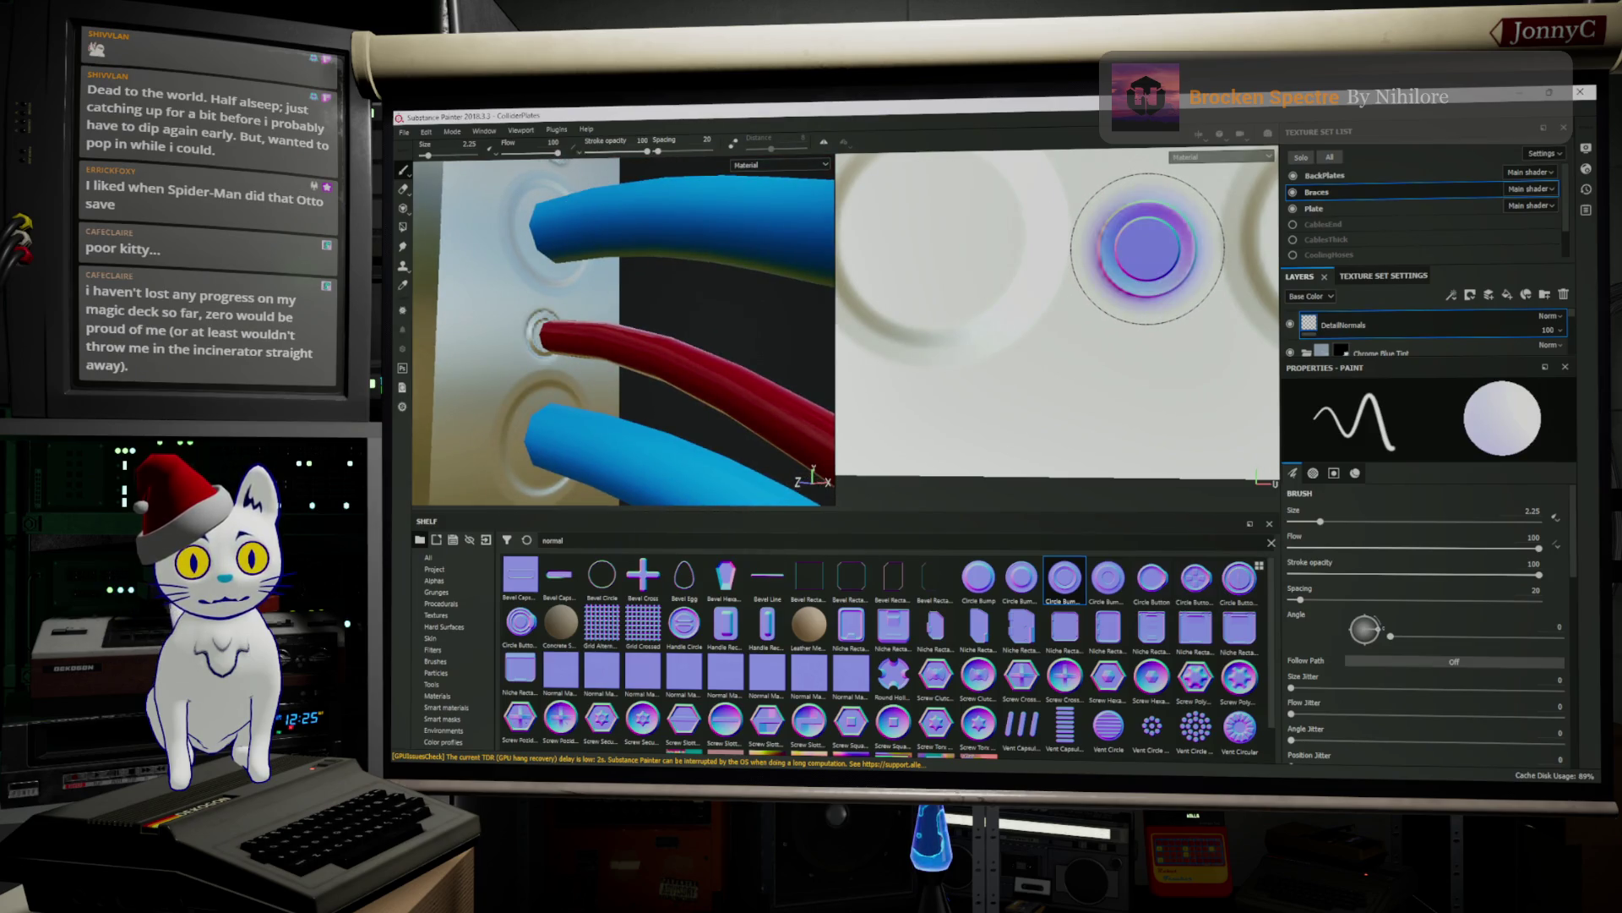
{"action": "left_click", "coordinate": [1152, 246]}
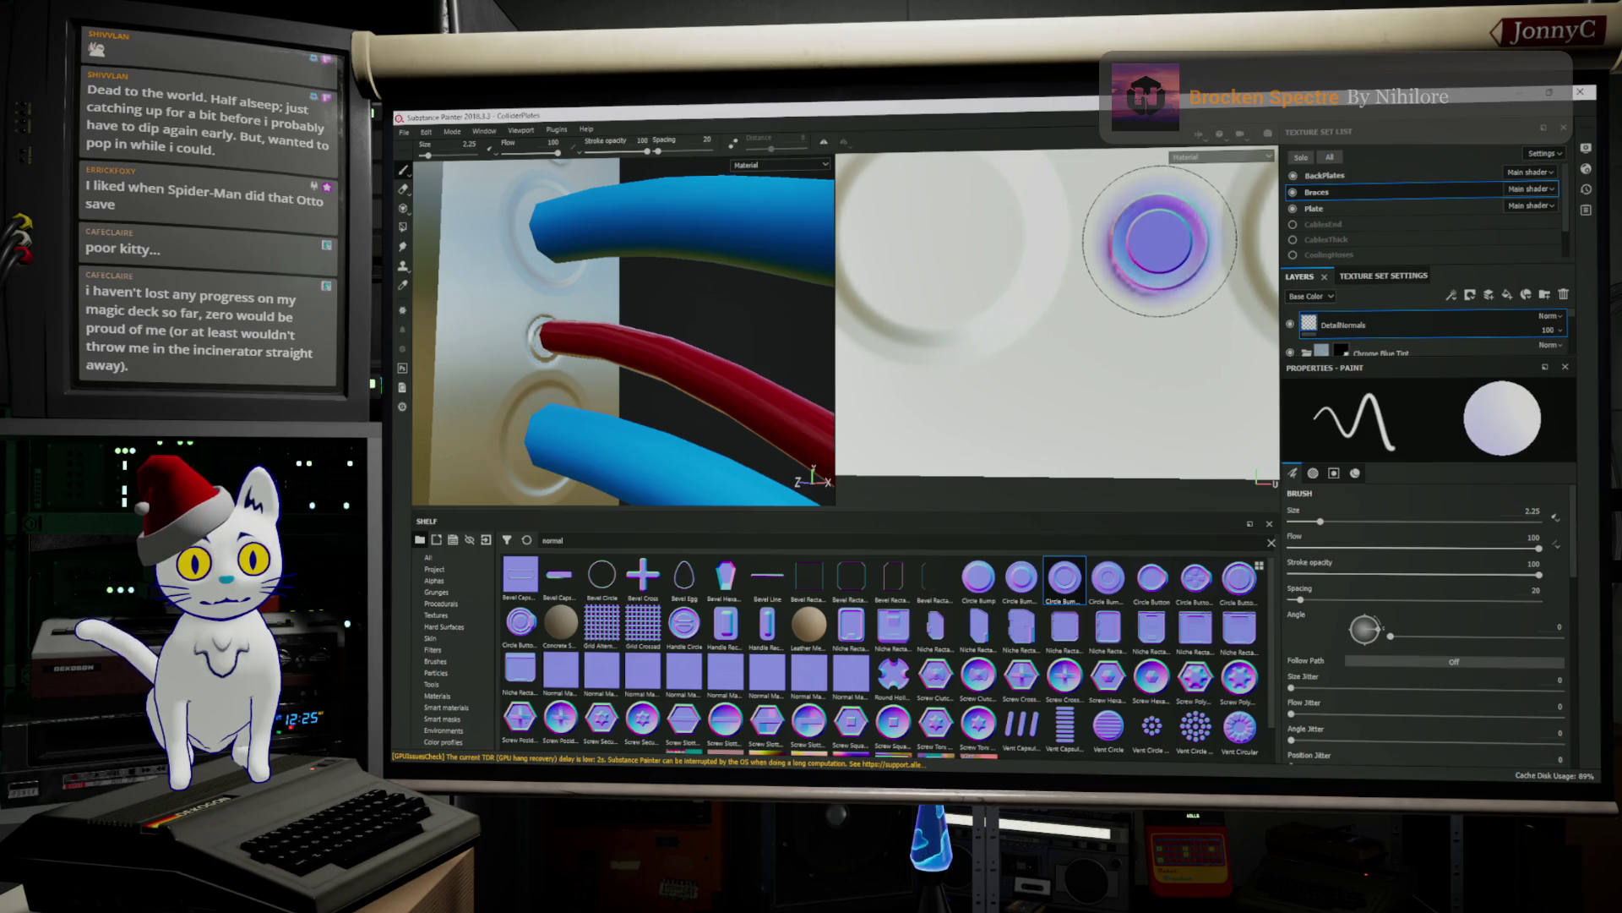
{"action": "left_click", "coordinate": [1162, 229]}
{"action": "left_click", "coordinate": [1157, 228]}
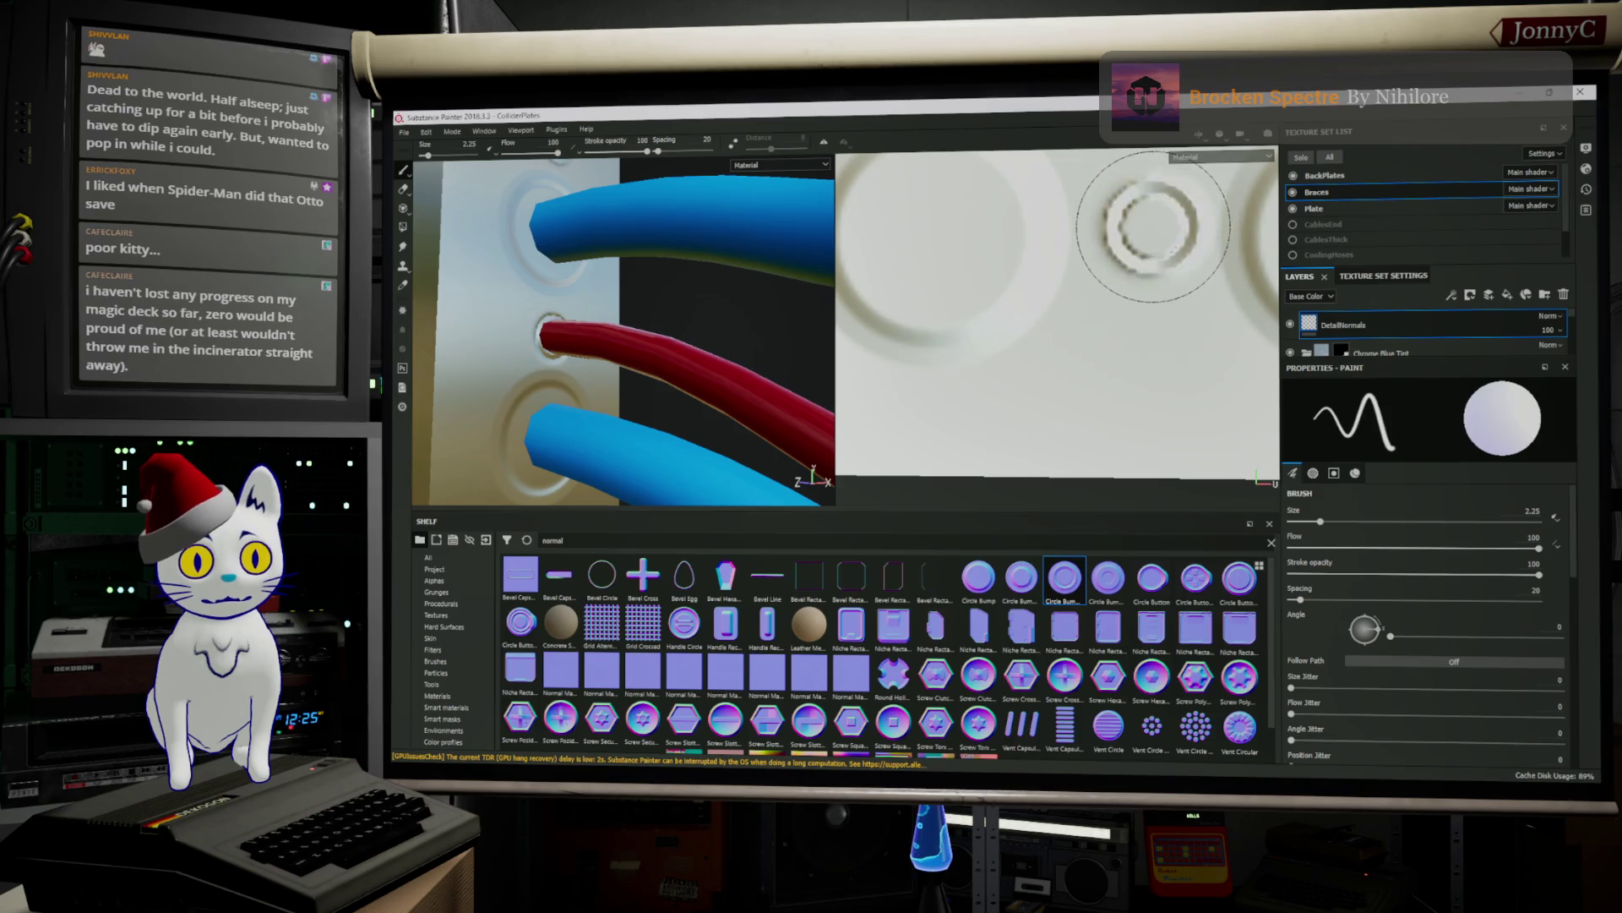
Add cleaner circle-bump rings around the remaining red cable ends
{"action": "left_click", "coordinate": [1156, 229]}
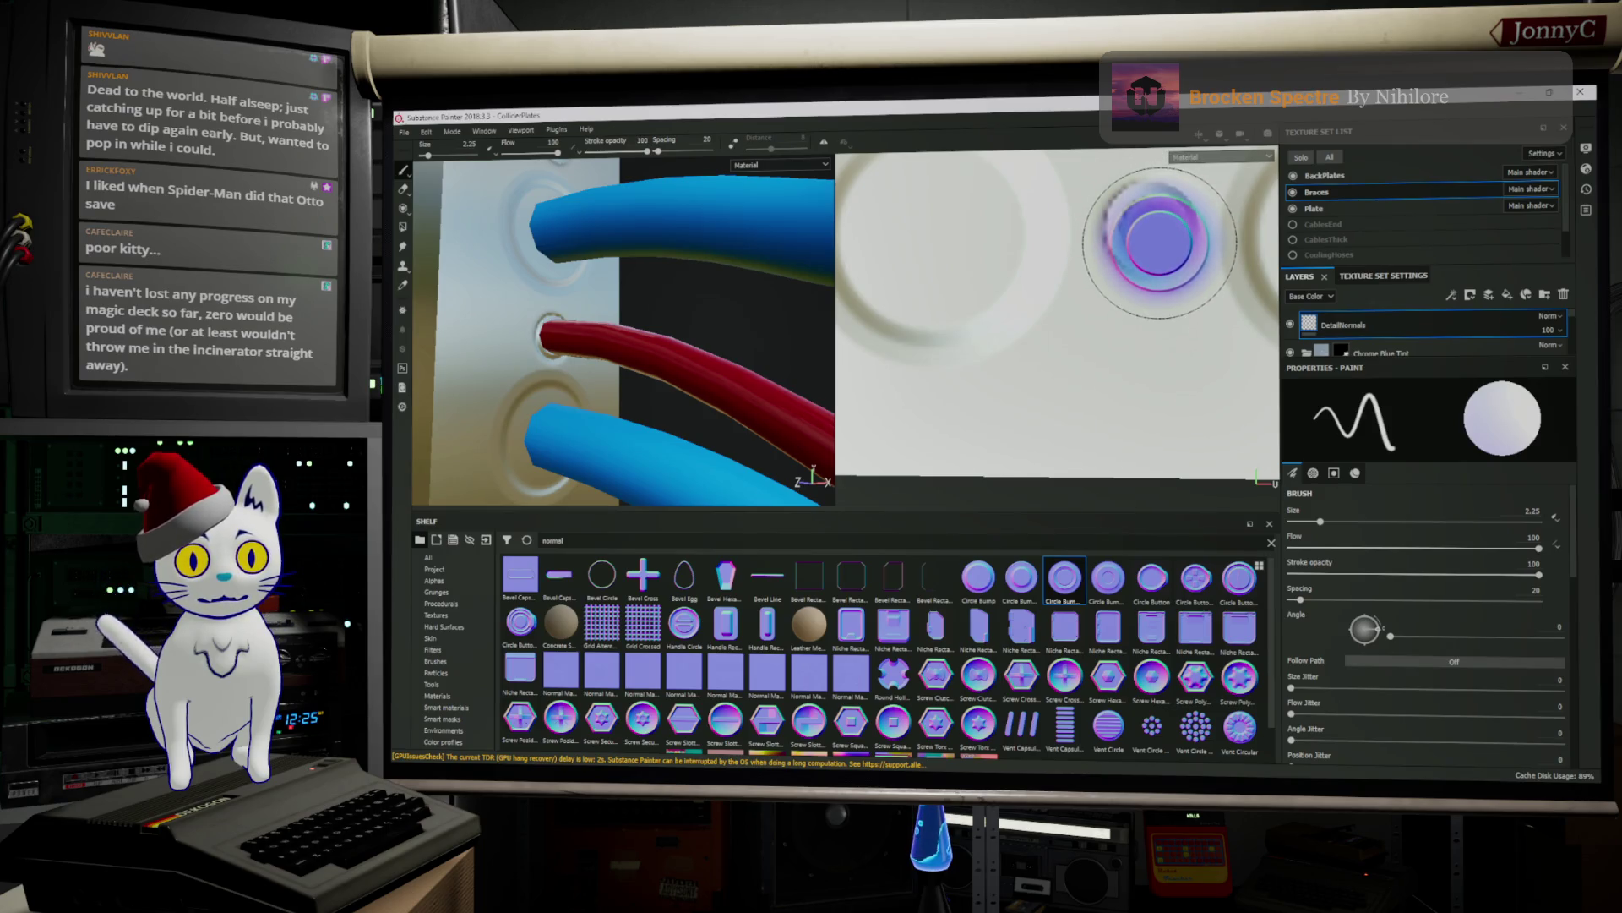
{"action": "left_click", "coordinate": [1155, 228]}
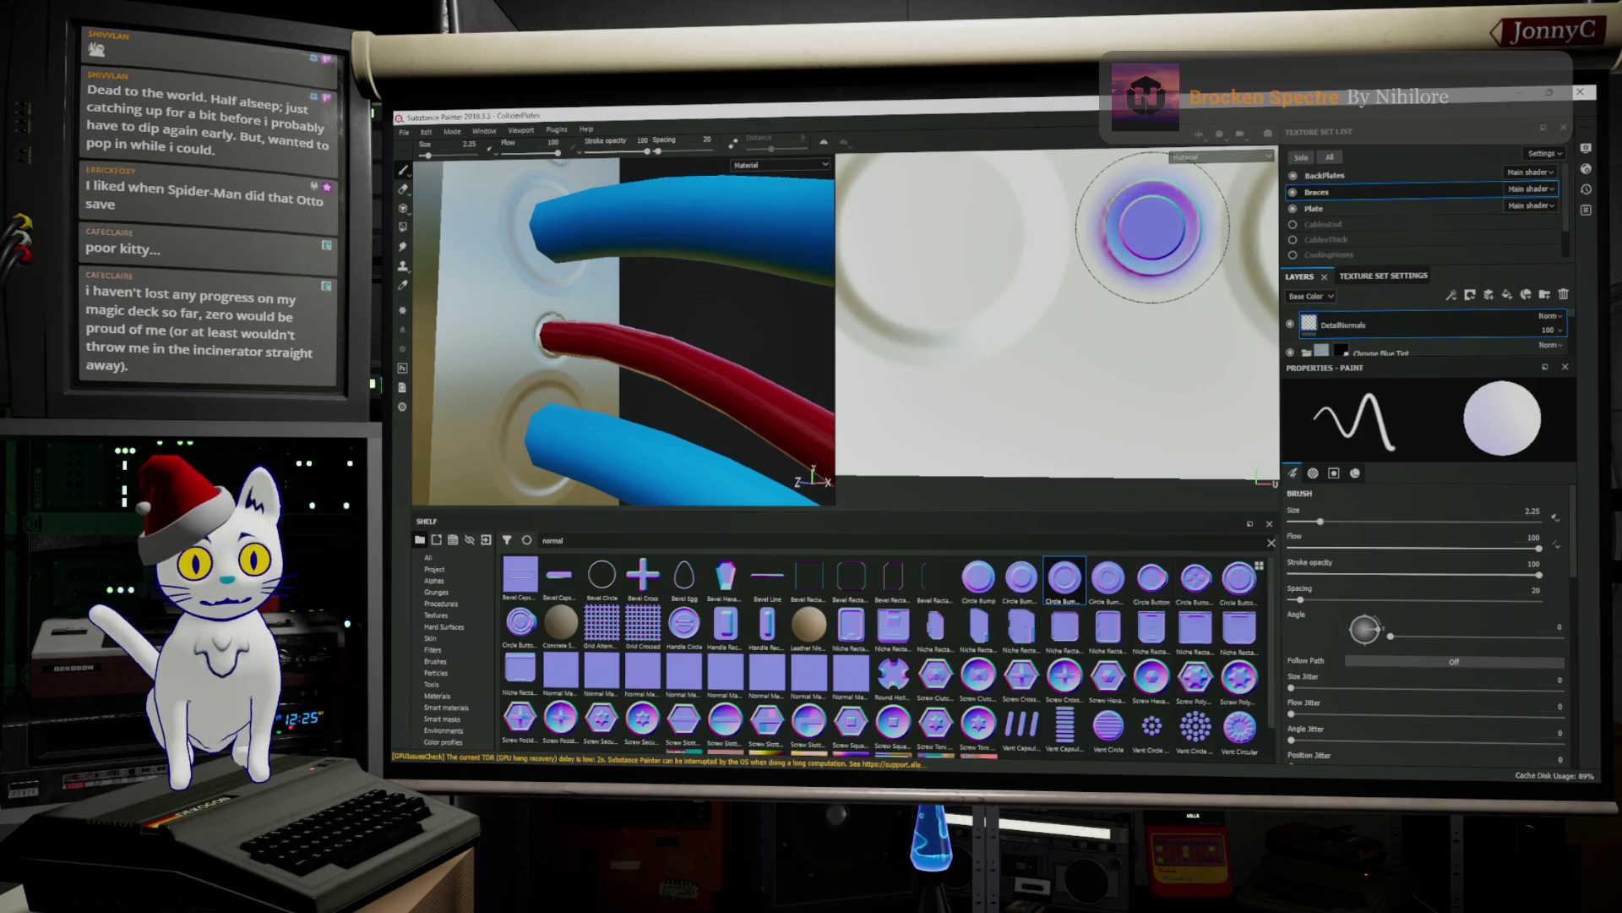
{"action": "middle_click_drag", "start_coordinate": [629, 439], "coordinate": [676, 419], "text": "alt"}
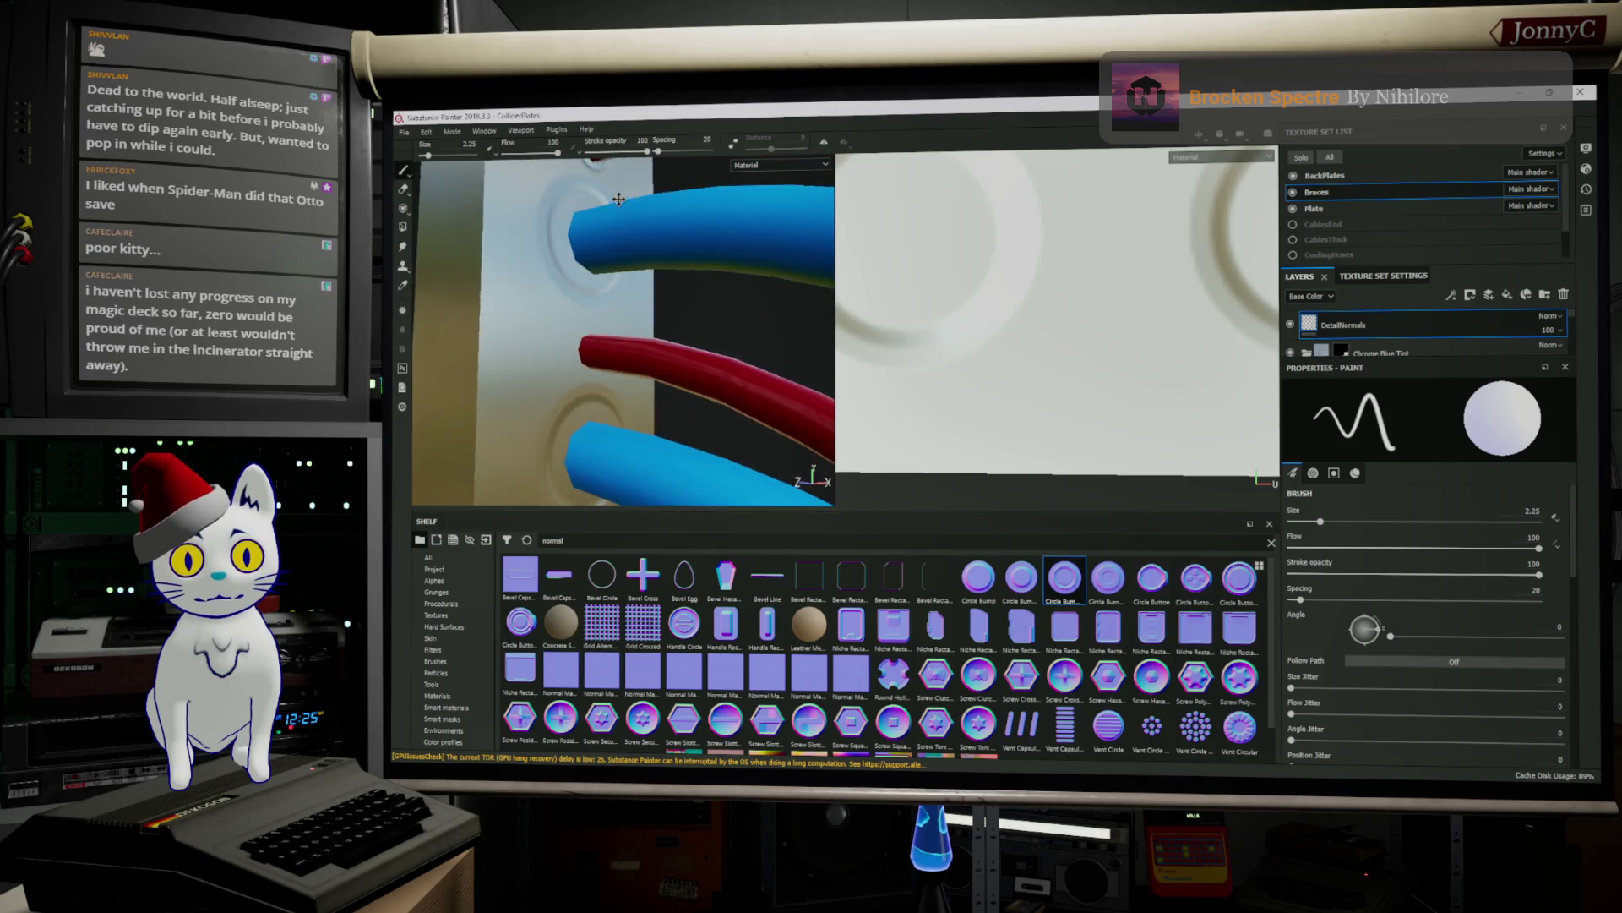
{"action": "left_click", "coordinate": [1133, 230]}
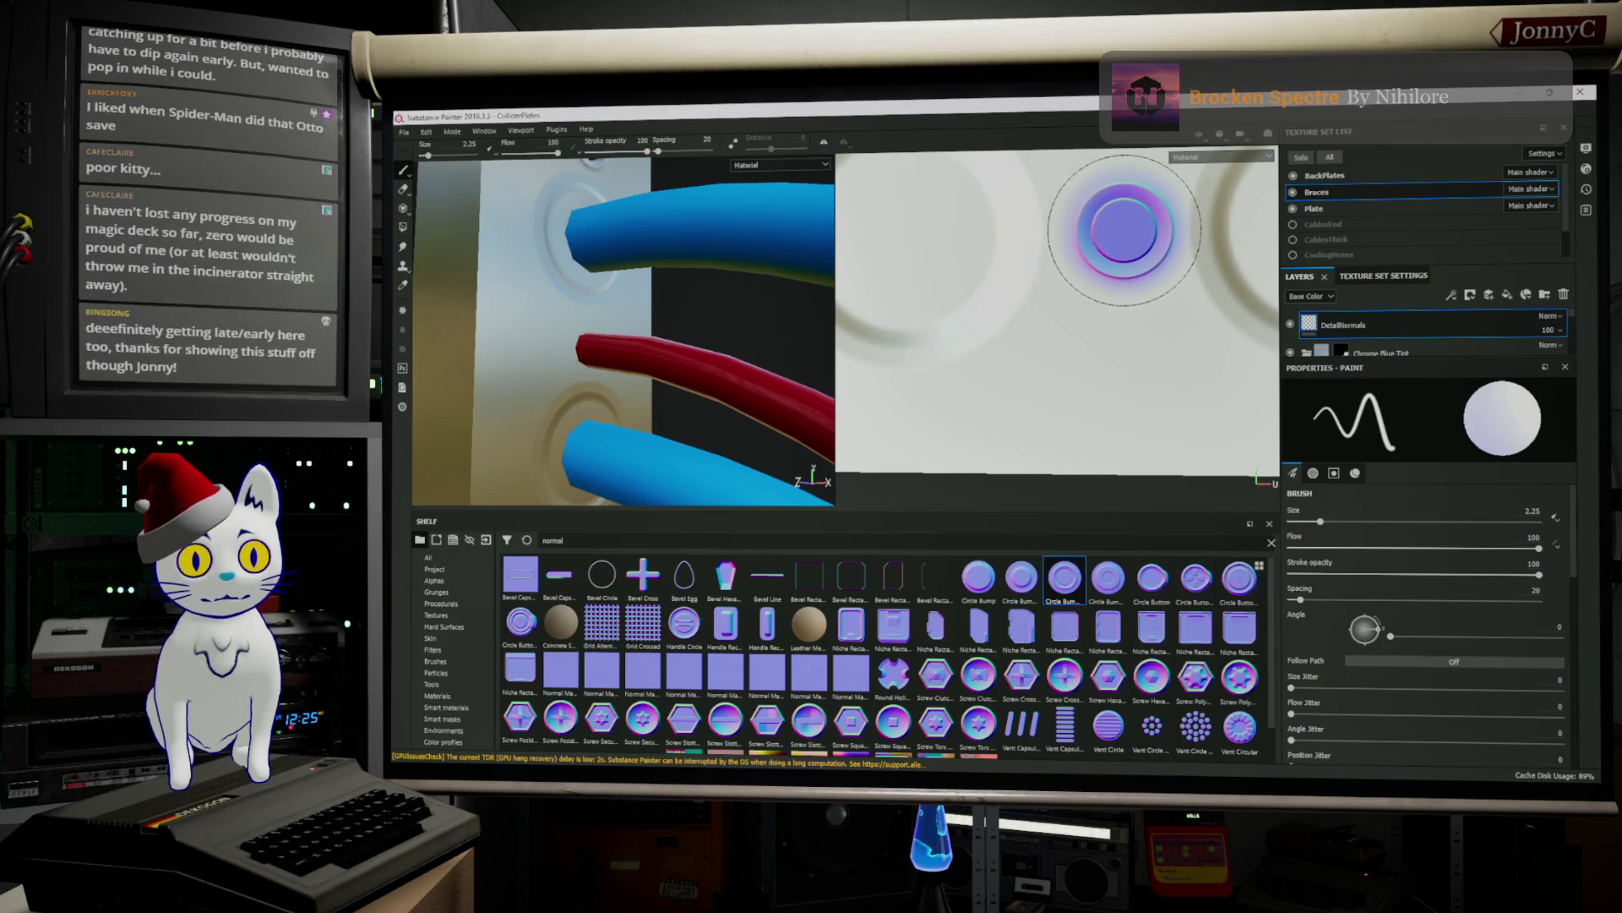
{"action": "left_click", "coordinate": [1124, 228]}
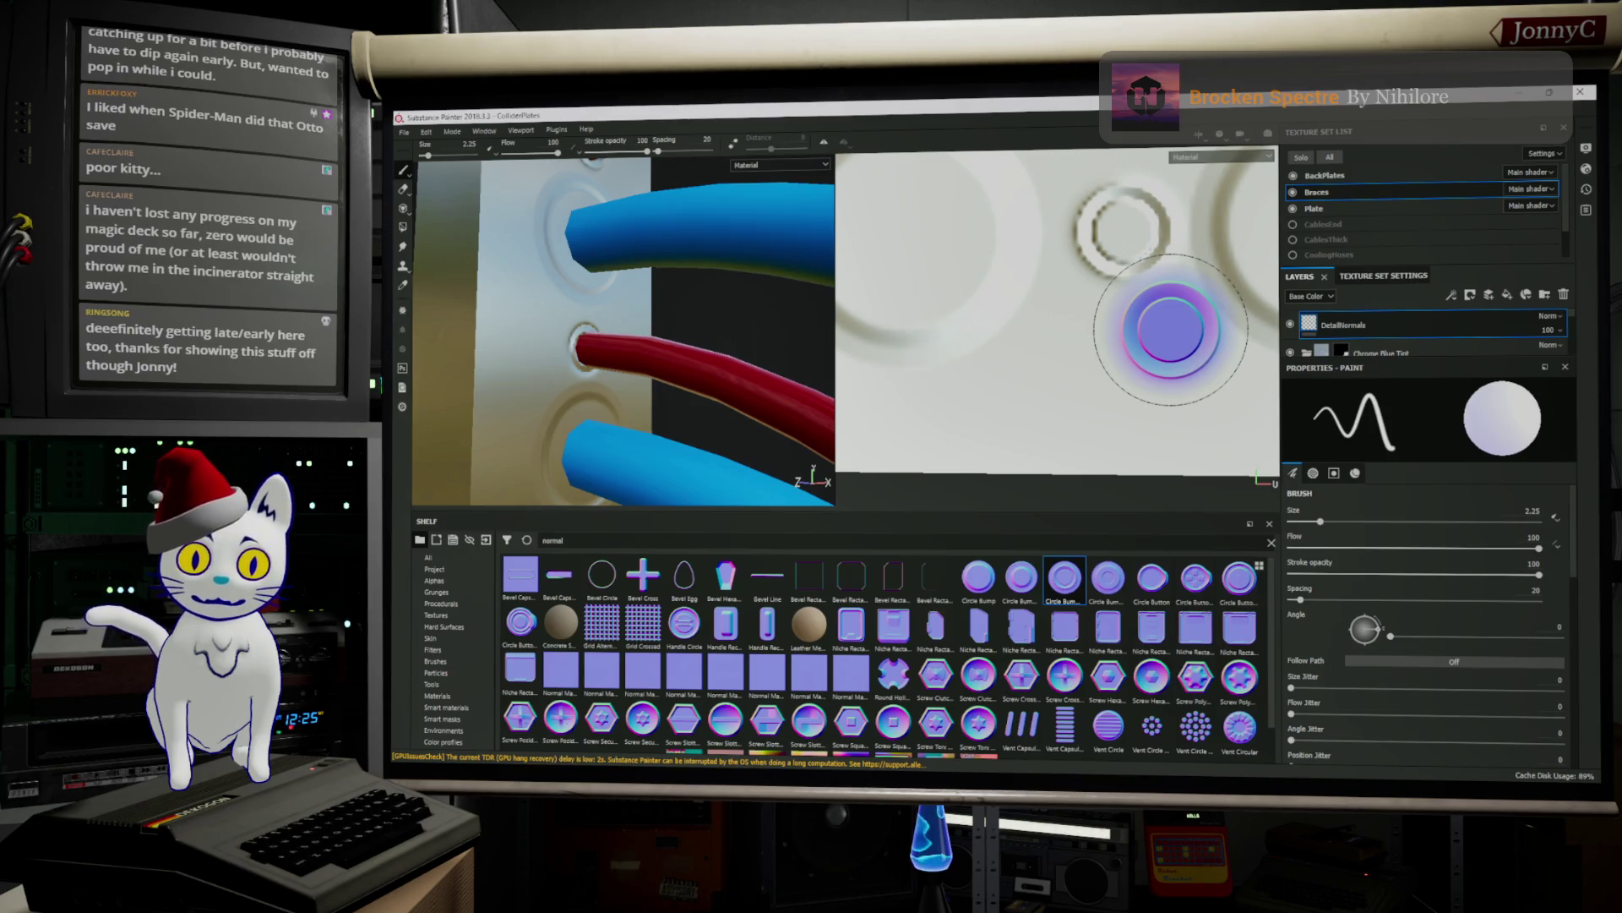
{"action": "middle_click_drag", "start_coordinate": [1180, 338], "coordinate": [1067, 355]}
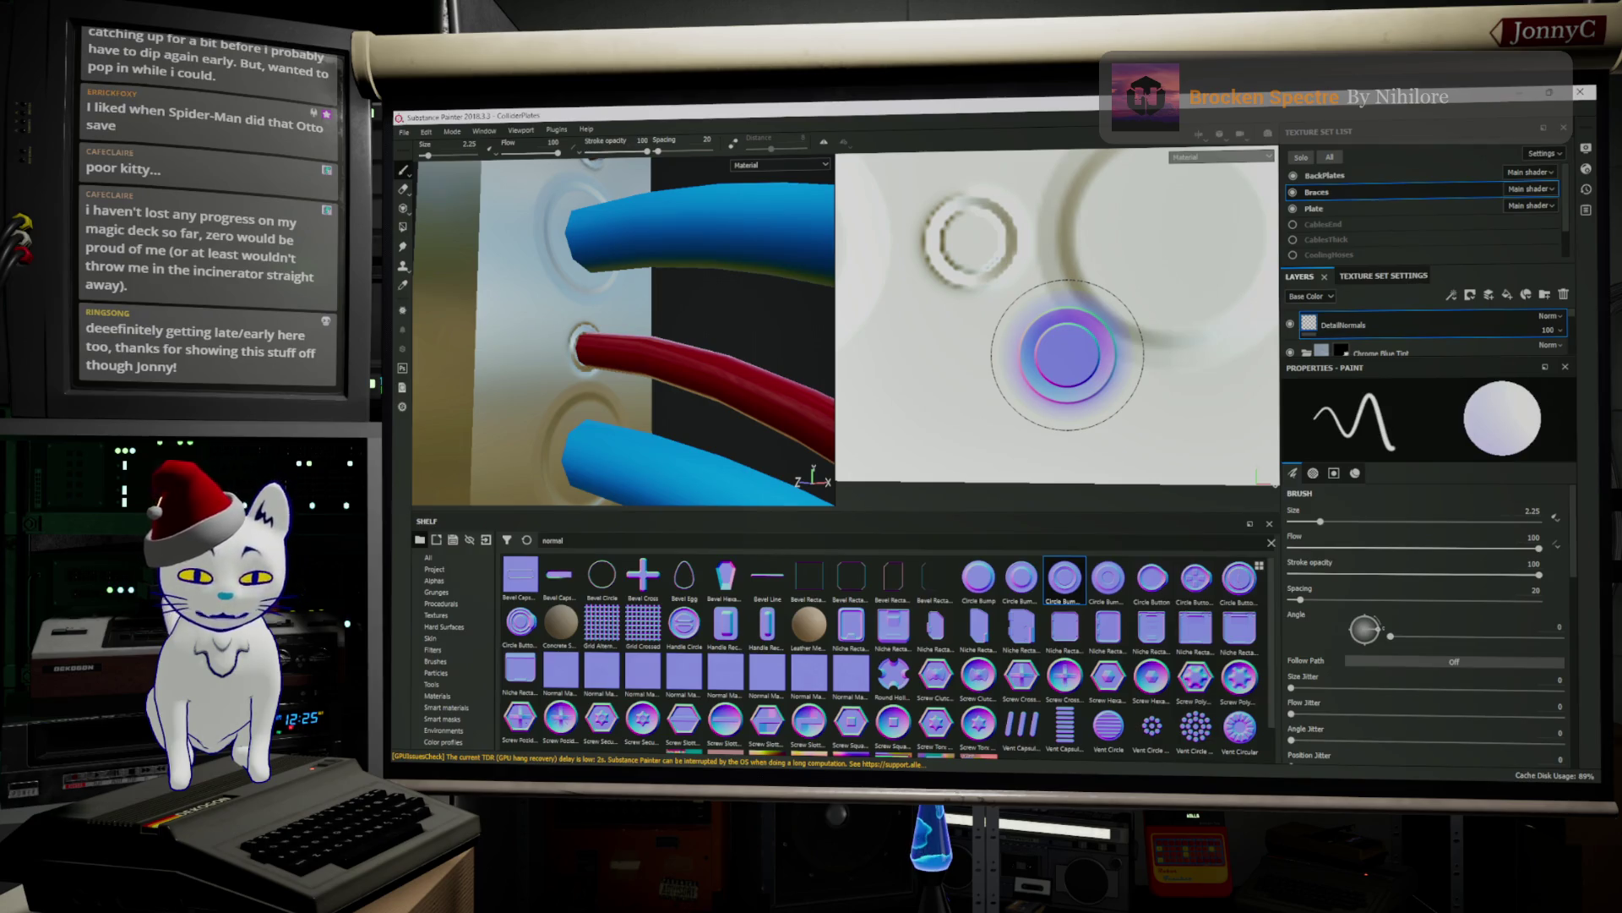
Pan the UV view and orbit the 3D view to inspect the new rings on the plate
{"action": "middle_click_drag", "start_coordinate": [1085, 355], "coordinate": [922, 351]}
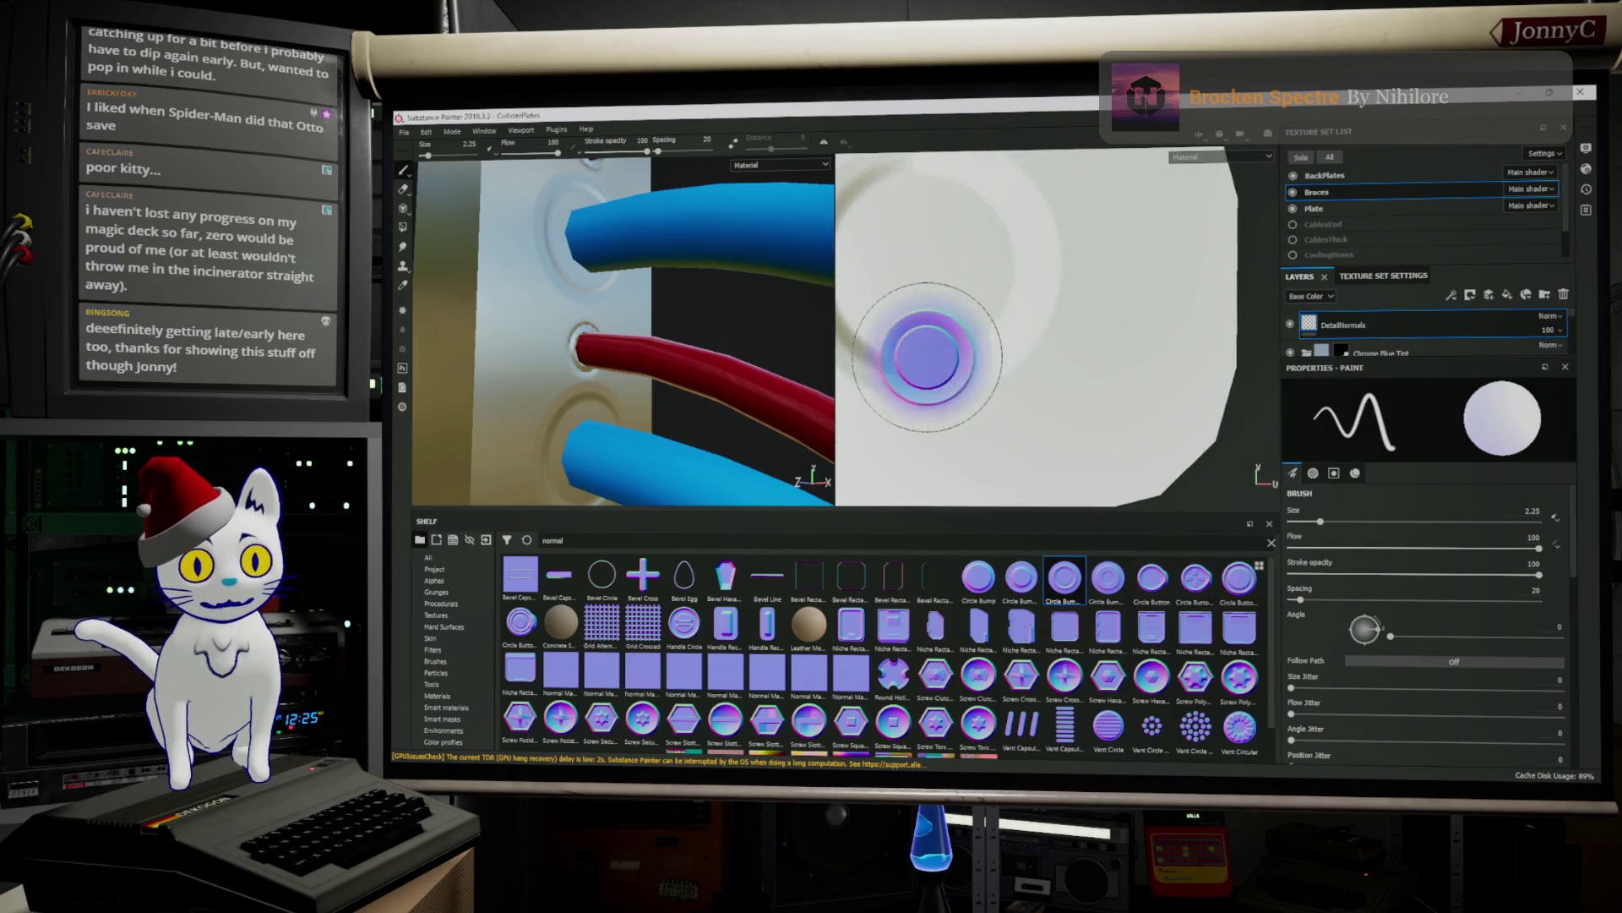
{"action": "scroll", "coordinate": [1090, 307], "scroll_direction": "down", "scroll_amount": 4}
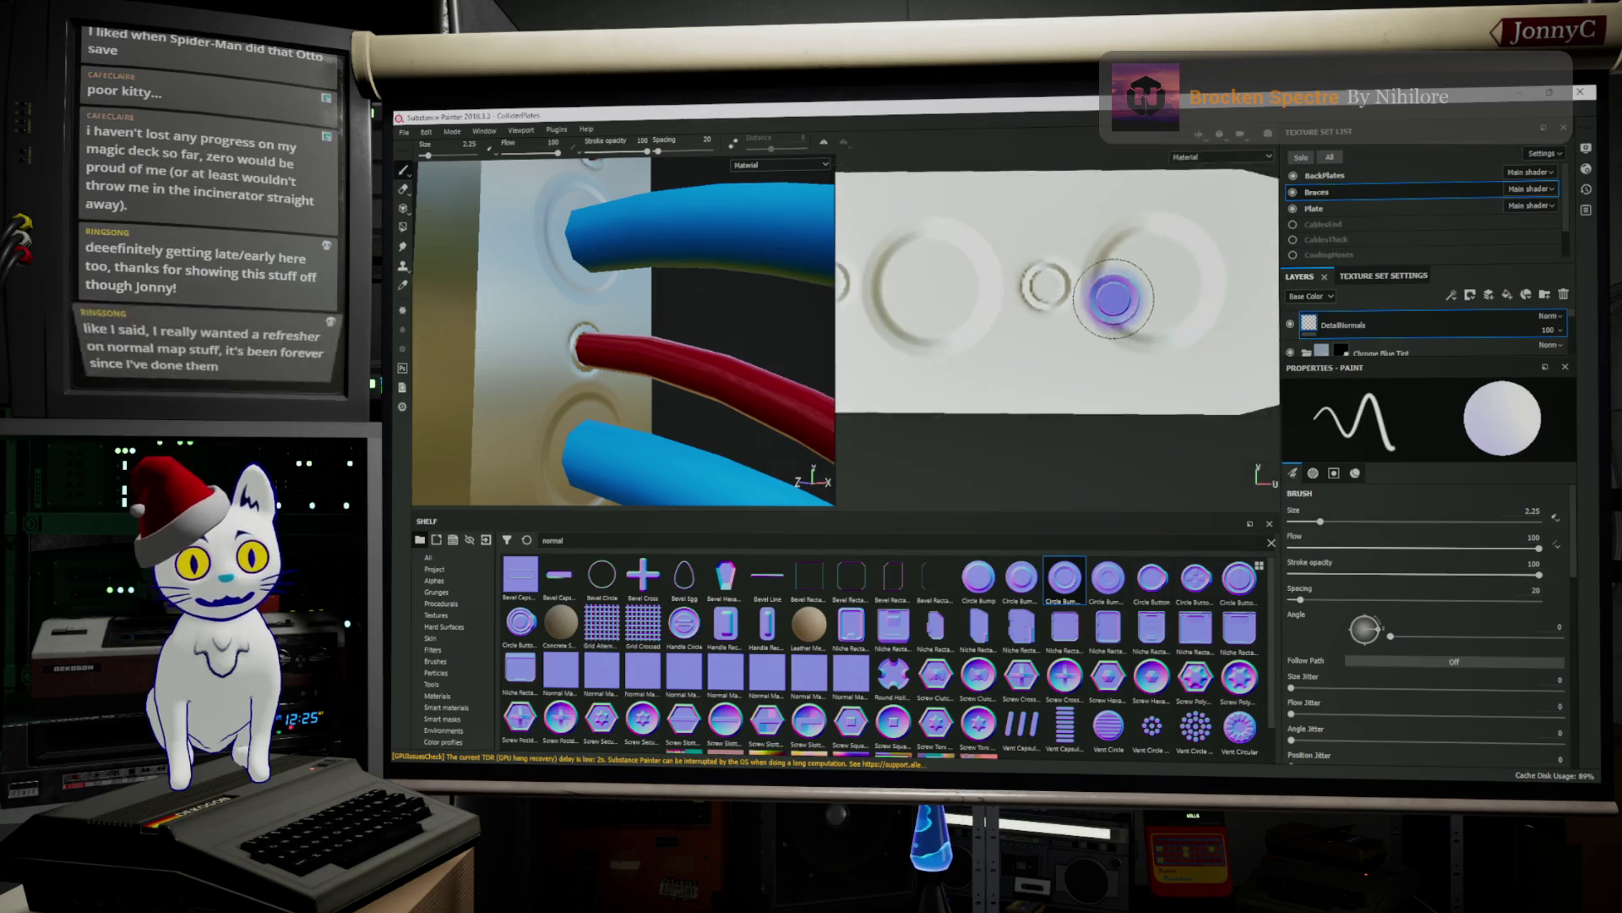
{"action": "scroll", "coordinate": [1046, 288], "scroll_direction": "up", "scroll_amount": 3}
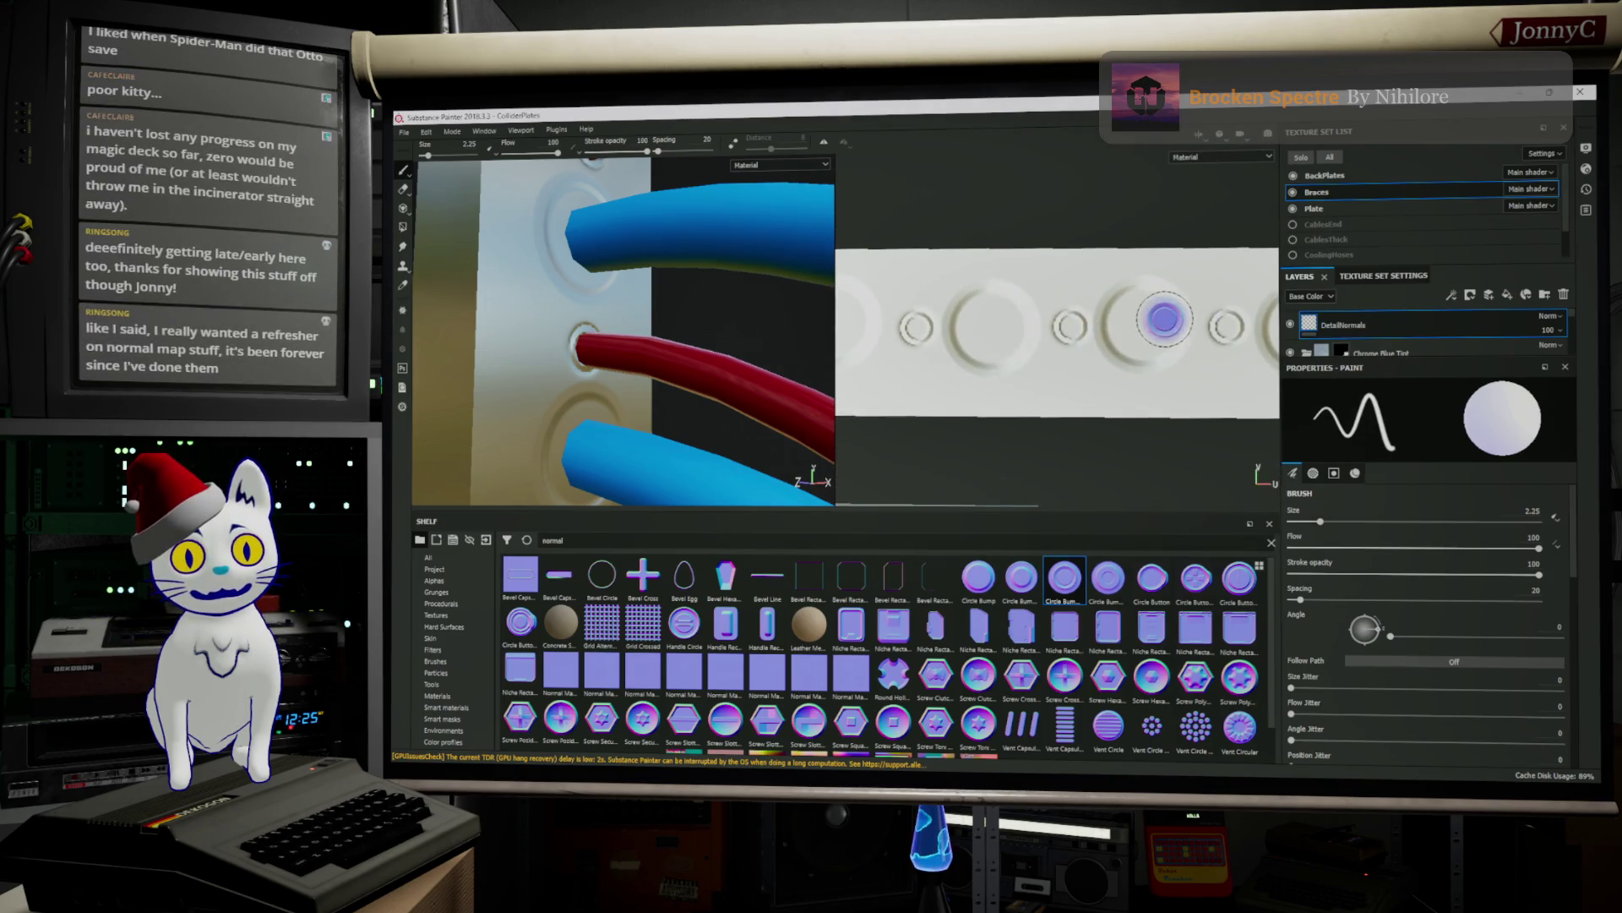
{"action": "mouse_move", "coordinate": [1224, 326]}
{"action": "middle_mouse_down"}
{"action": "mouse_move", "coordinate": [1402, 315]}
{"action": "mouse_move", "coordinate": [1079, 333]}
{"action": "middle_mouse_up"}
{"action": "mouse_move", "coordinate": [680, 314]}
{"action": "middle_mouse_down"}
{"action": "mouse_move", "coordinate": [637, 348]}
{"action": "mouse_move", "coordinate": [634, 319]}
{"action": "mouse_move", "coordinate": [641, 395]}
{"action": "middle_mouse_up"}
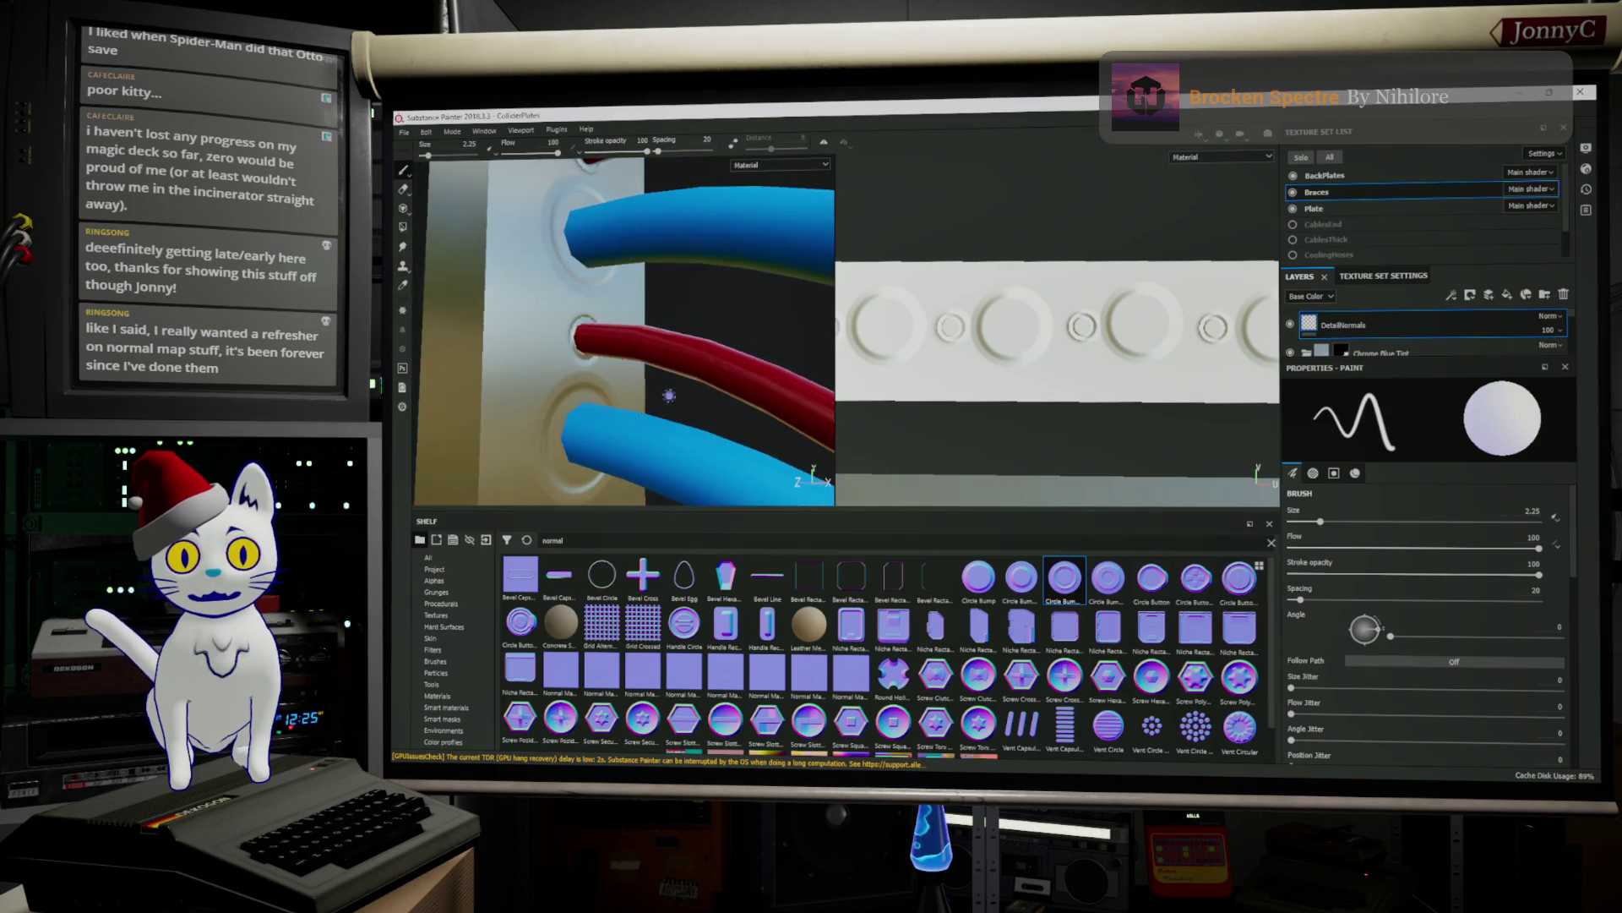
{"action": "scroll", "coordinate": [668, 395], "scroll_direction": "down", "scroll_amount": 5}
{"action": "mouse_move", "coordinate": [668, 396]}
{"action": "left_mouse_down", "text": "alt"}
{"action": "mouse_move", "coordinate": [710, 254]}
{"action": "mouse_move", "coordinate": [682, 291]}
{"action": "mouse_move", "coordinate": [572, 288]}
{"action": "left_mouse_up", "text": "alt"}
{"action": "left_click_drag", "start_coordinate": [617, 353], "coordinate": [631, 272], "text": "alt"}
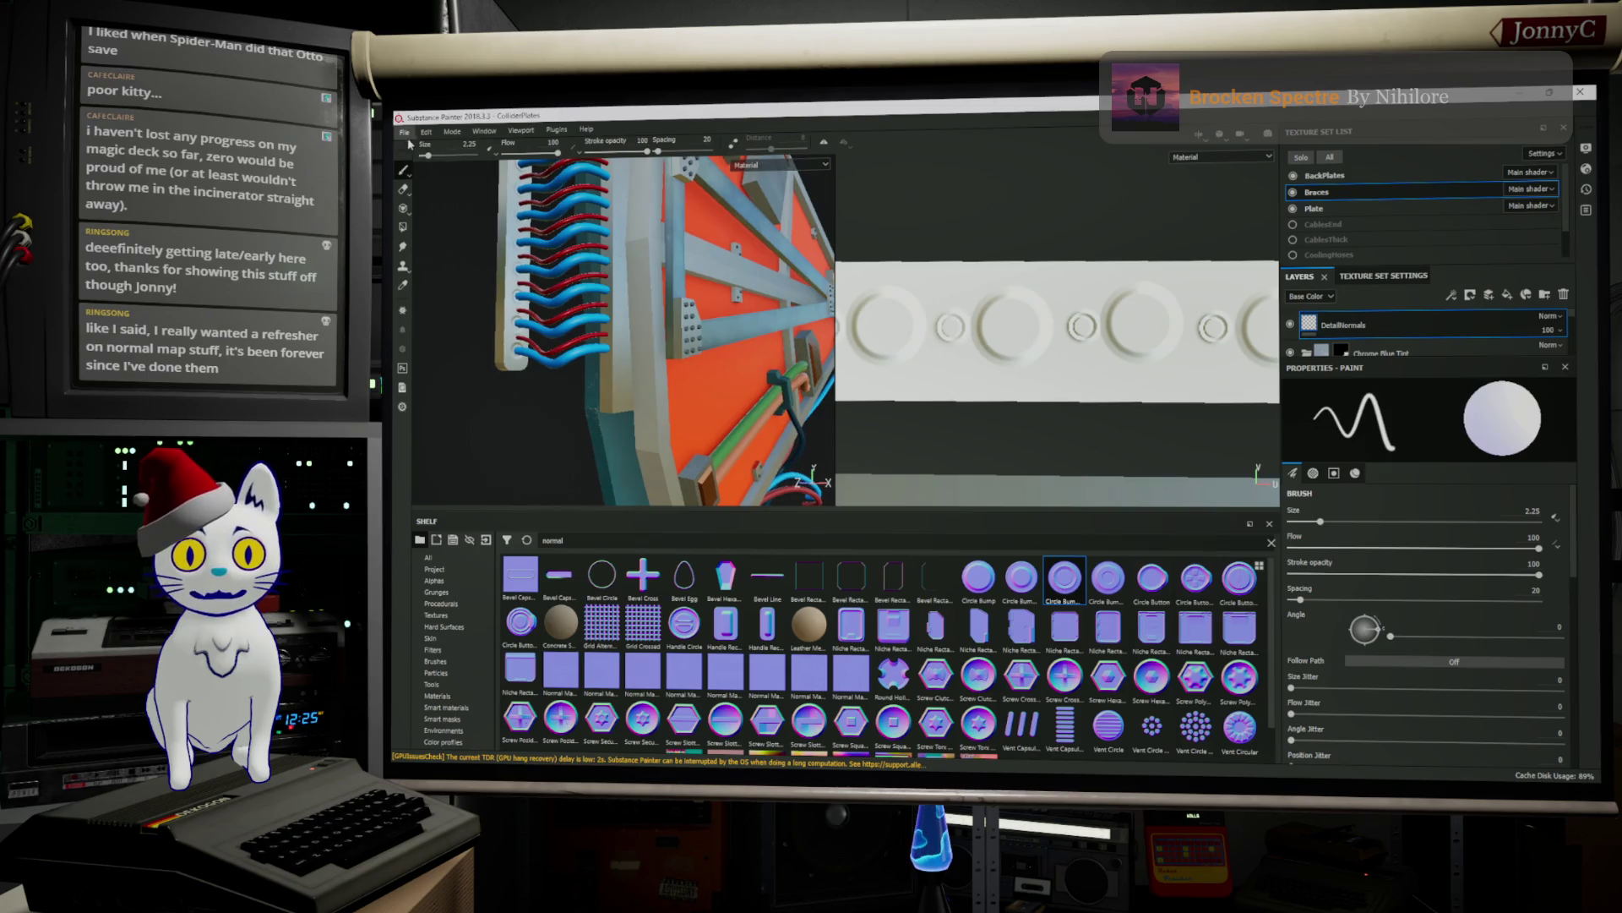
Save the project, then orbit to view the cables from above and at an angle
{"action": "left_click", "coordinate": [405, 132]}
{"action": "left_click", "coordinate": [450, 254]}
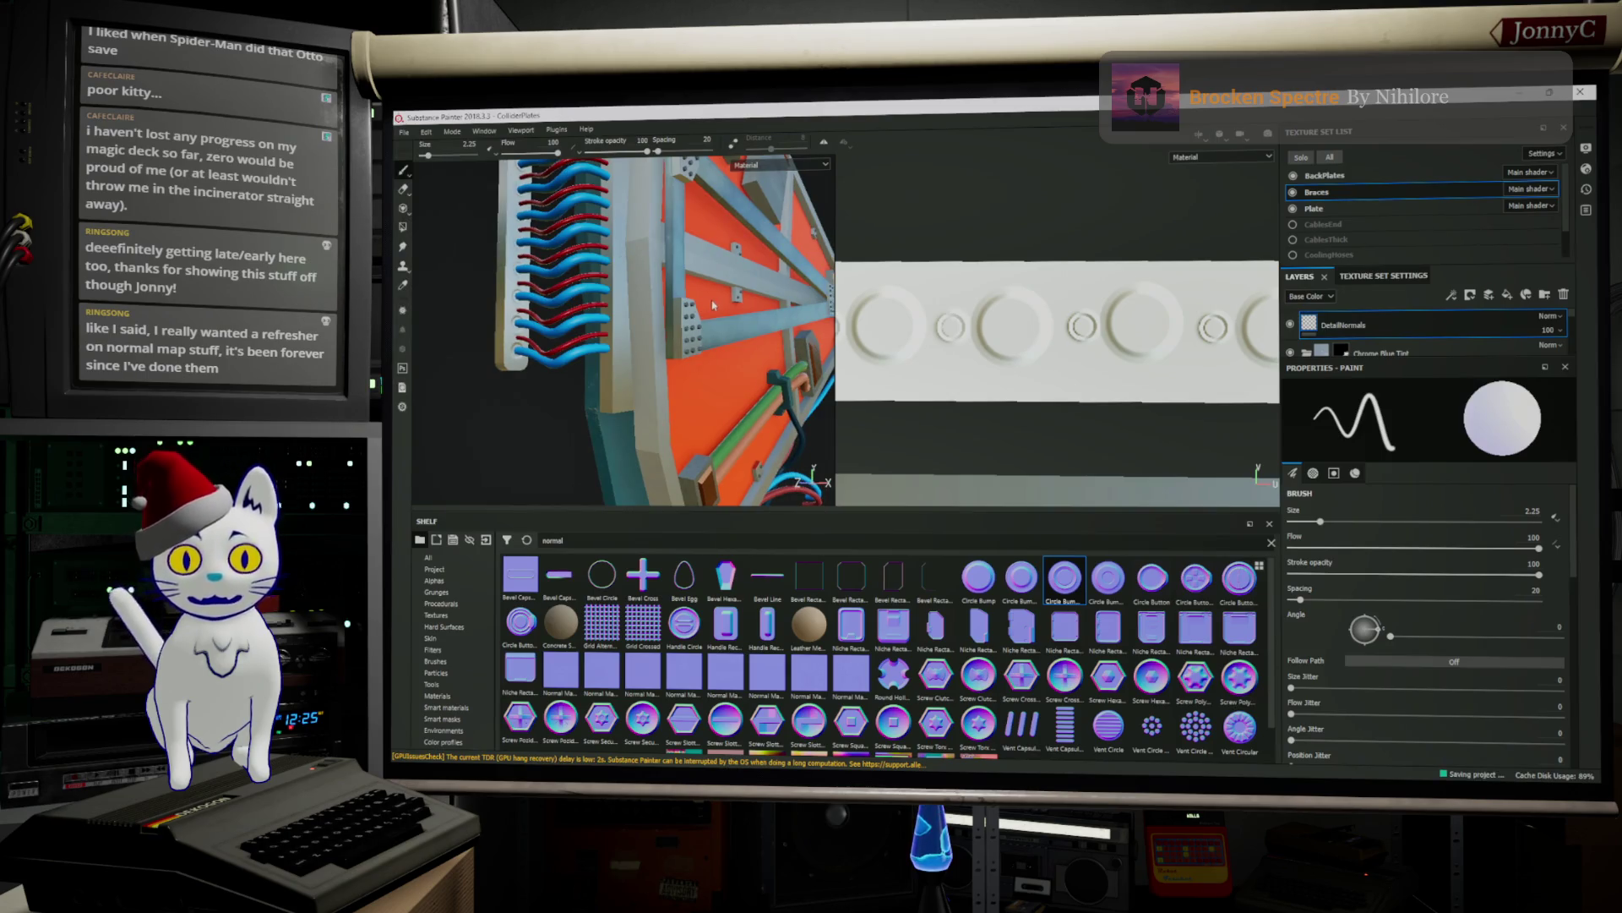
{"action": "left_click_drag", "start_coordinate": [665, 306], "coordinate": [542, 316], "text": "alt"}
{"action": "left_click_drag", "start_coordinate": [753, 233], "coordinate": [756, 336], "text": "alt"}
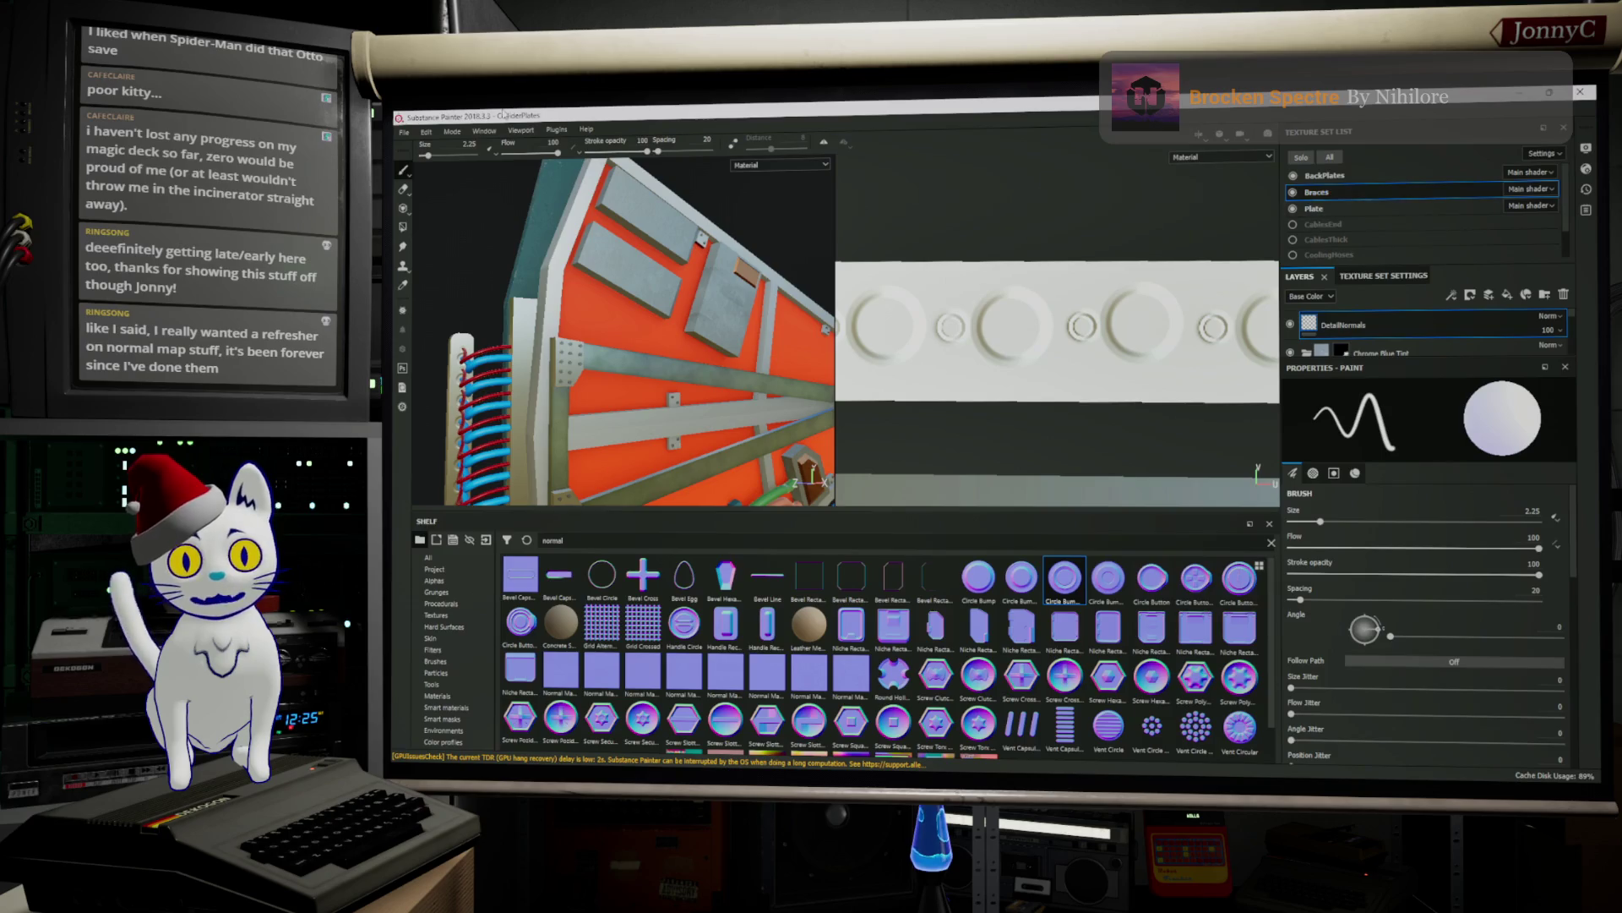
{"action": "left_click", "coordinate": [406, 133]}
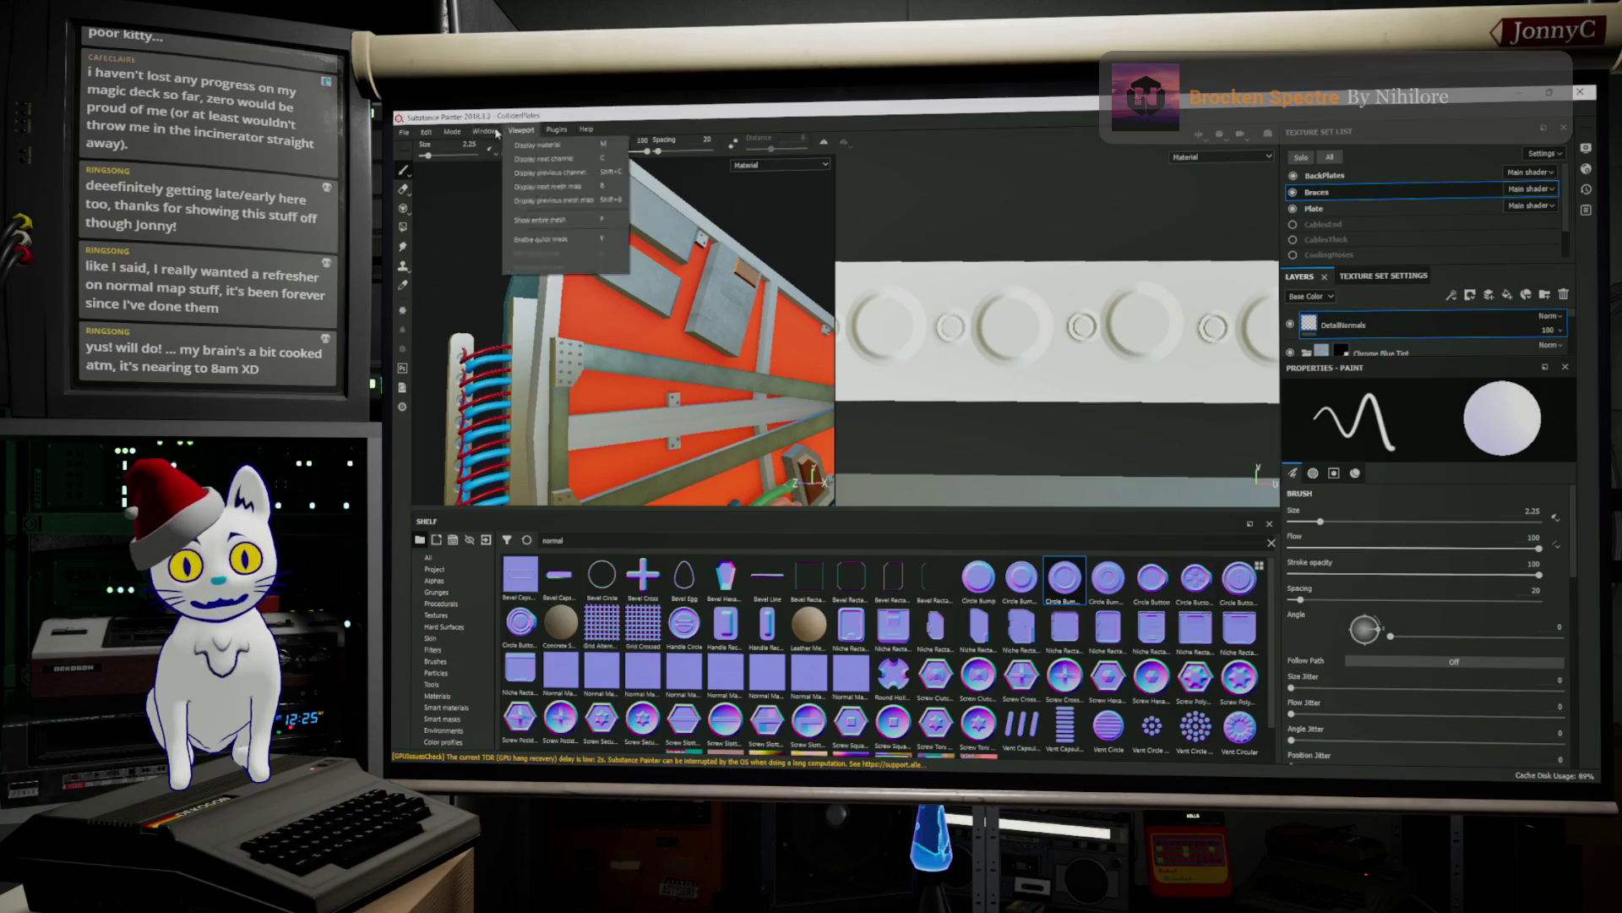
Save the plates project's changes and open Collider.spp from the Collider folder
{"action": "left_click", "coordinate": [407, 136]}
{"action": "left_click", "coordinate": [406, 135]}
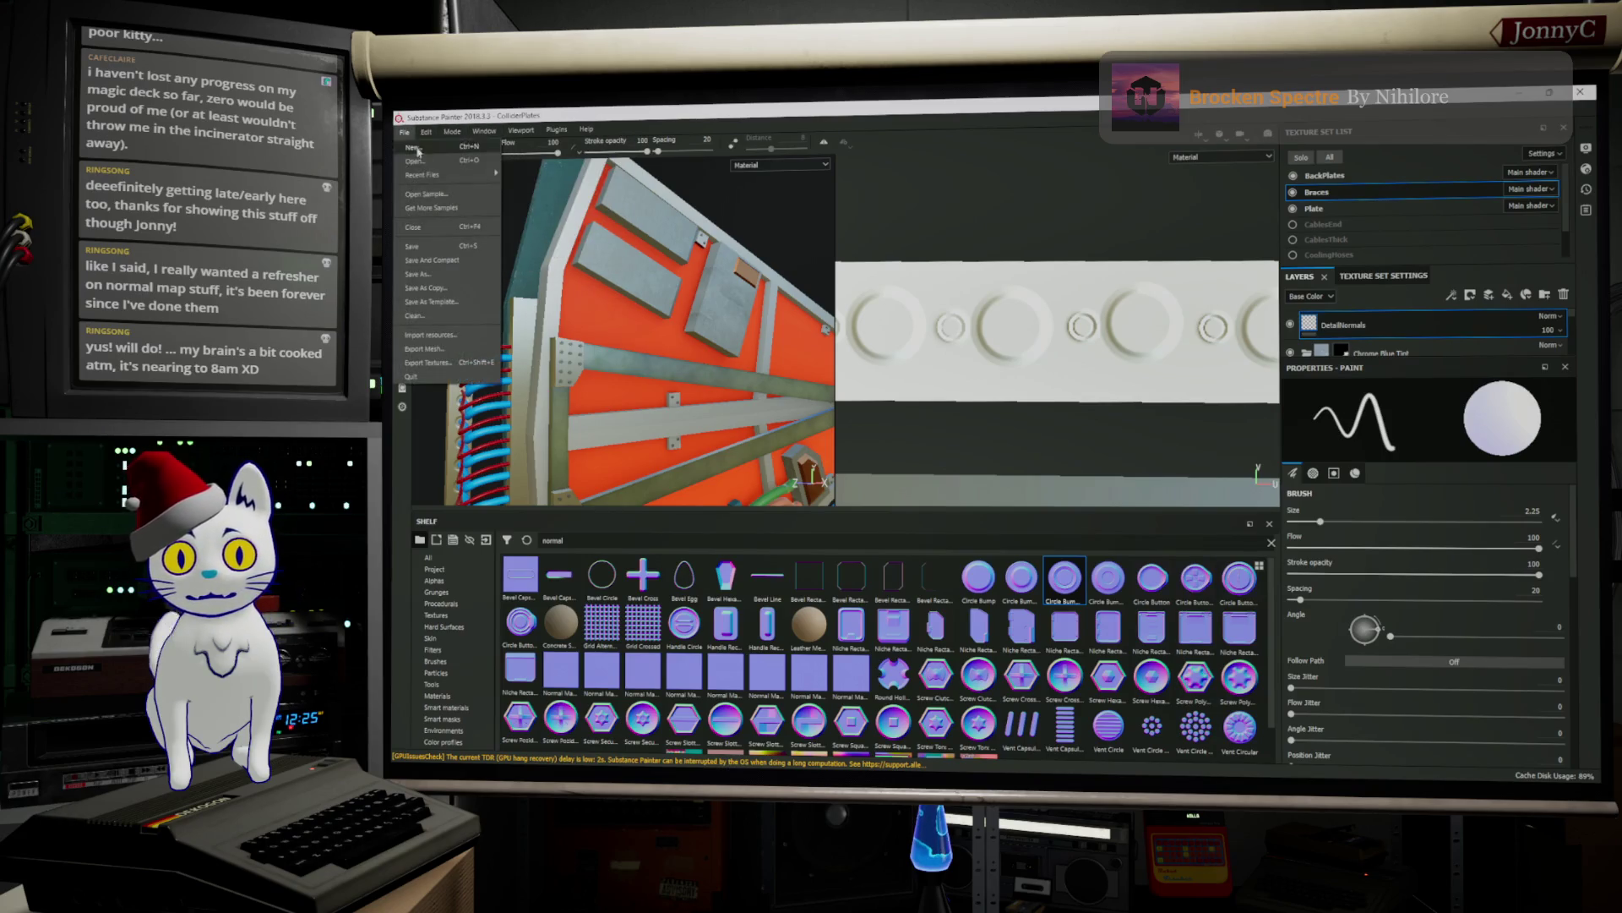
{"action": "left_click", "coordinate": [462, 176]}
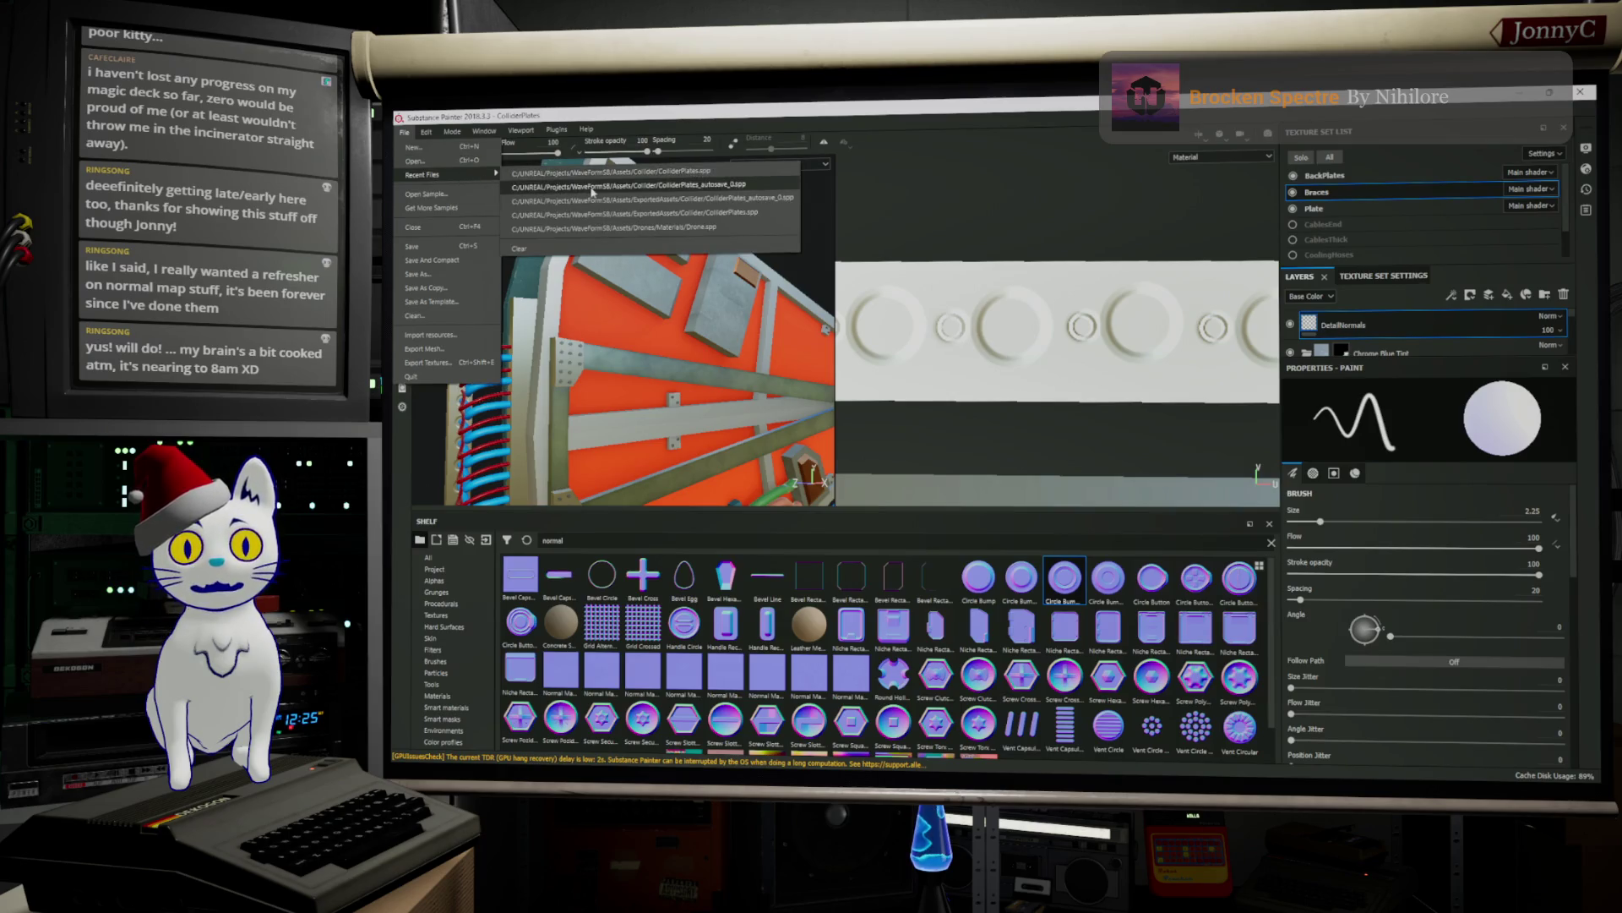
{"action": "left_click", "coordinate": [414, 164]}
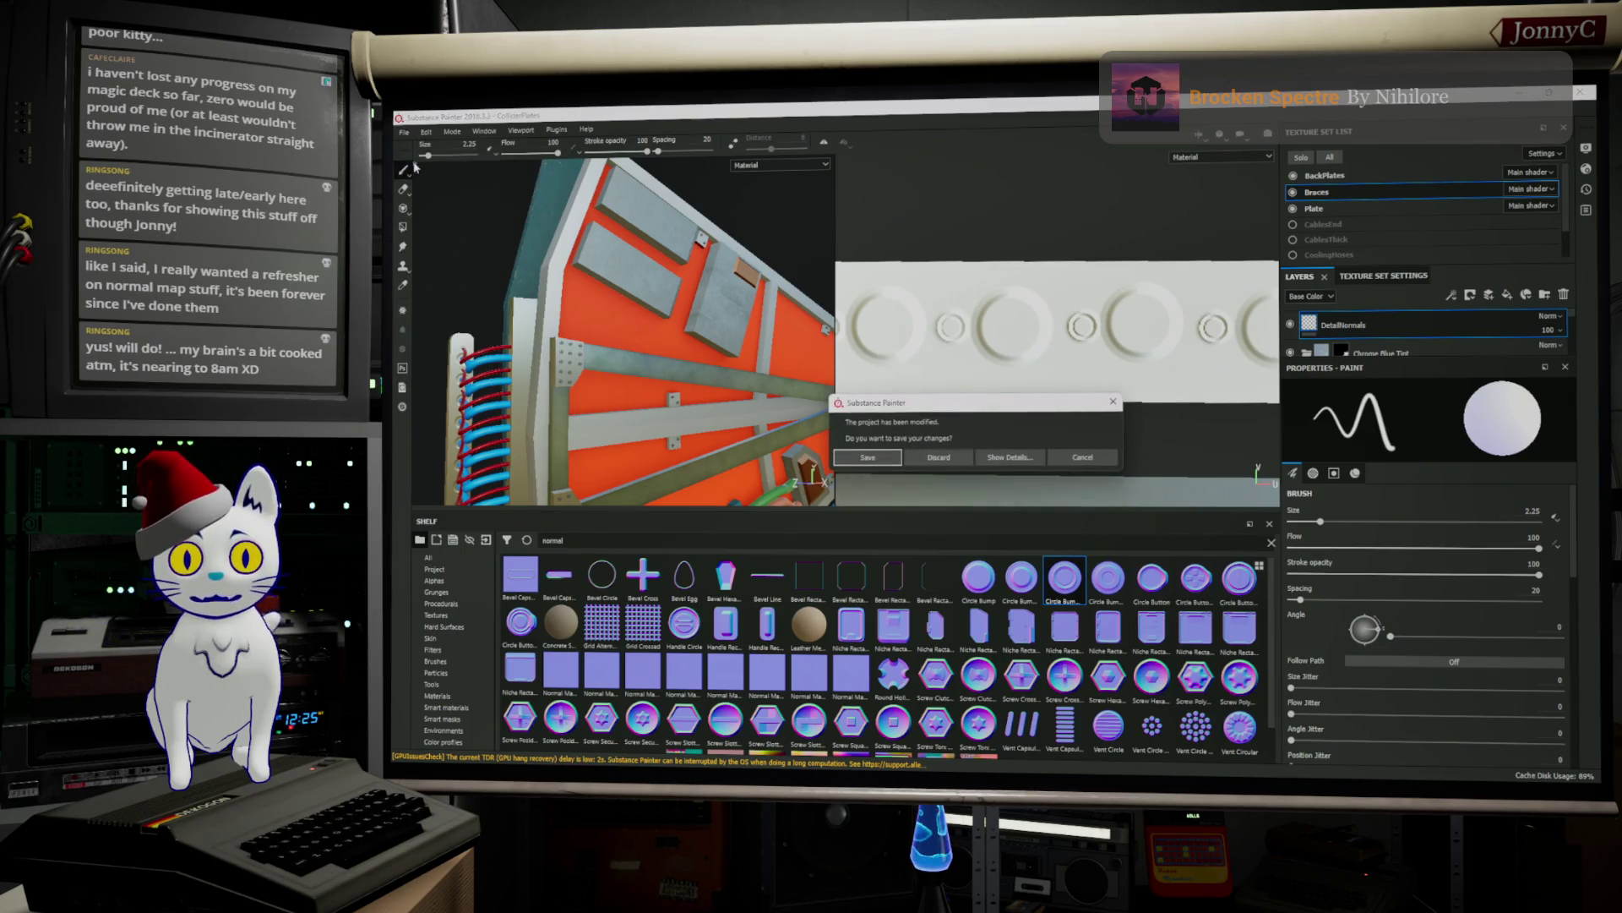
{"action": "left_click", "coordinate": [860, 455]}
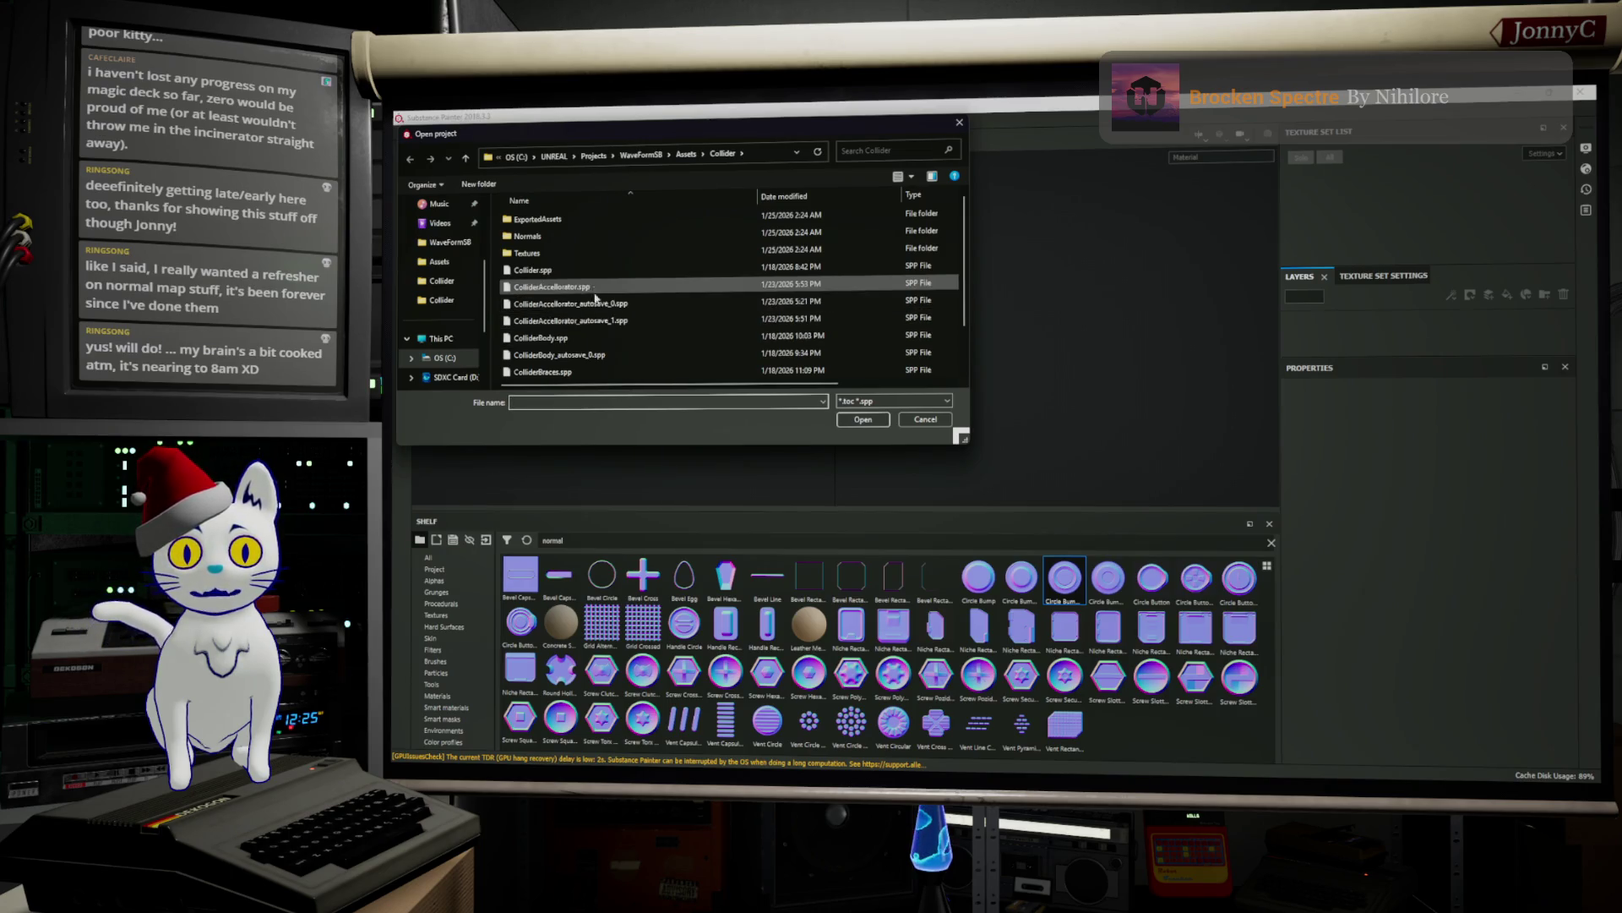
{"action": "scroll", "coordinate": [595, 297], "scroll_direction": "down", "scroll_amount": 1}
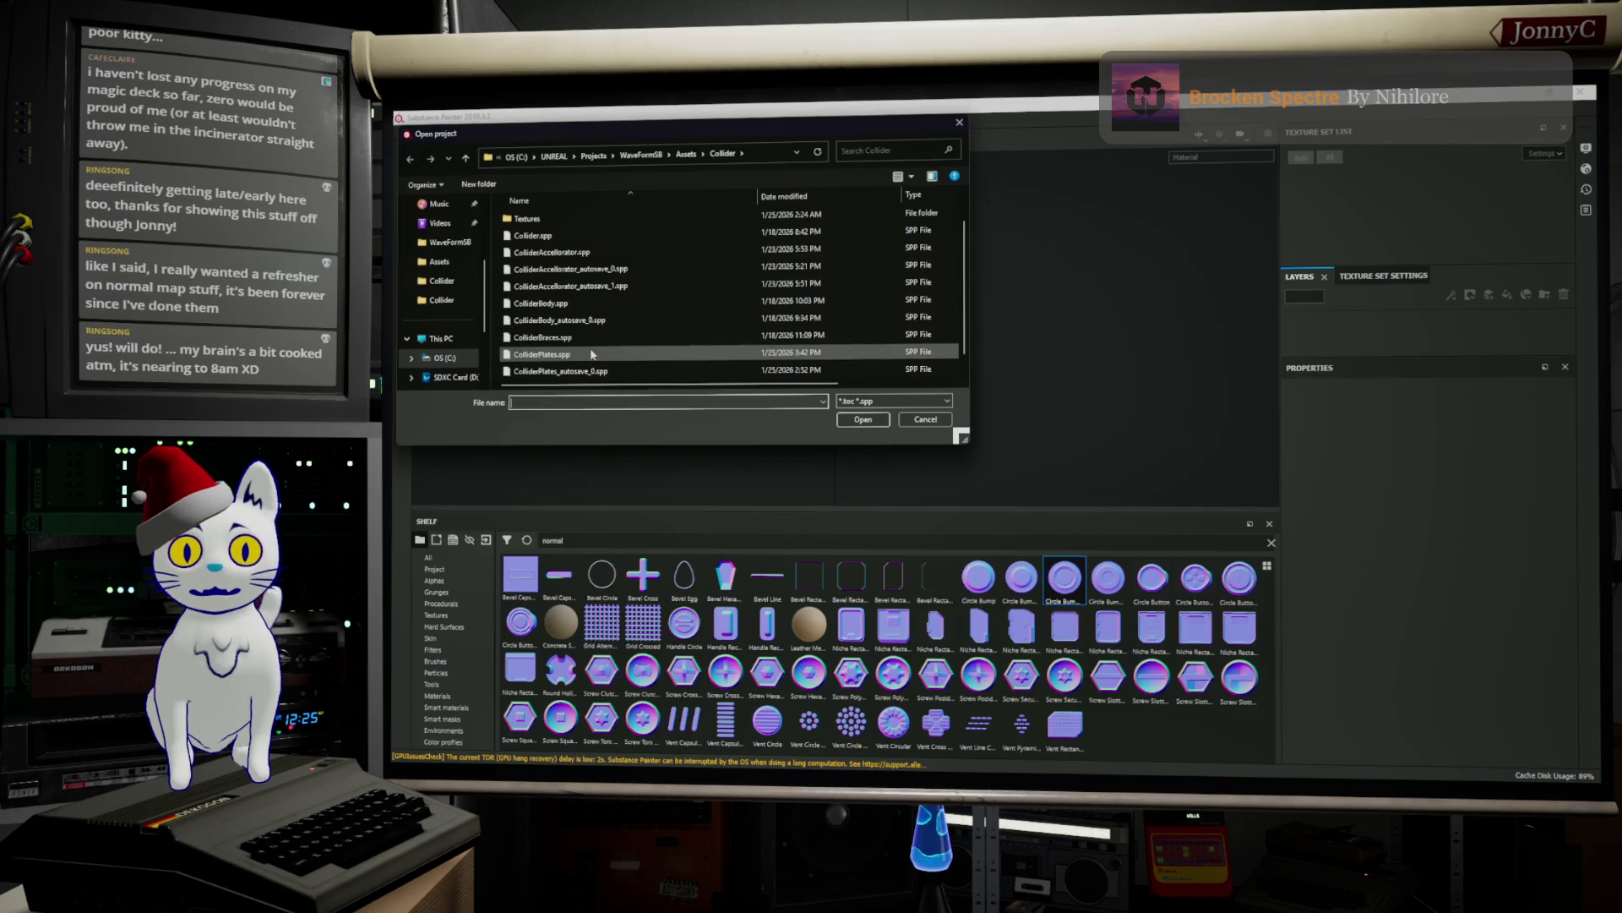
{"action": "left_click", "coordinate": [574, 238]}
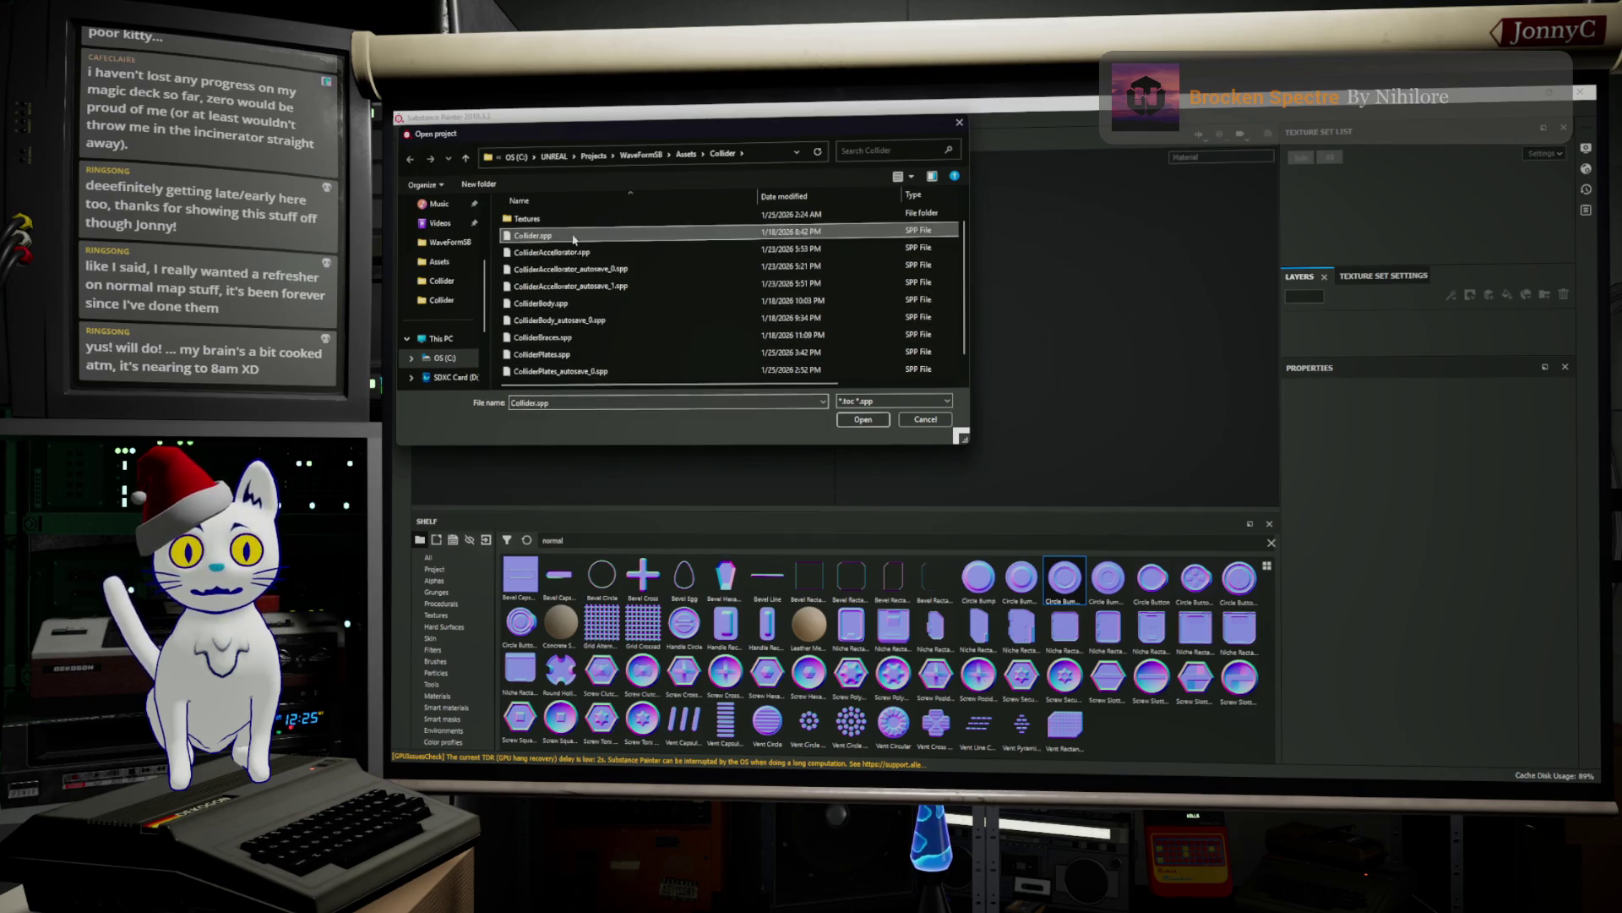
{"action": "left_click", "coordinate": [862, 419]}
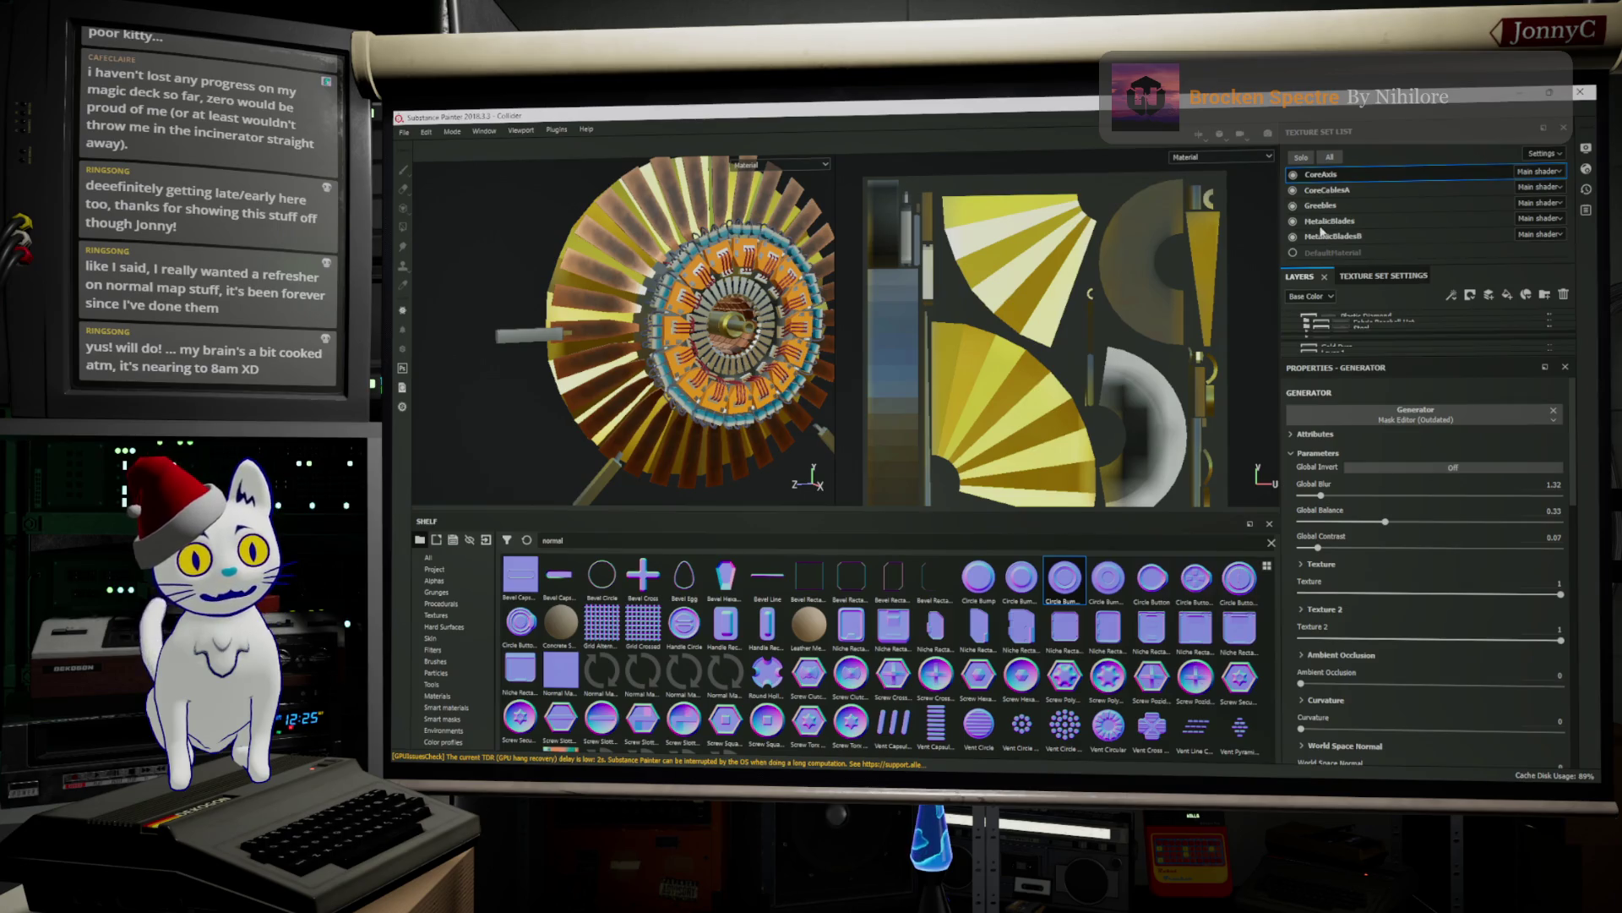
Cycle through the CoreAxis, CoreCablesA, Greebles, copper blades and steel-painted blades texture sets, ending on CoreCablesA
{"action": "left_click", "coordinate": [1325, 190]}
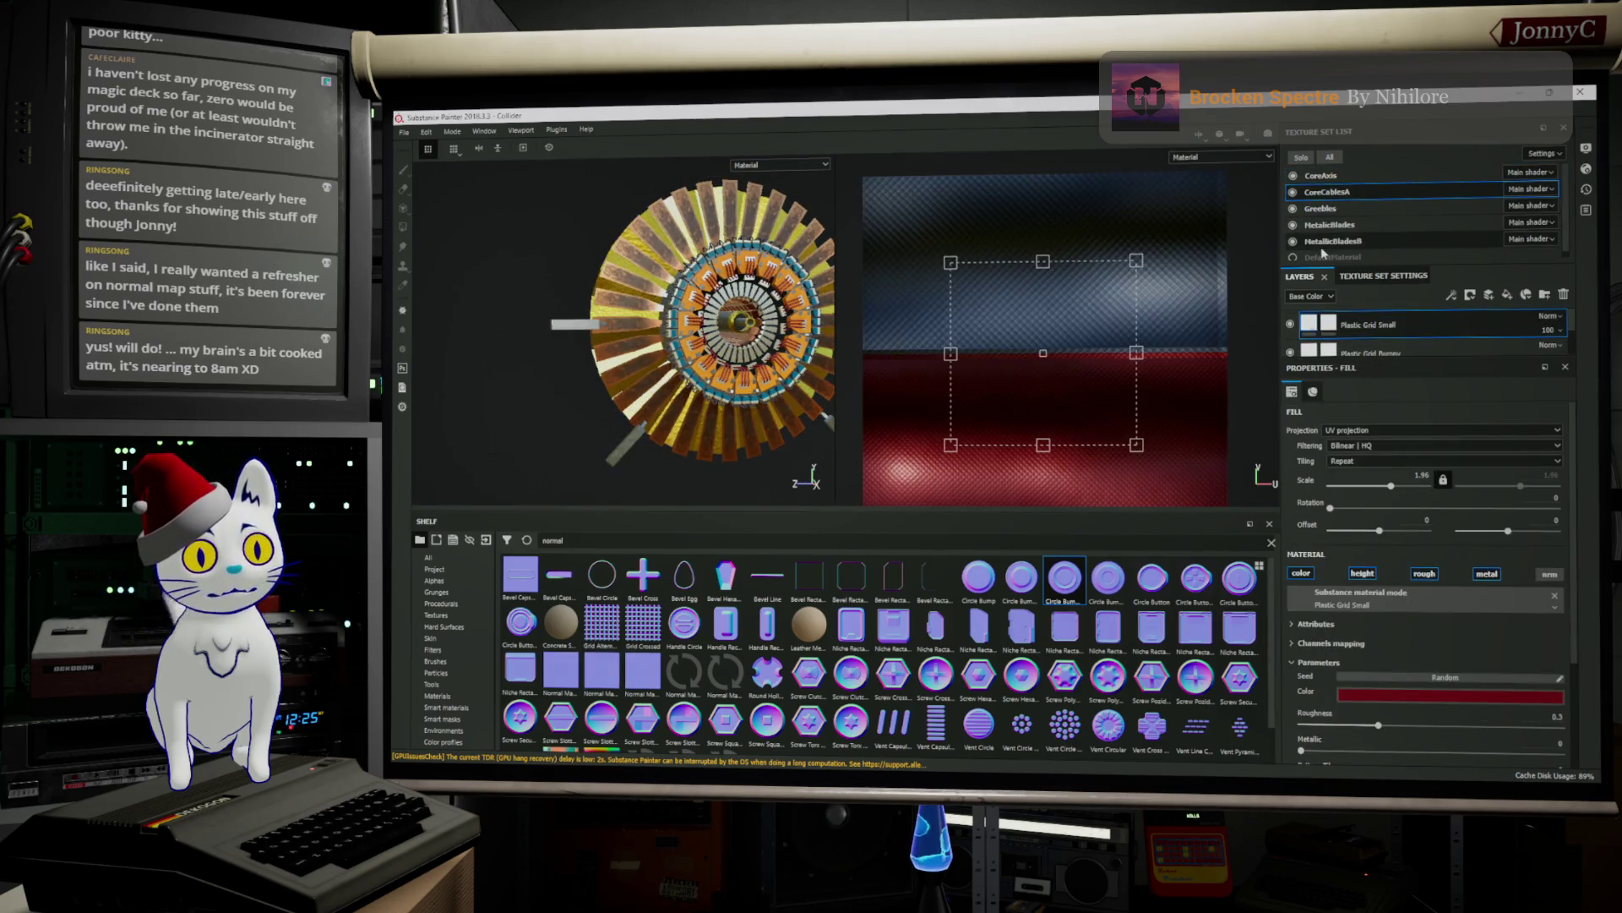
{"action": "left_click", "coordinate": [1329, 224]}
{"action": "left_click", "coordinate": [1331, 241]}
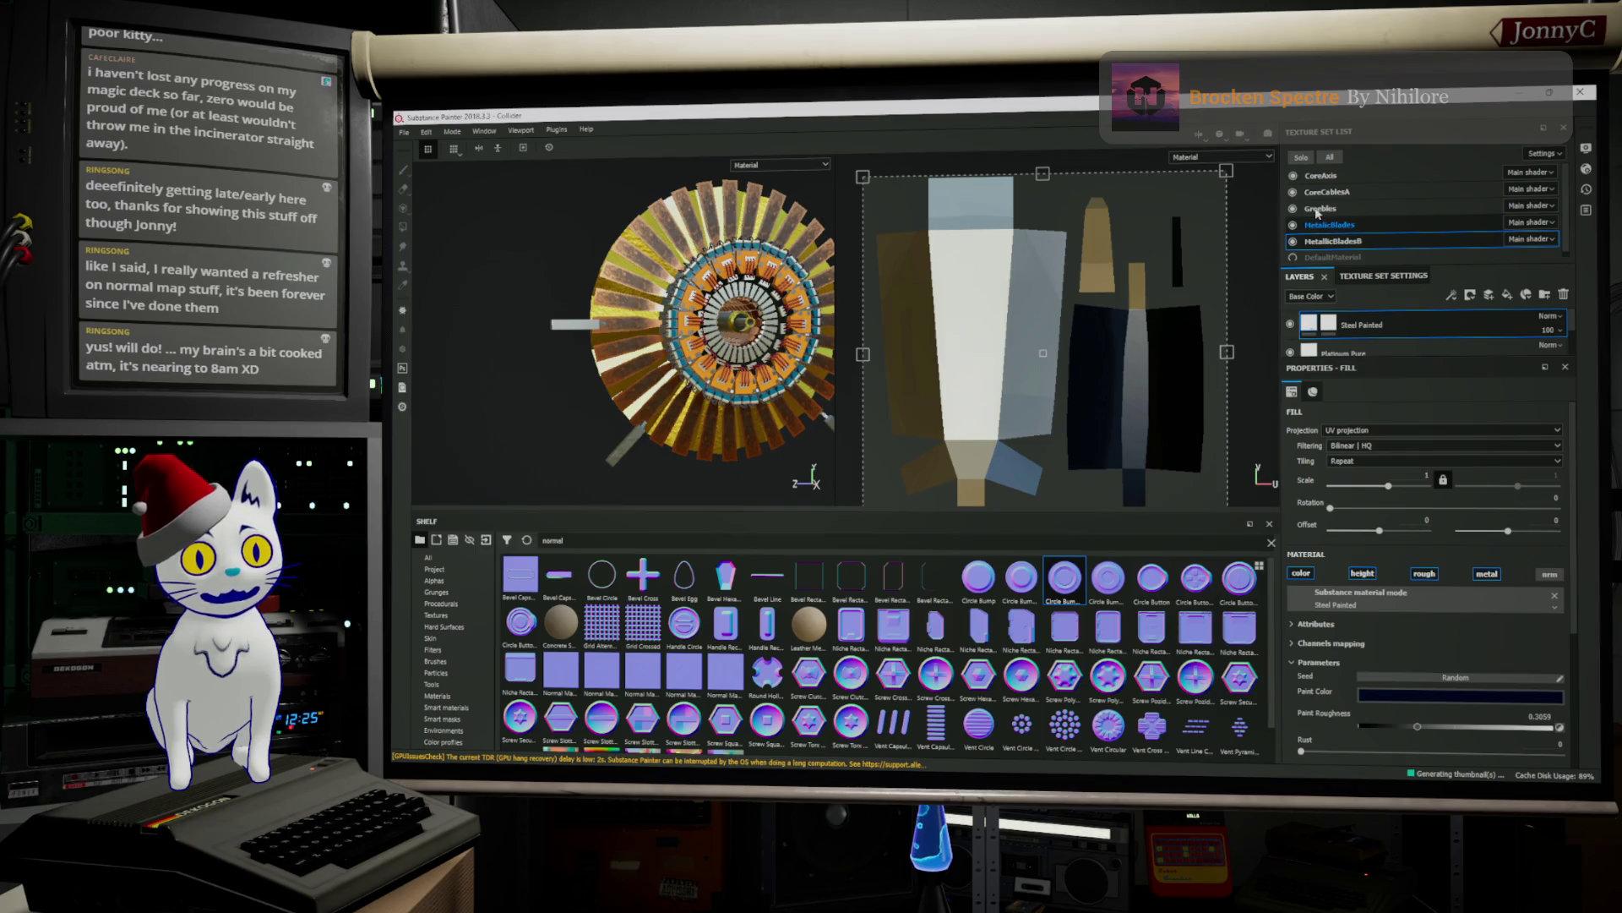
{"action": "left_click", "coordinate": [1320, 221]}
{"action": "left_click", "coordinate": [1325, 192]}
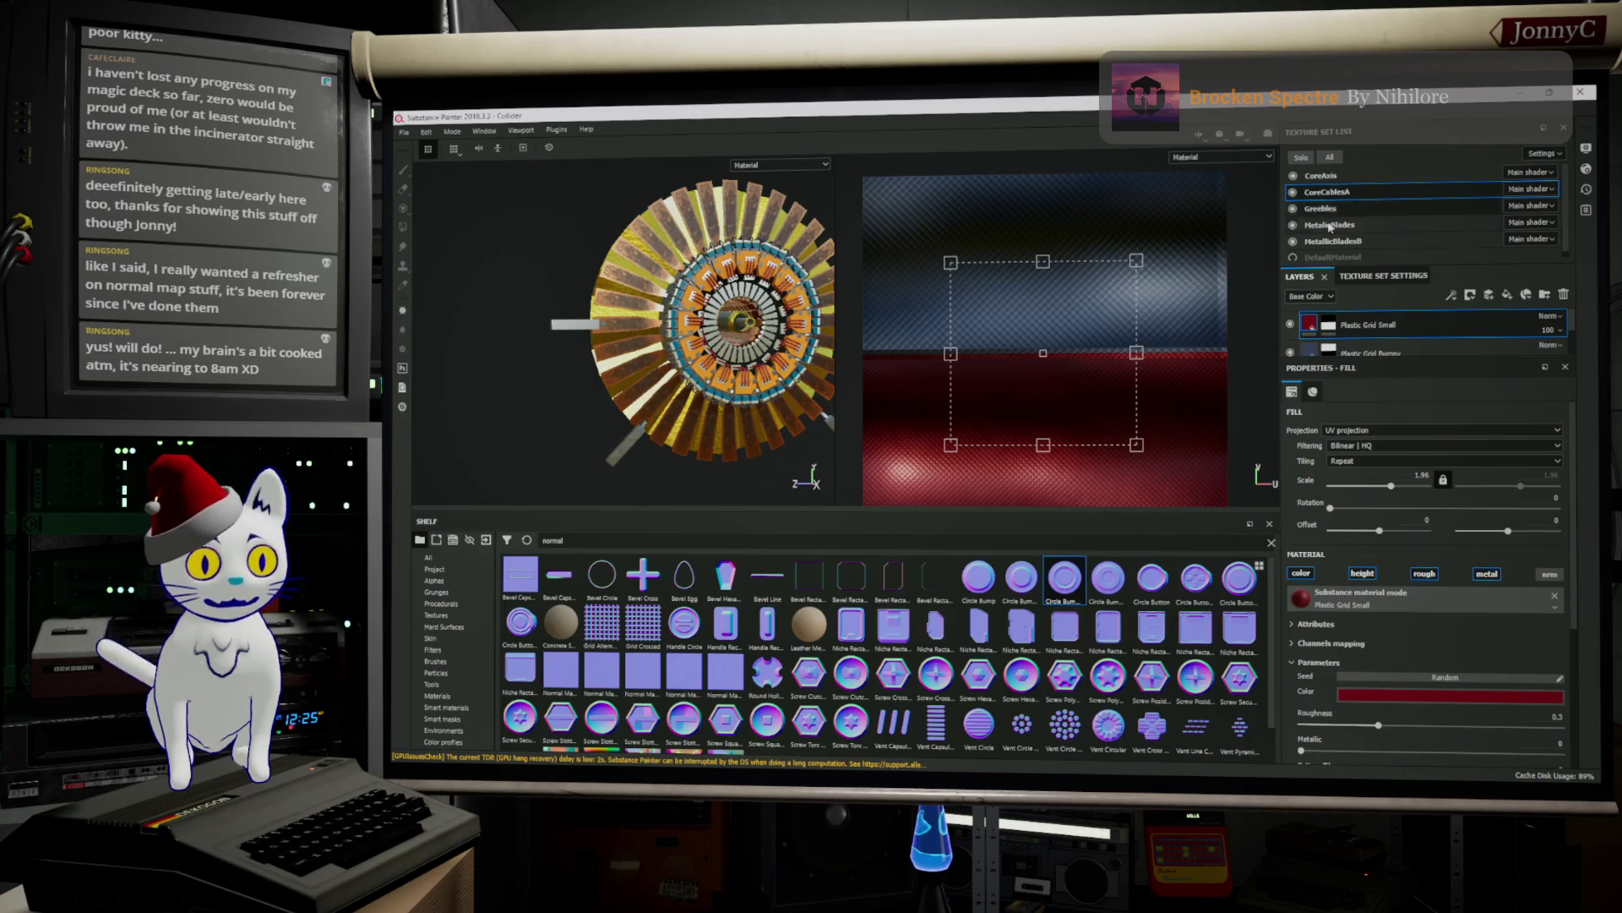
{"action": "left_click", "coordinate": [1323, 176]}
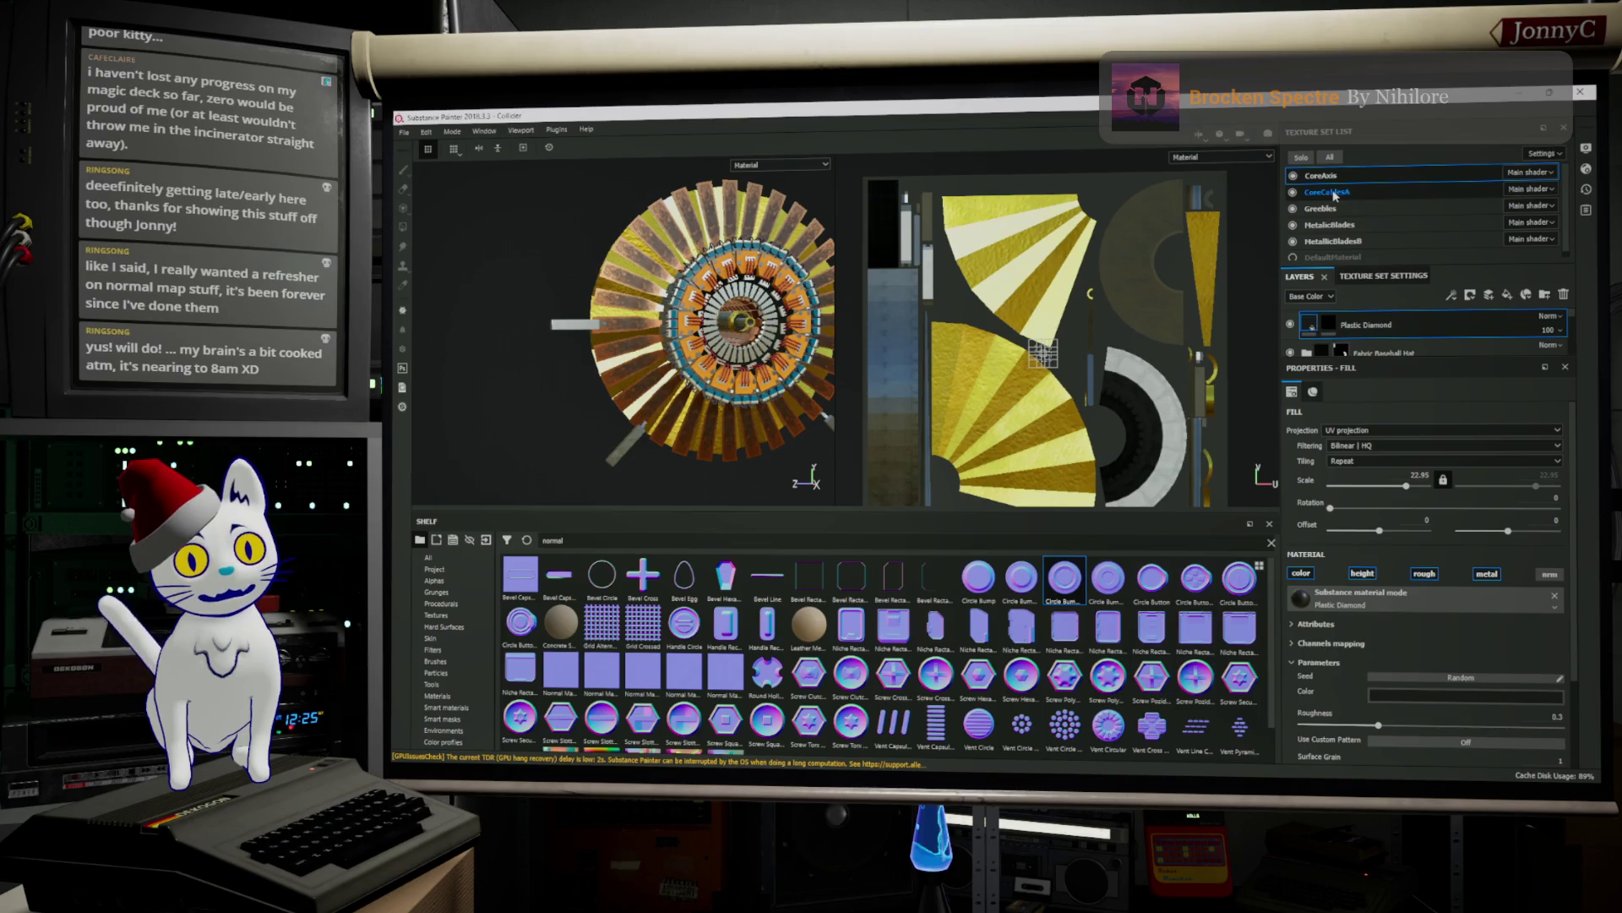
{"action": "left_click", "coordinate": [1342, 192]}
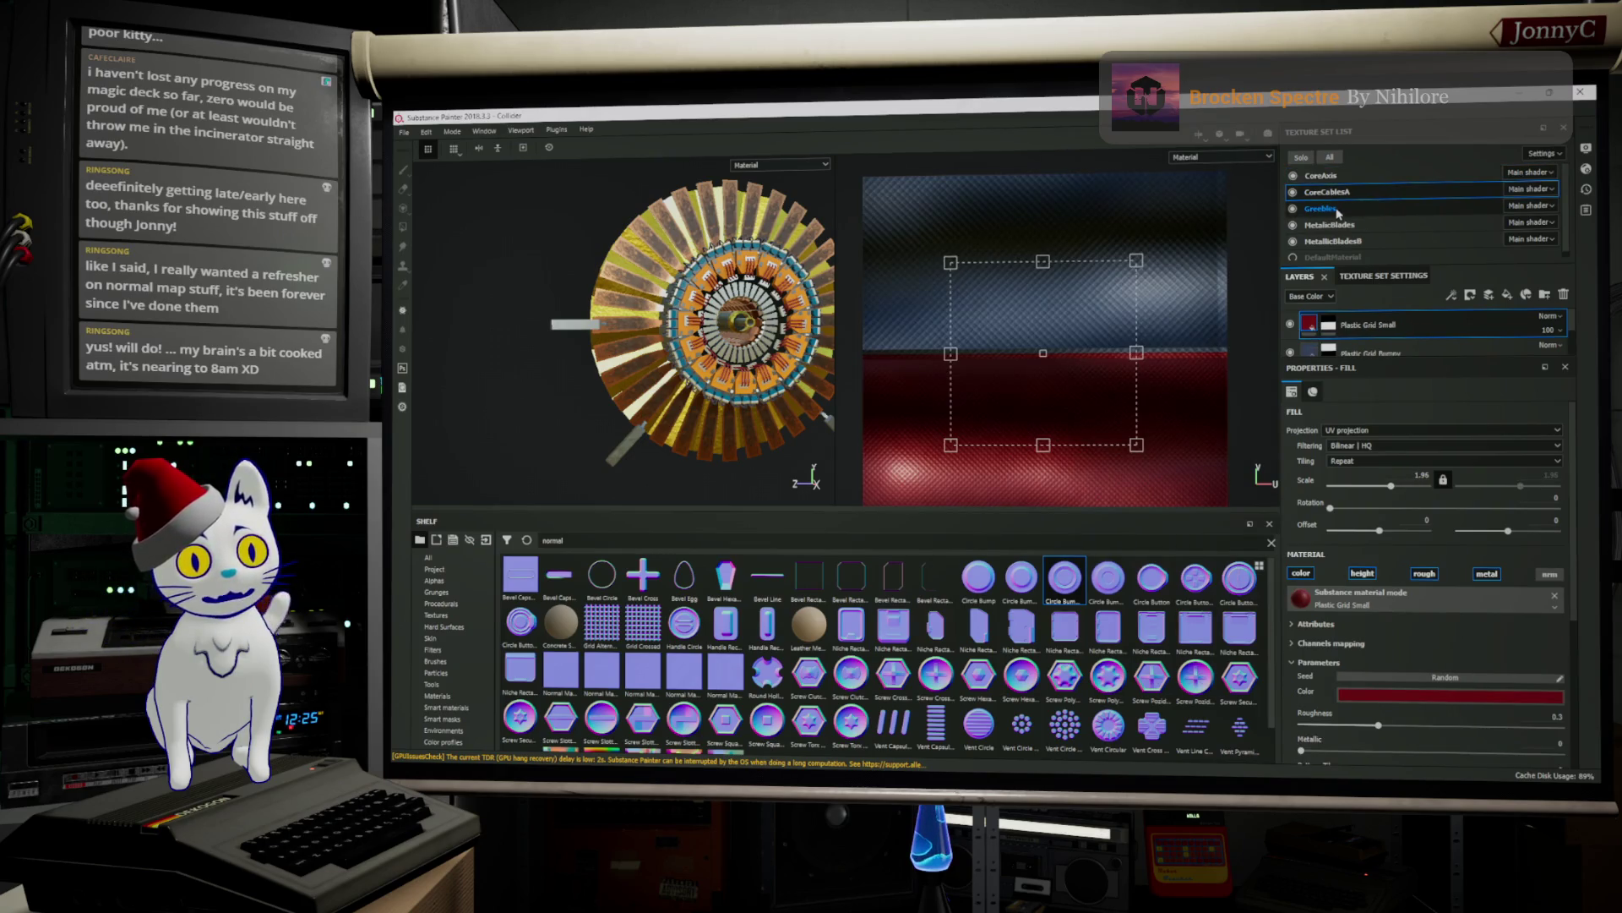
{"action": "left_click", "coordinate": [1338, 211]}
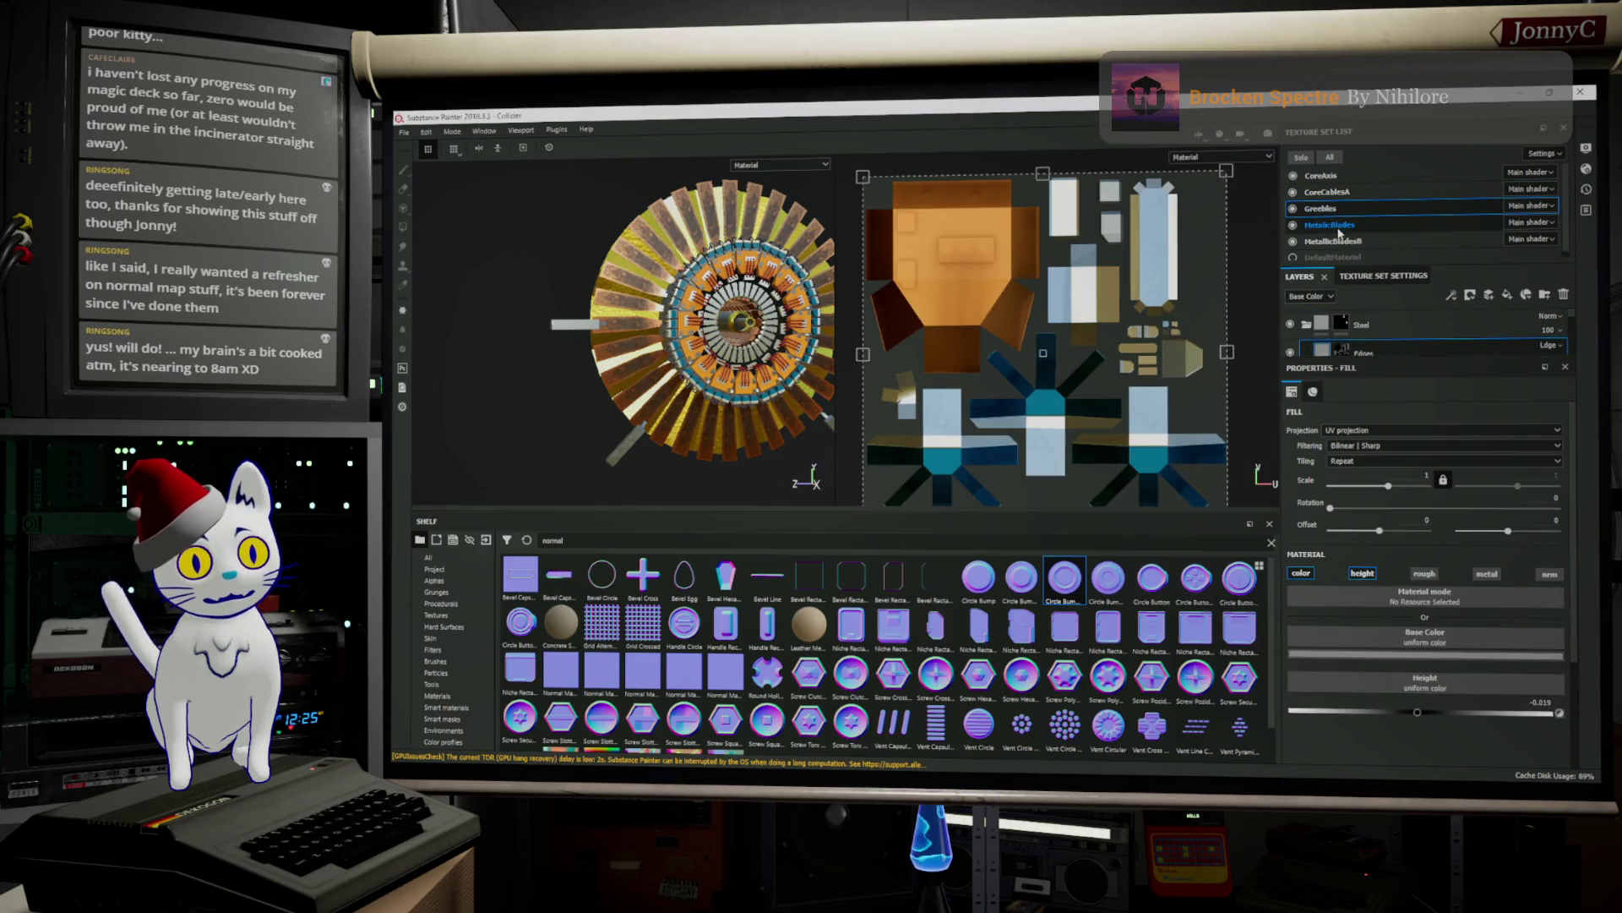
{"action": "left_click", "coordinate": [1338, 230]}
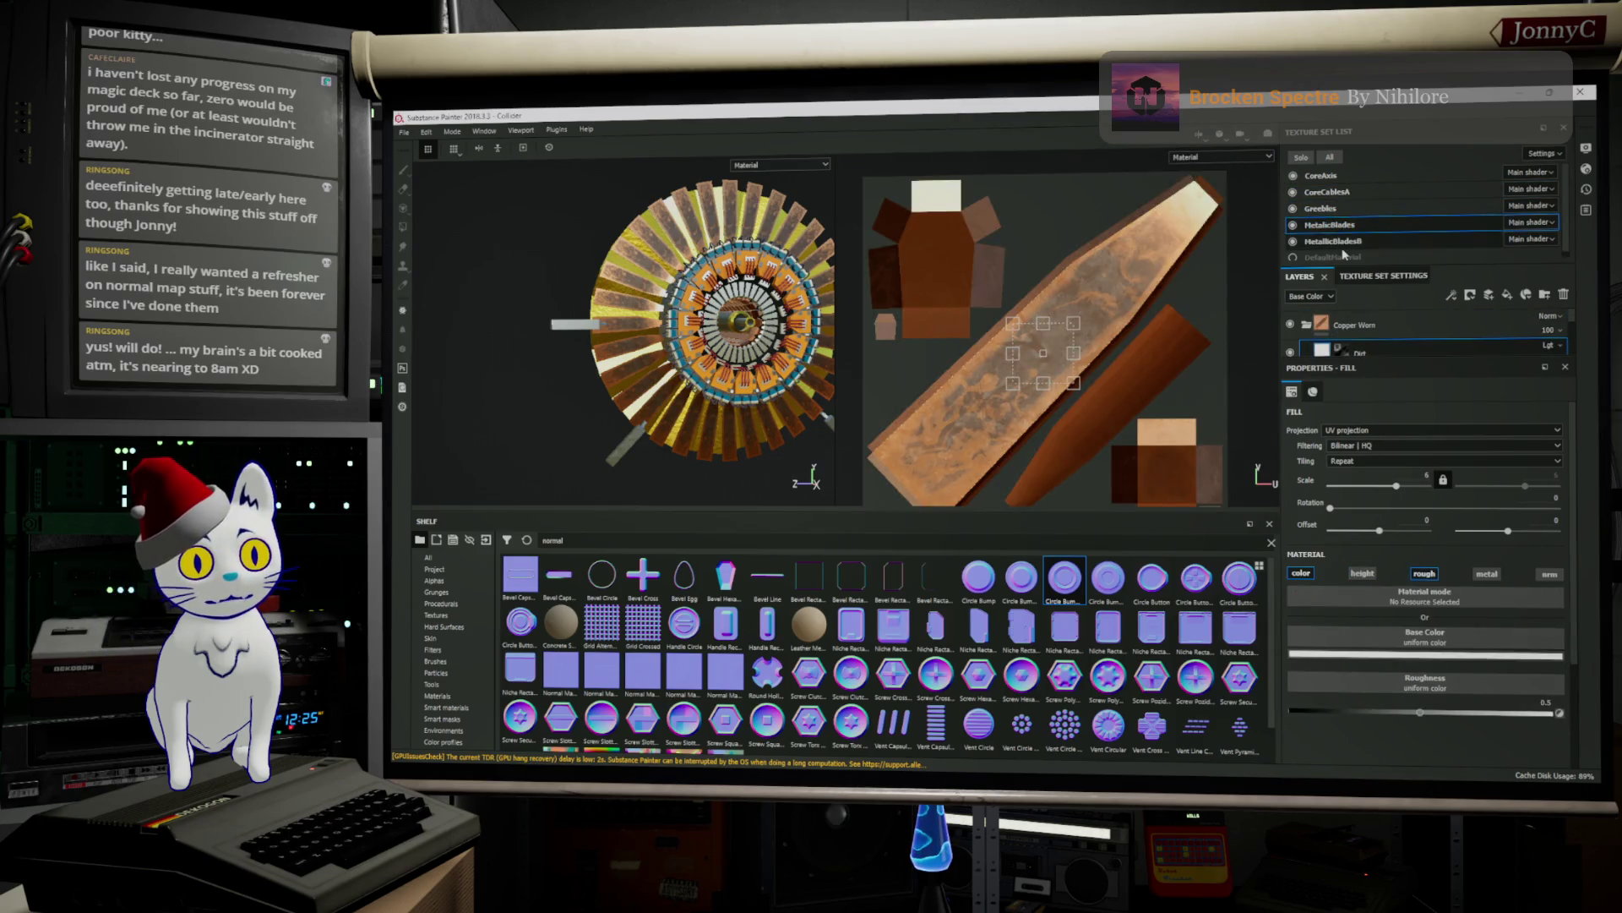
{"action": "left_click", "coordinate": [1345, 244]}
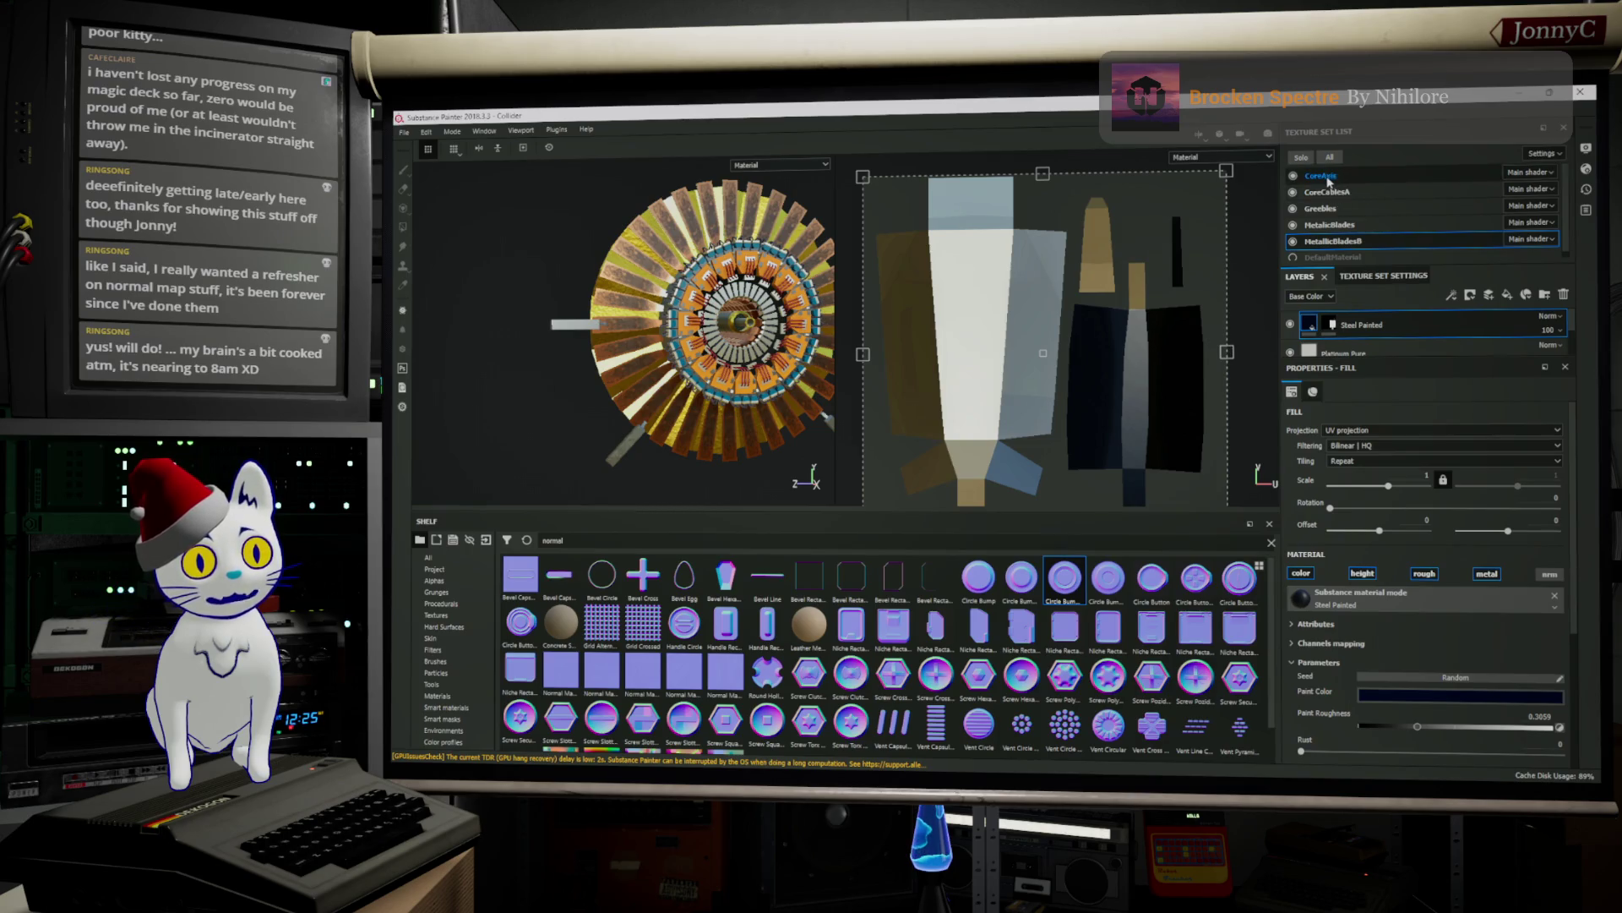
{"action": "left_click", "coordinate": [1331, 193]}
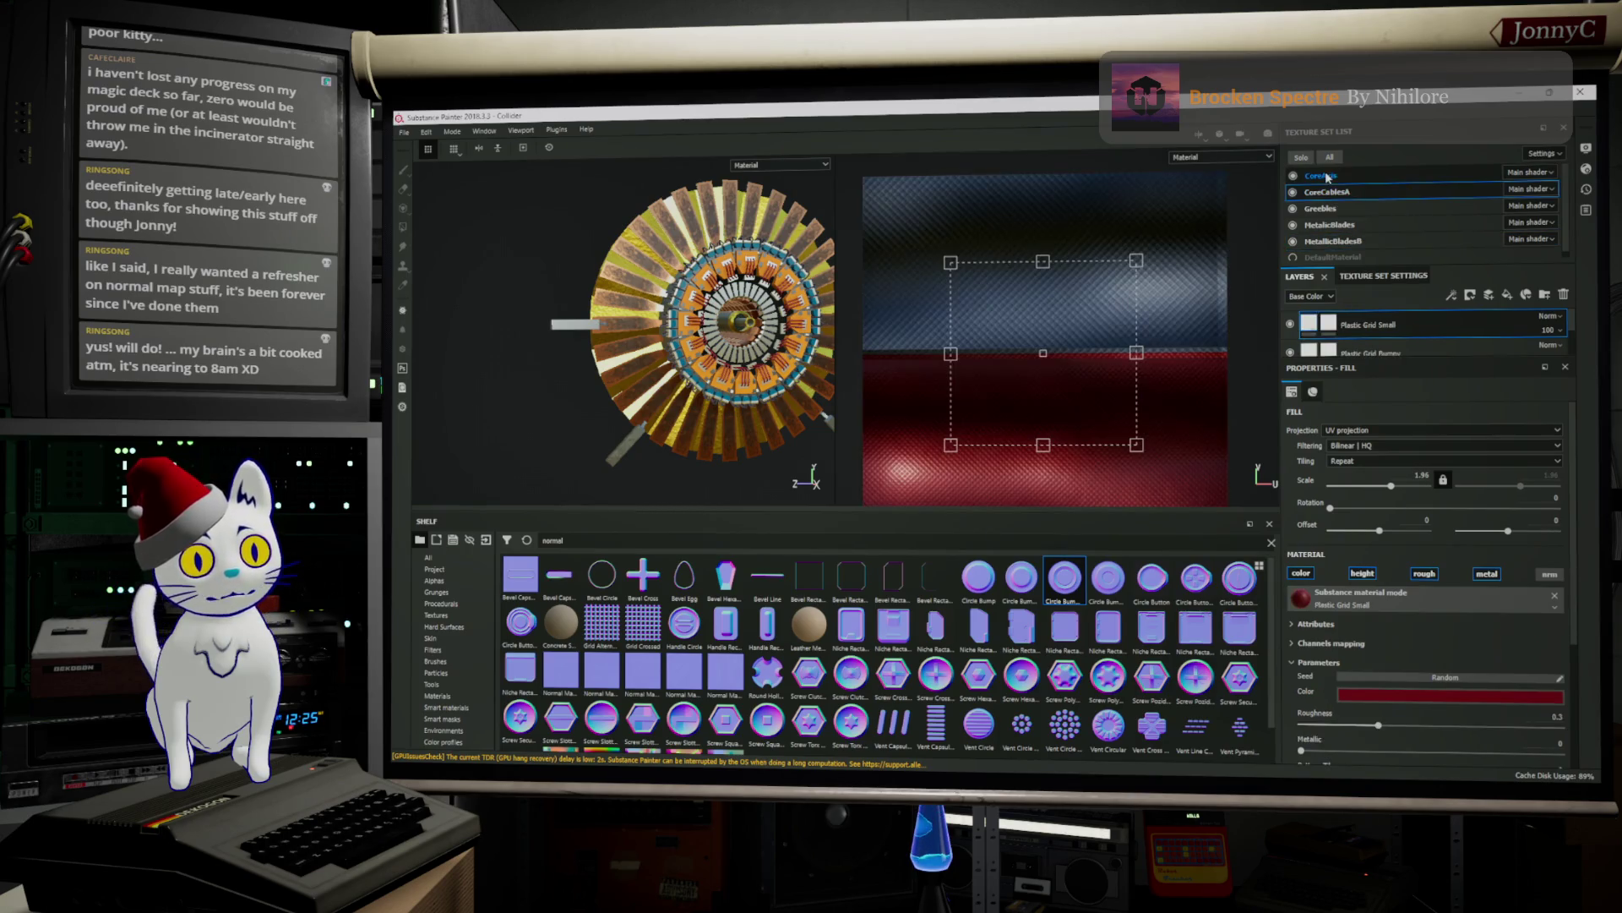